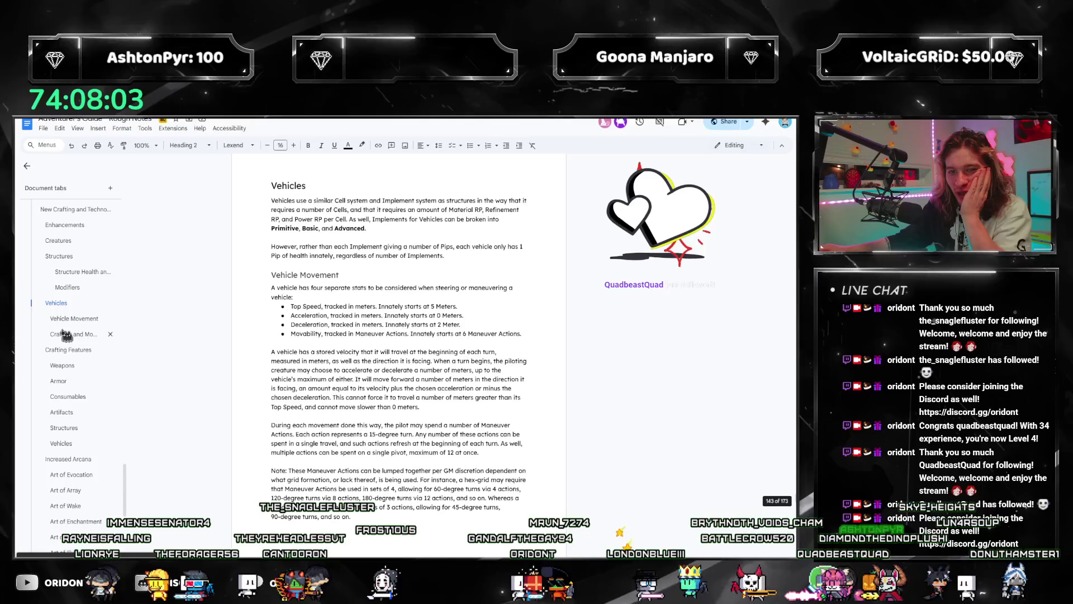
Step: In Vehicle Movement, append the '1 per cell.' penalty to the Acceleration bullet
left_click(67, 318)
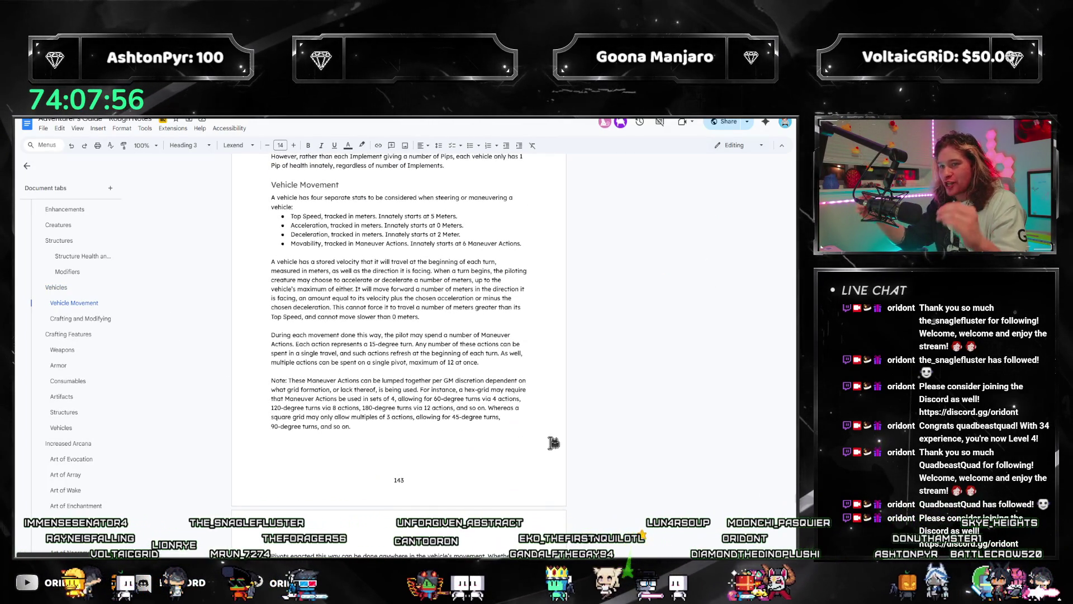
scroll(547, 400, "up", 2)
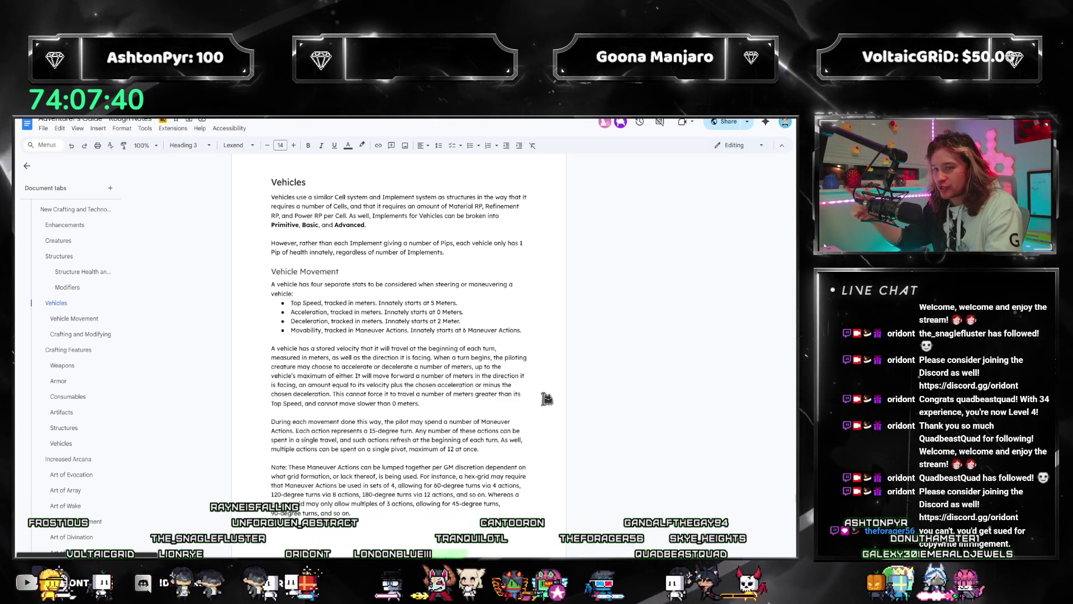
left_click(510, 305)
type("This is reduced by")
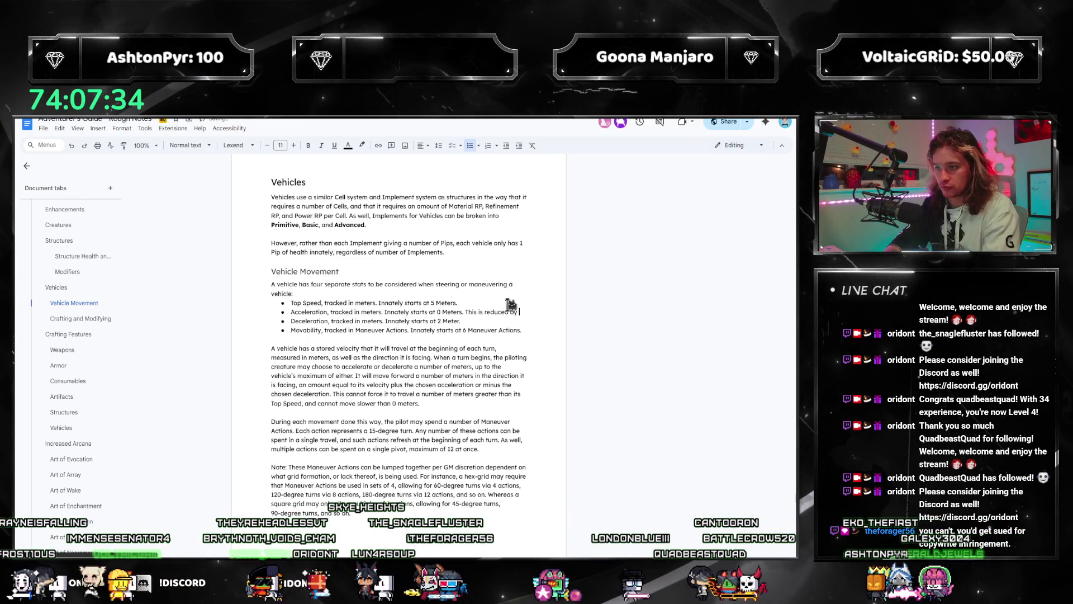
type("1 per cell.")
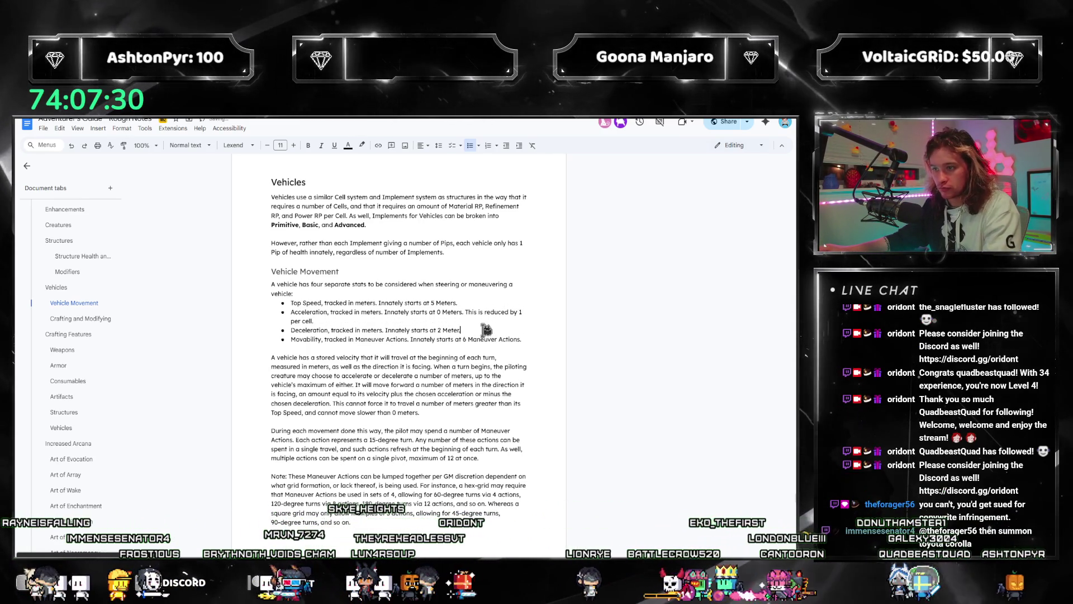
Step: Add the 'decreased by 1 per cell' penalty sentence and change 'increased' to 'reduced' in Deceleration
left_click(559, 334)
type("This is")
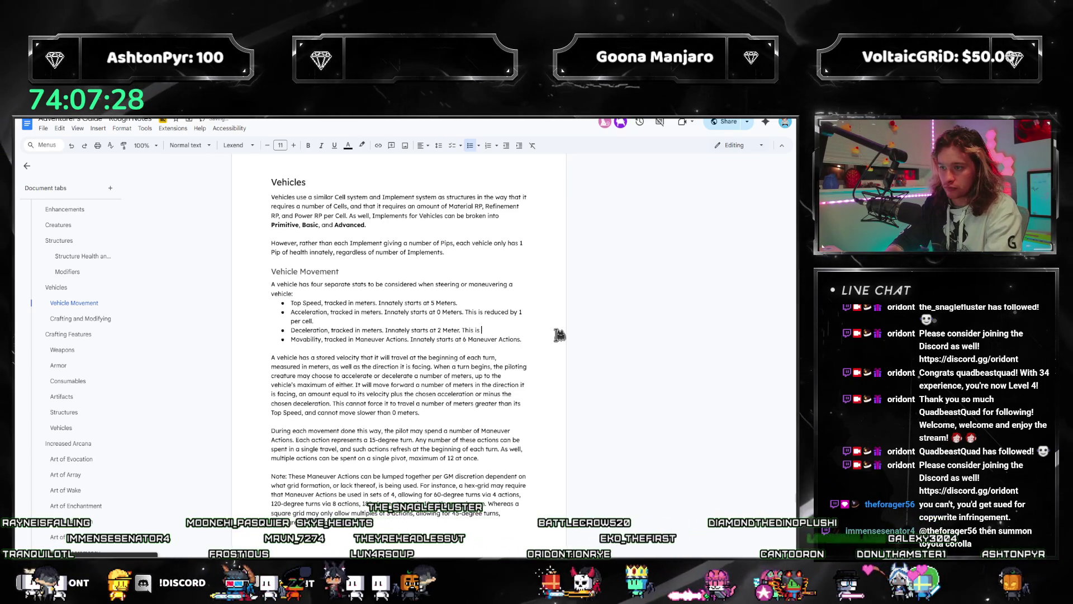
type("y 1 per cell.")
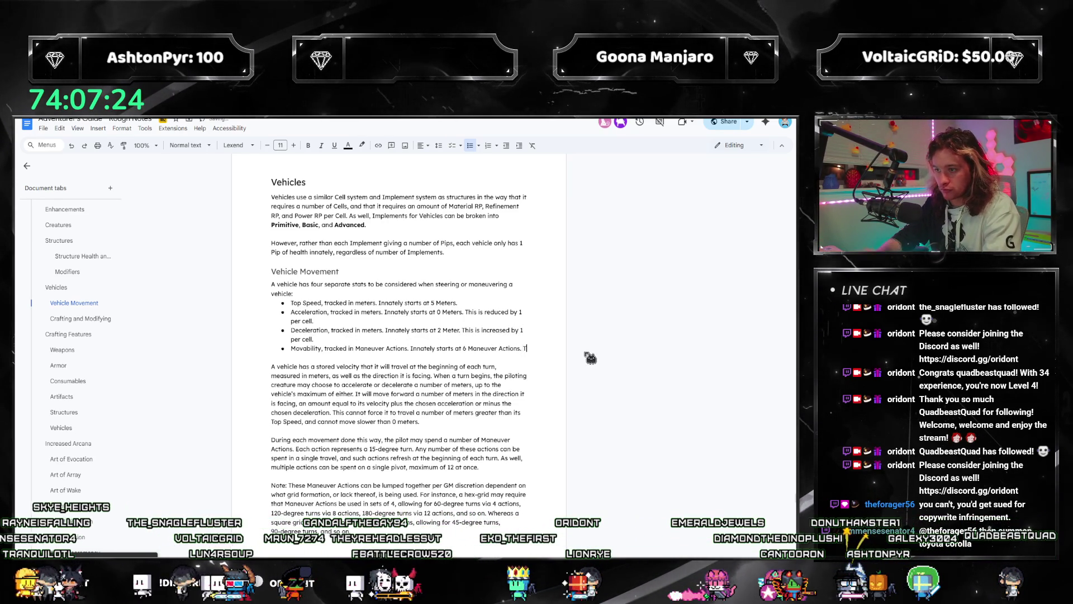
type("his is decreased by")
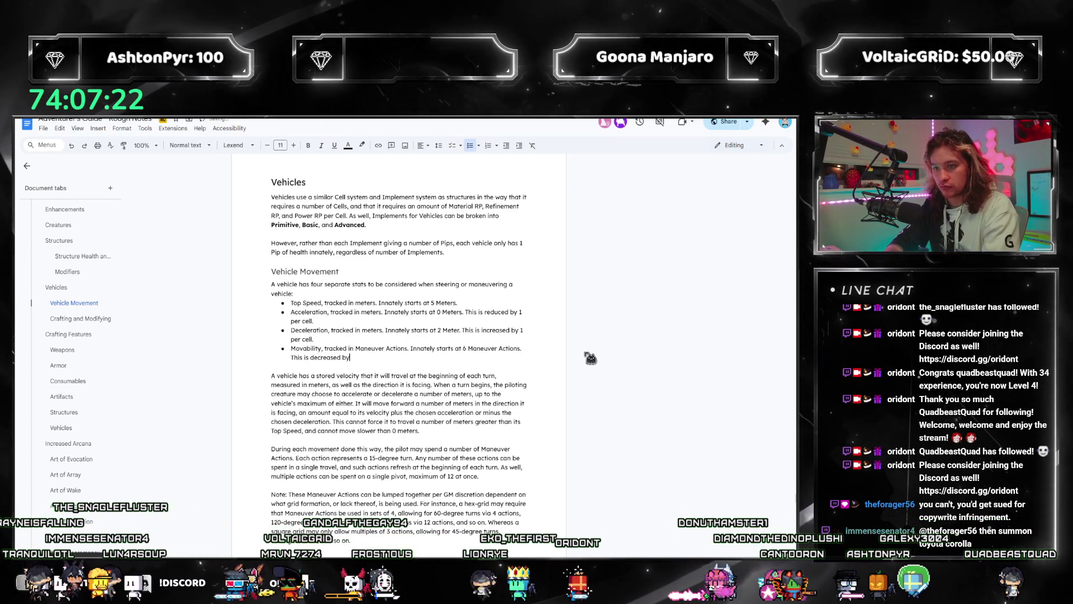
type(" 1 per cell.")
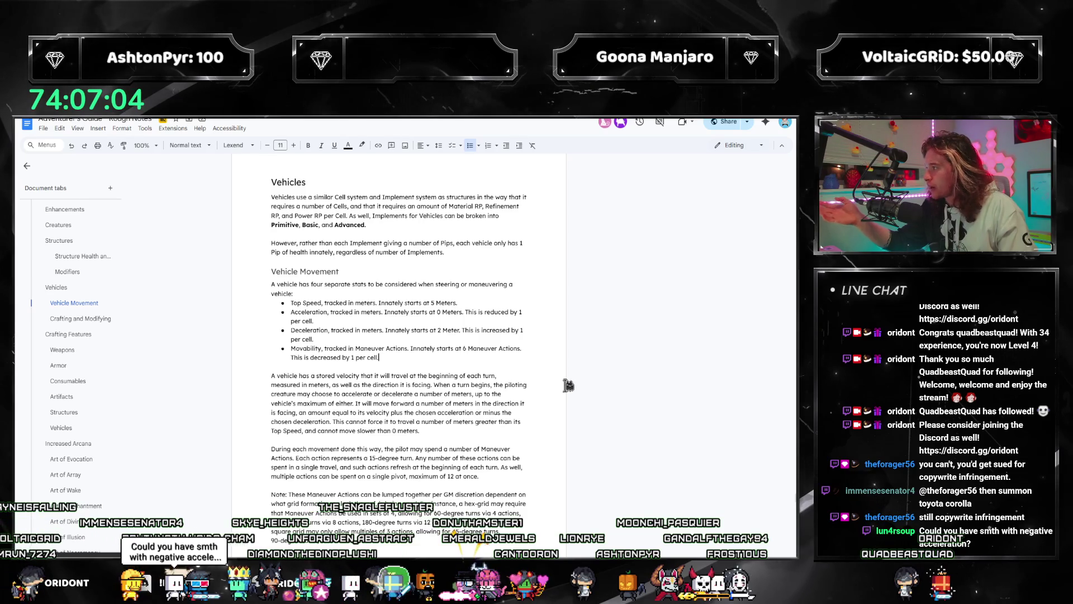
double_click(493, 330)
type("reduce")
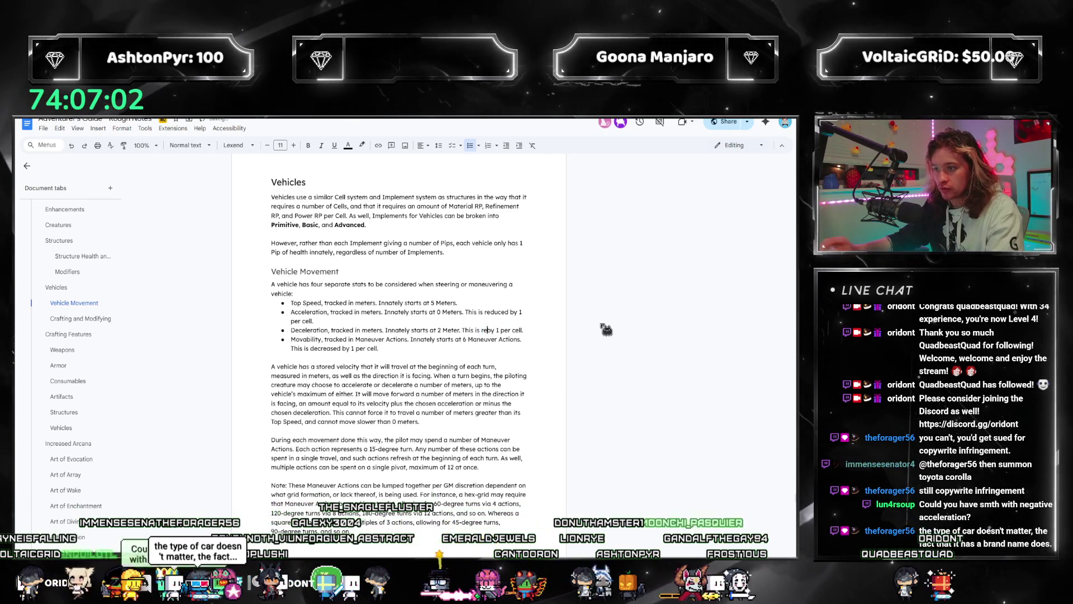
type("d")
left_click(501, 339)
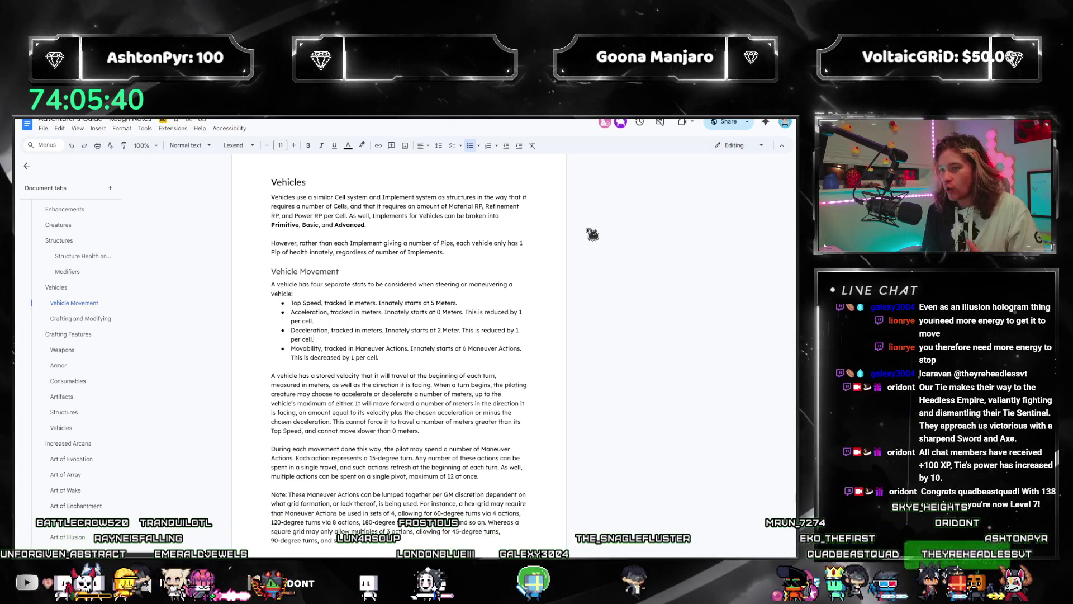
Step: Append ', minimum 0' to the Acceleration penalty, then copy it into Deceleration and Movability
left_click(411, 320)
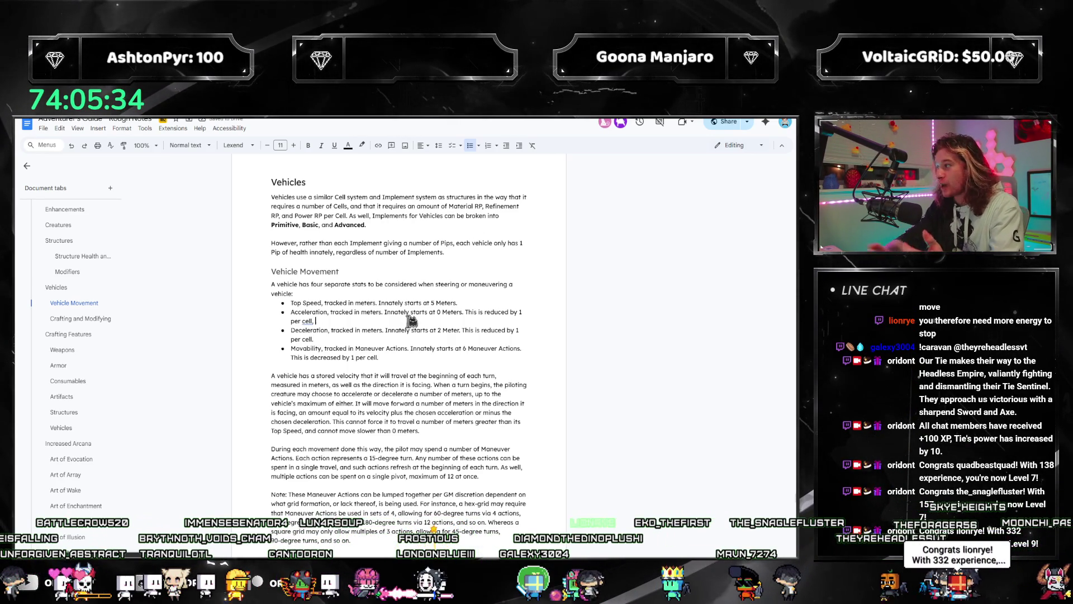
type("minimum 0")
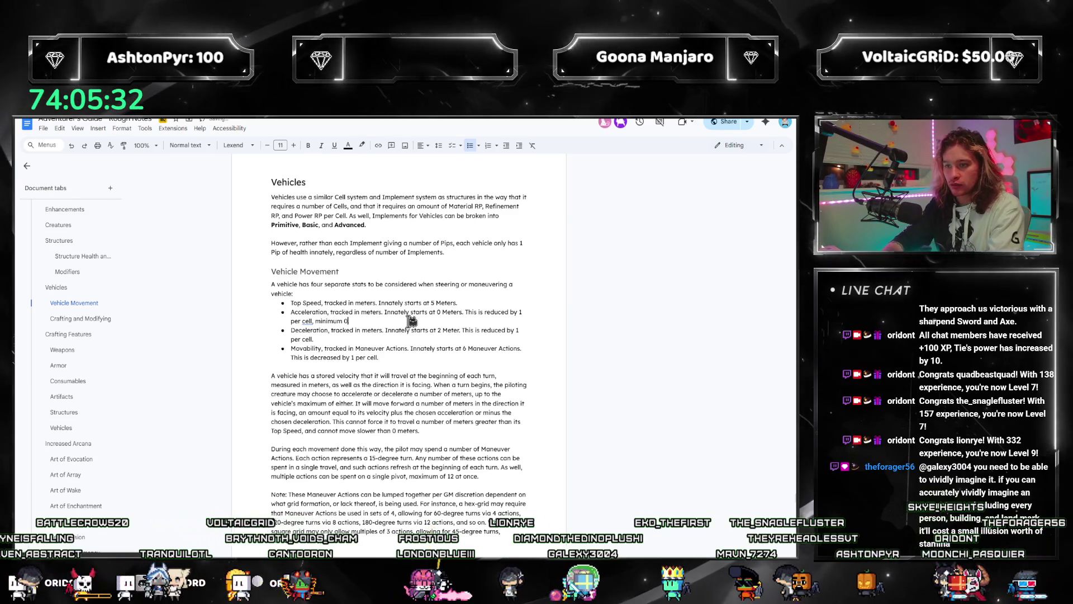
key("shift+Home")
key("ctrl+c")
key("Down")
key("Down")
key("shift+Home")
key("ctrl+v")
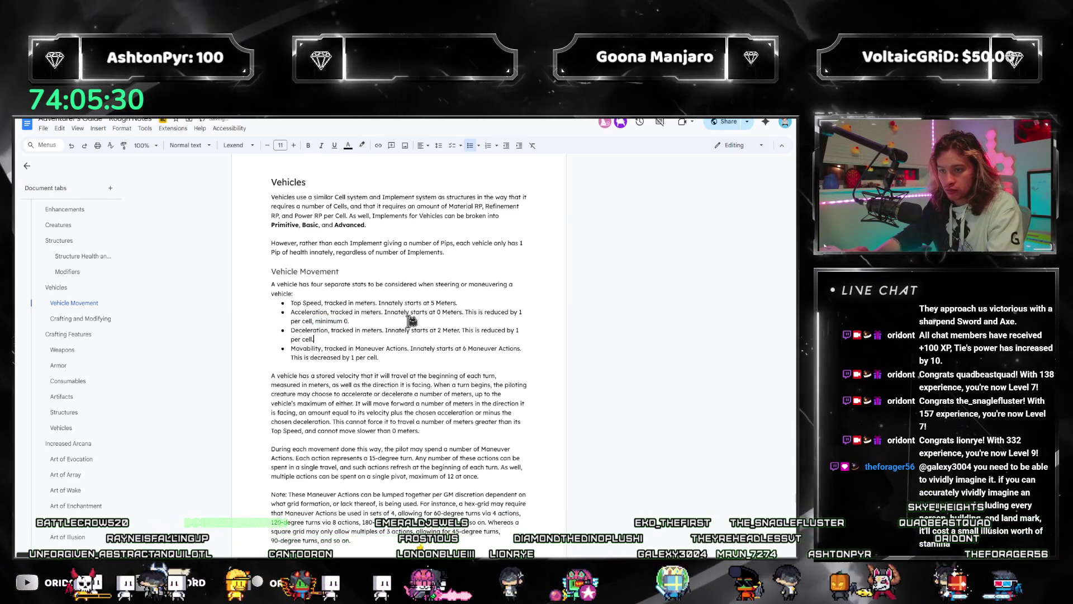
key("Down")
key("Down")
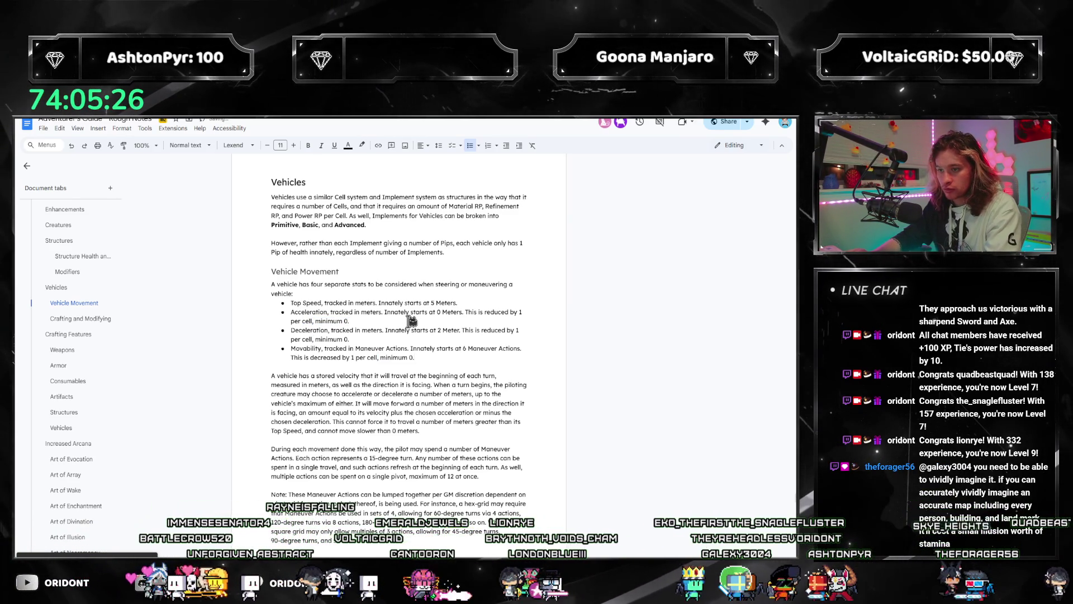
scroll(458, 430, "down", 3)
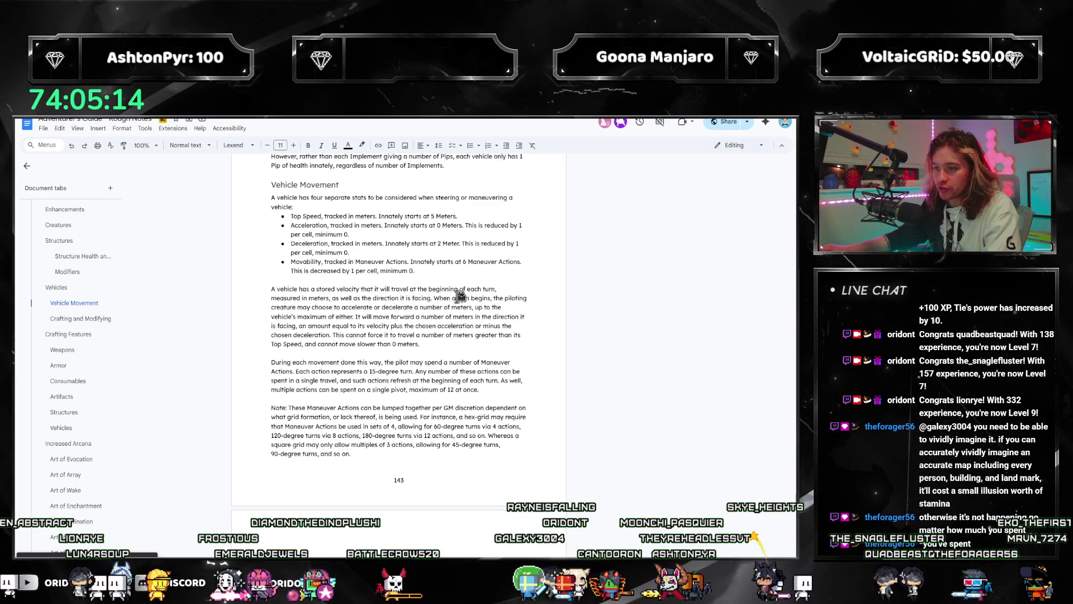
Step: Insert "creature's" before 'turn begins' and raise Deceleration's minimum from 0 to 1
type("creature's turn")
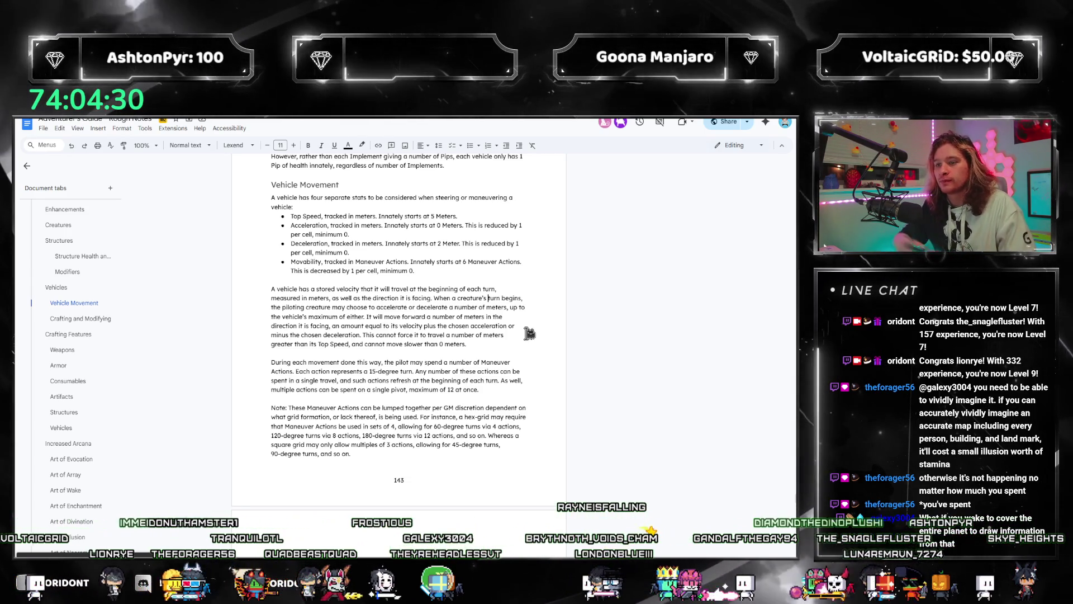
left_click(365, 249)
key("BackSpace")
key("BackSpace")
type("1")
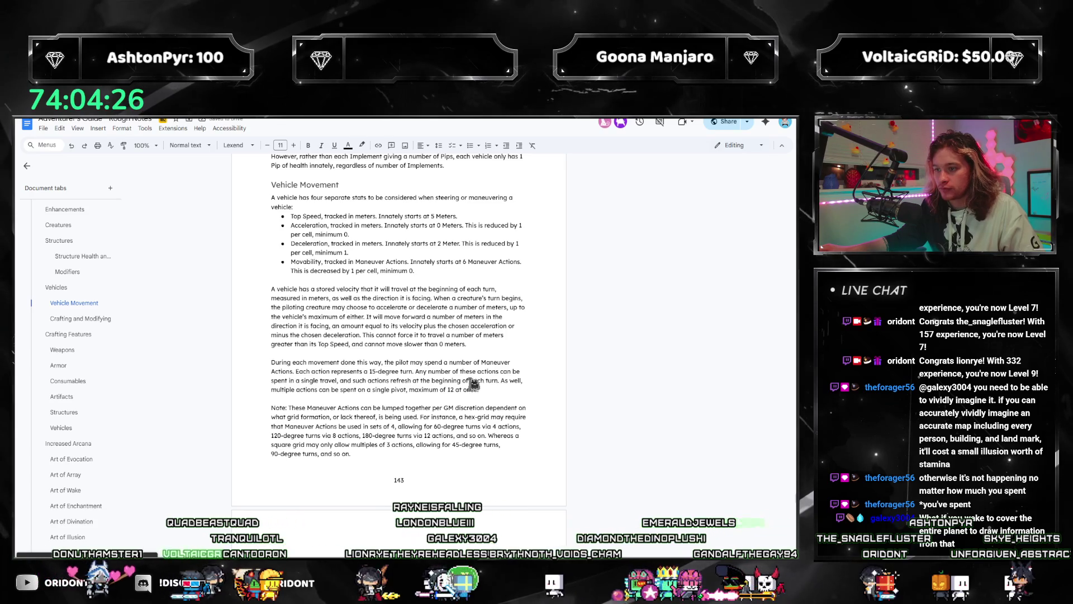
left_click(362, 254)
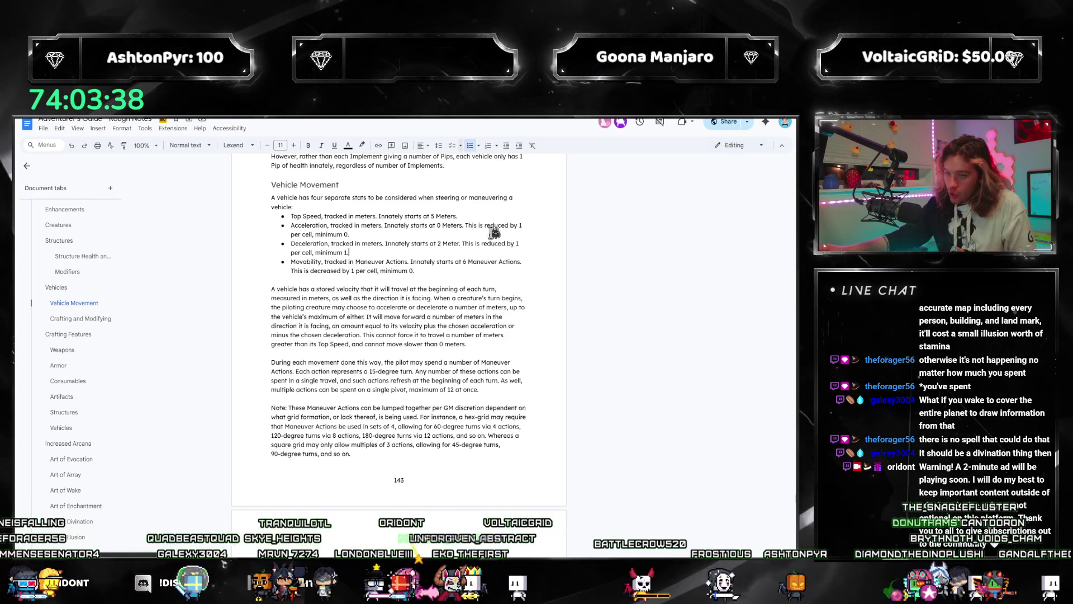
scroll(539, 301, "down", 3)
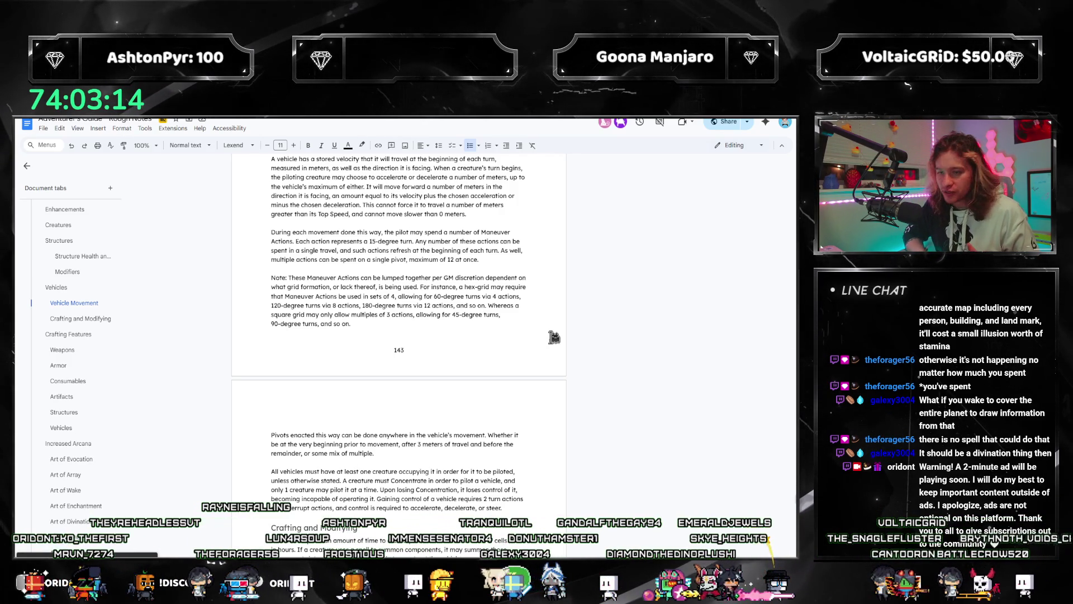
scroll(553, 337, "down", 3)
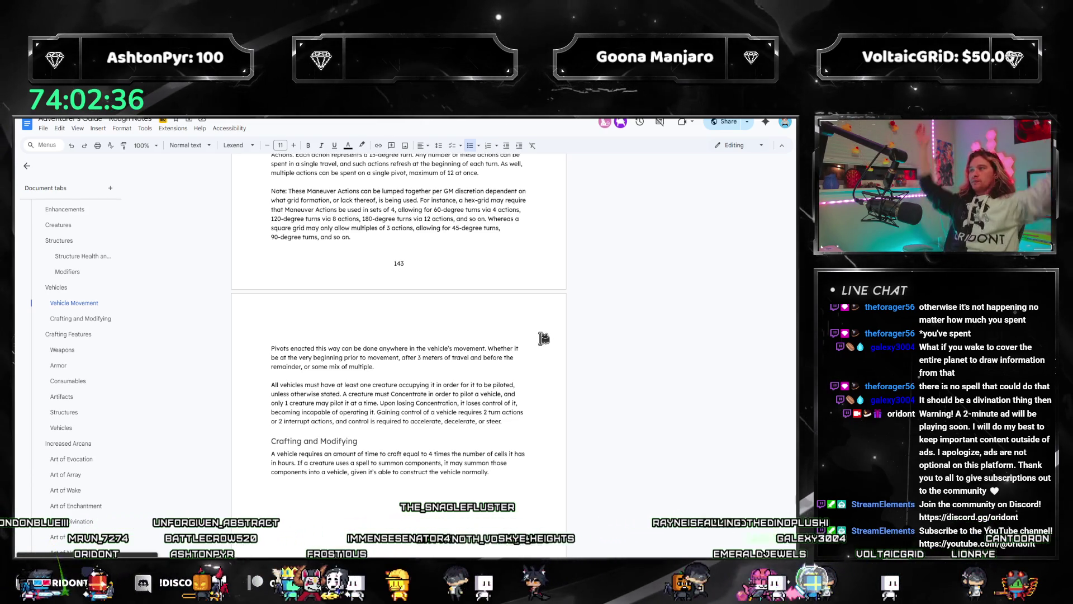
scroll(292, 301, "down", 5)
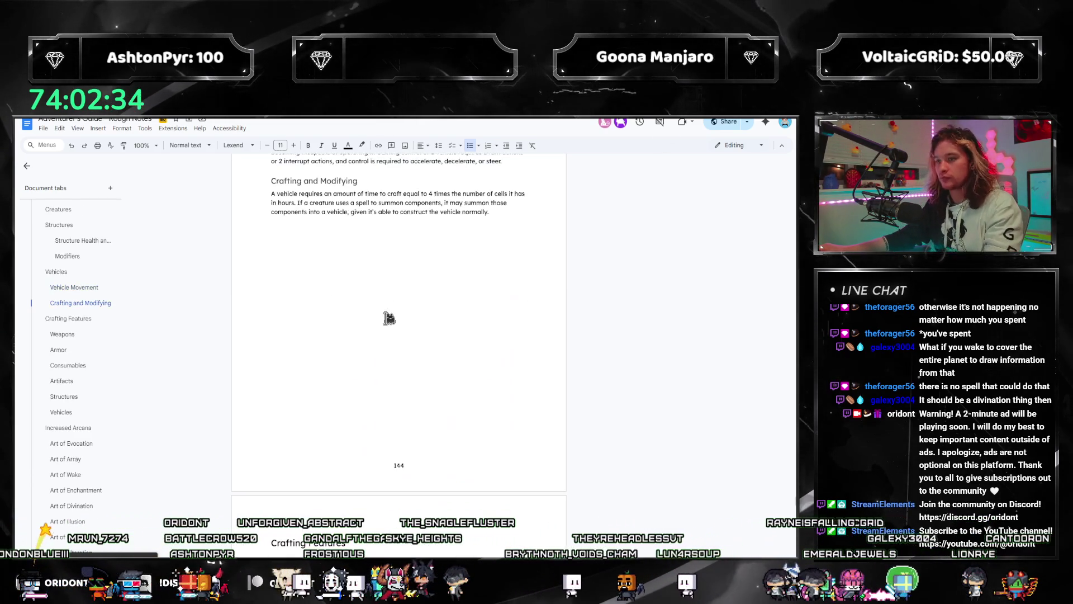
scroll(380, 345, "up", 11)
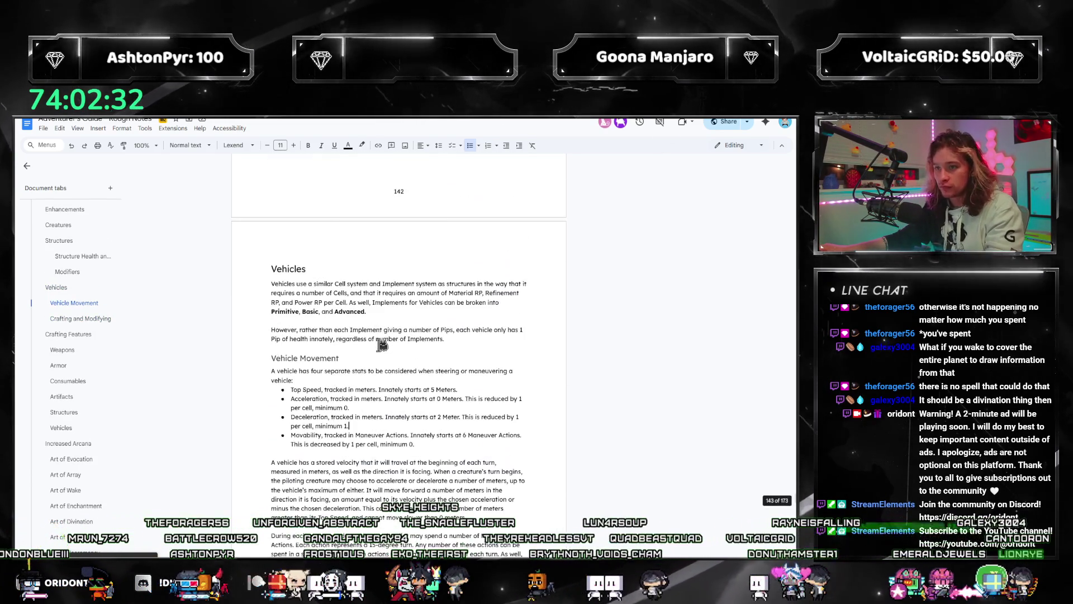
scroll(373, 364, "down", 7)
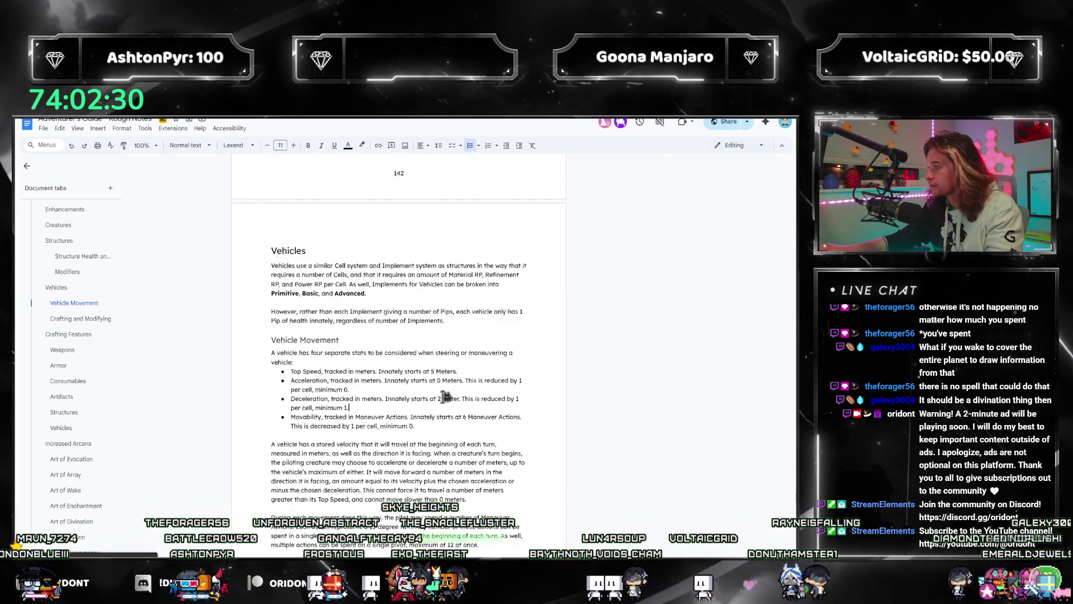
scroll(441, 391, "down", 10)
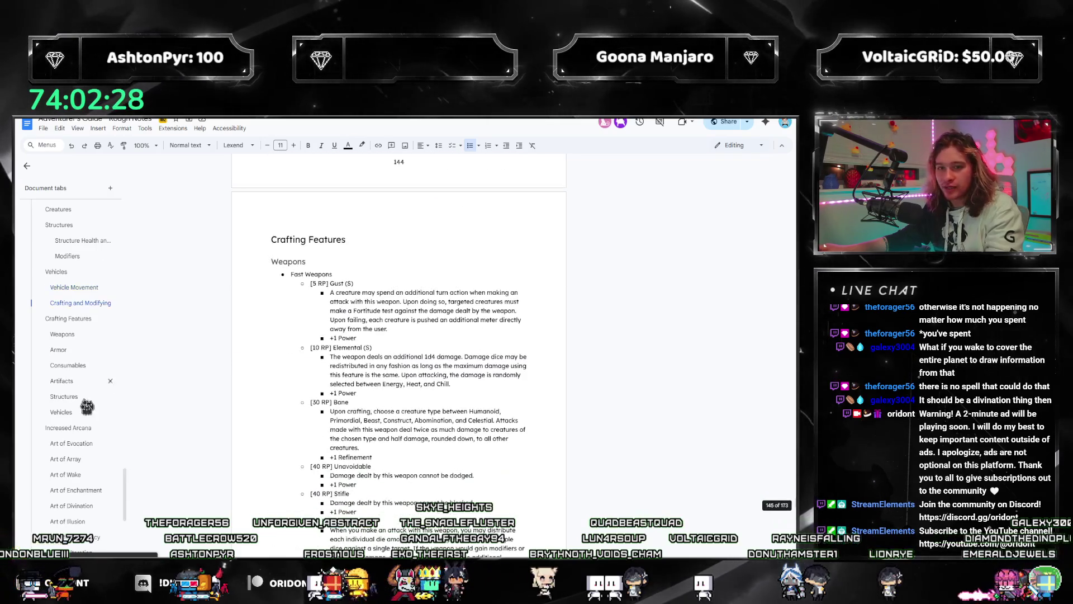
left_click(62, 412)
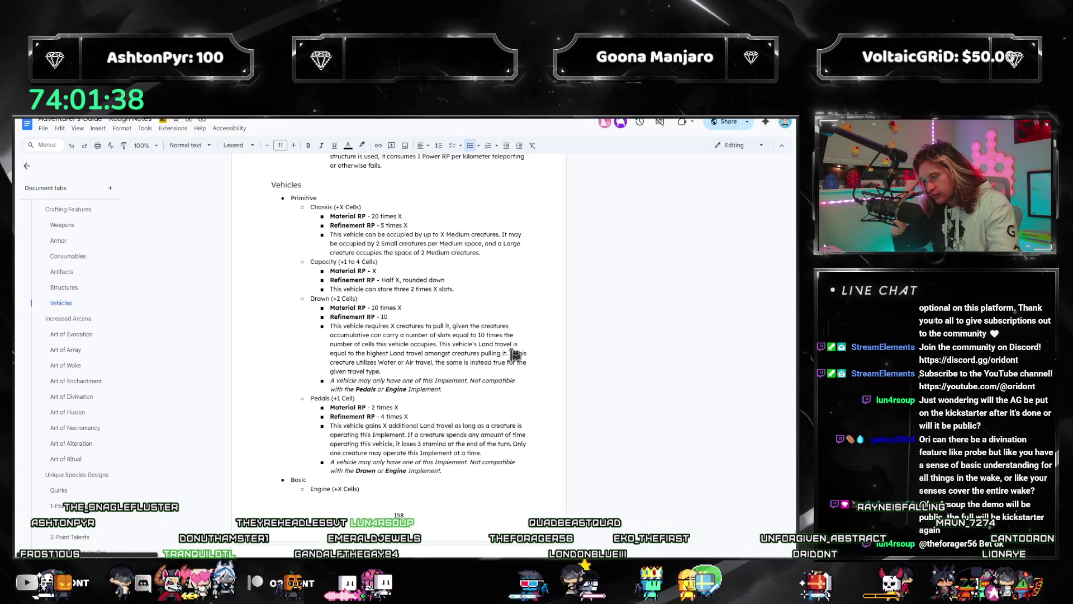
scroll(436, 240, "up", 1)
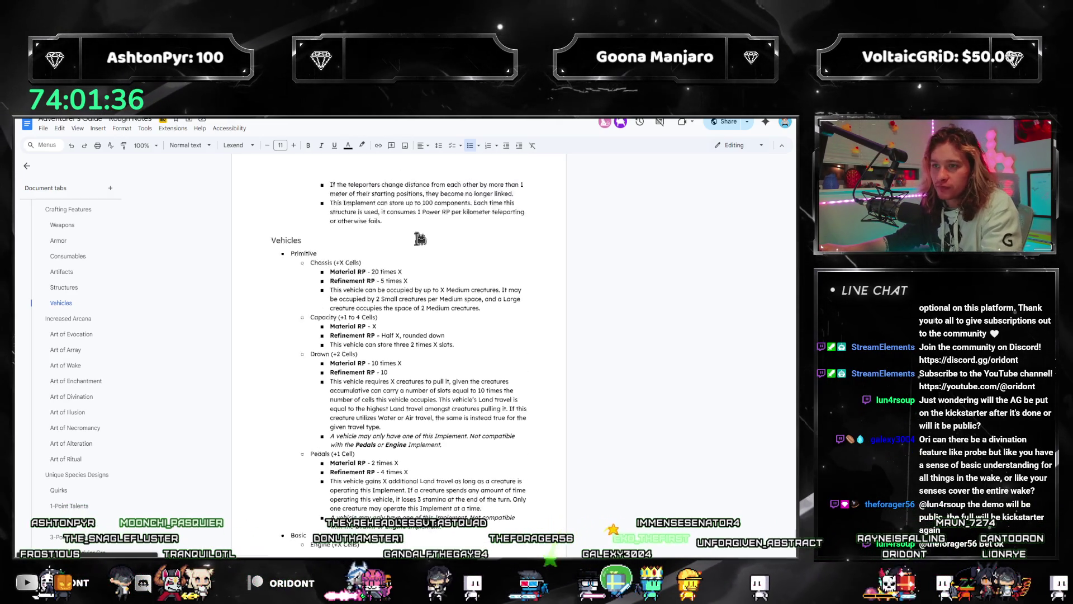
scroll(402, 301, "down", 1)
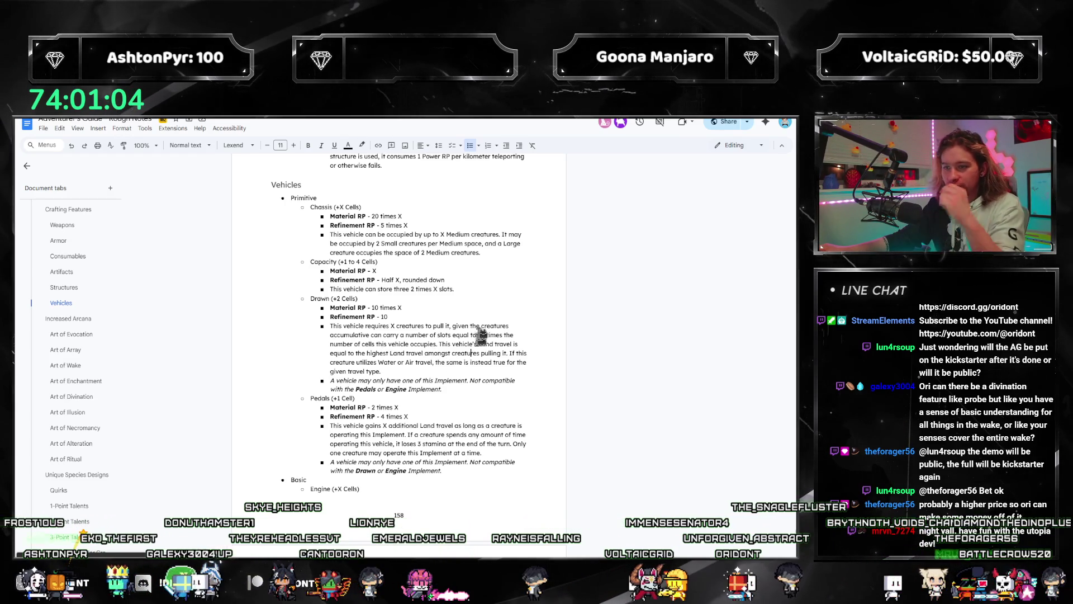
Step: Scroll back up to the Vehicles heading showing the Primitive Chassis and Capacity entries
scroll(401, 353, "down", 5)
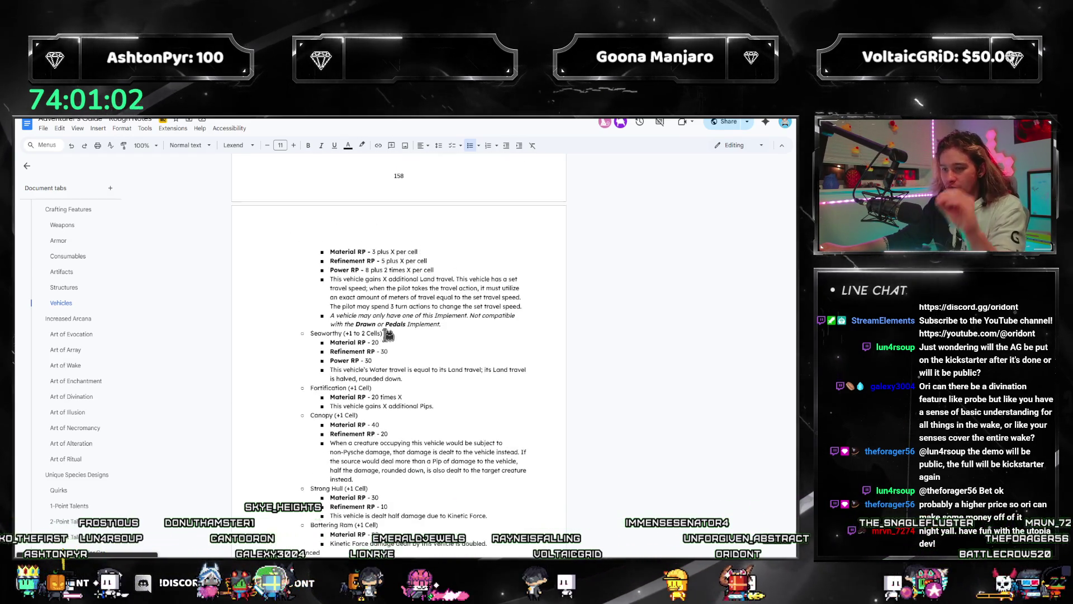
scroll(379, 414, "down", 3)
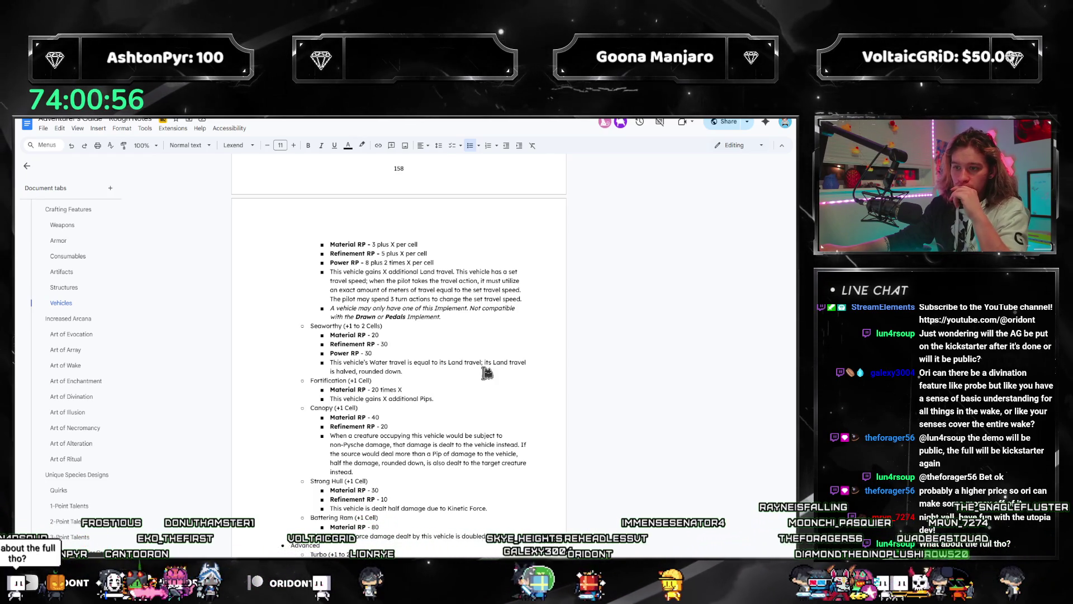
left_click(458, 370)
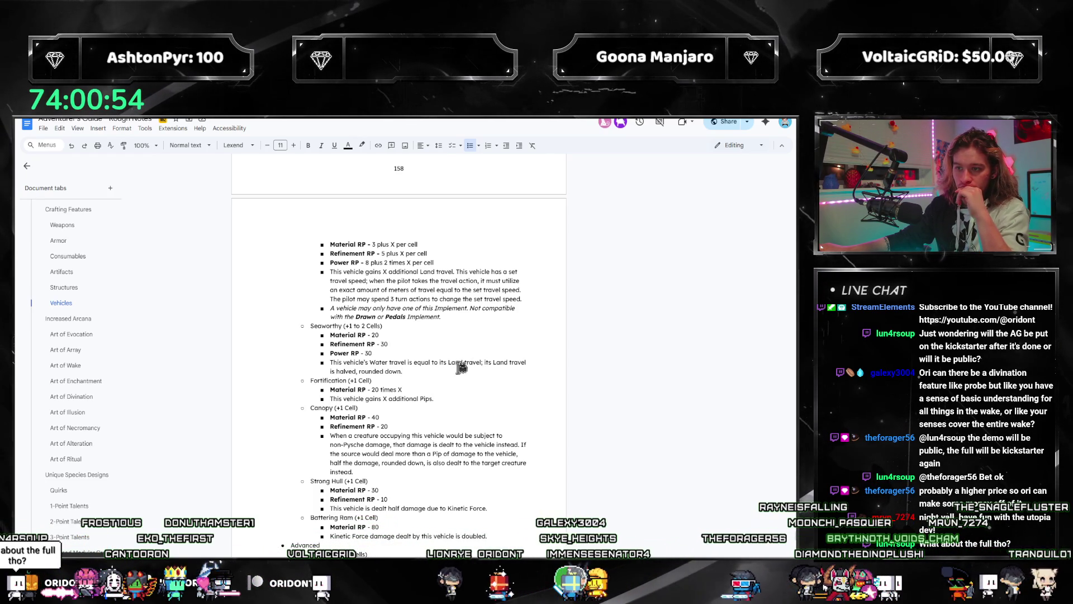
scroll(462, 374, "down", 1)
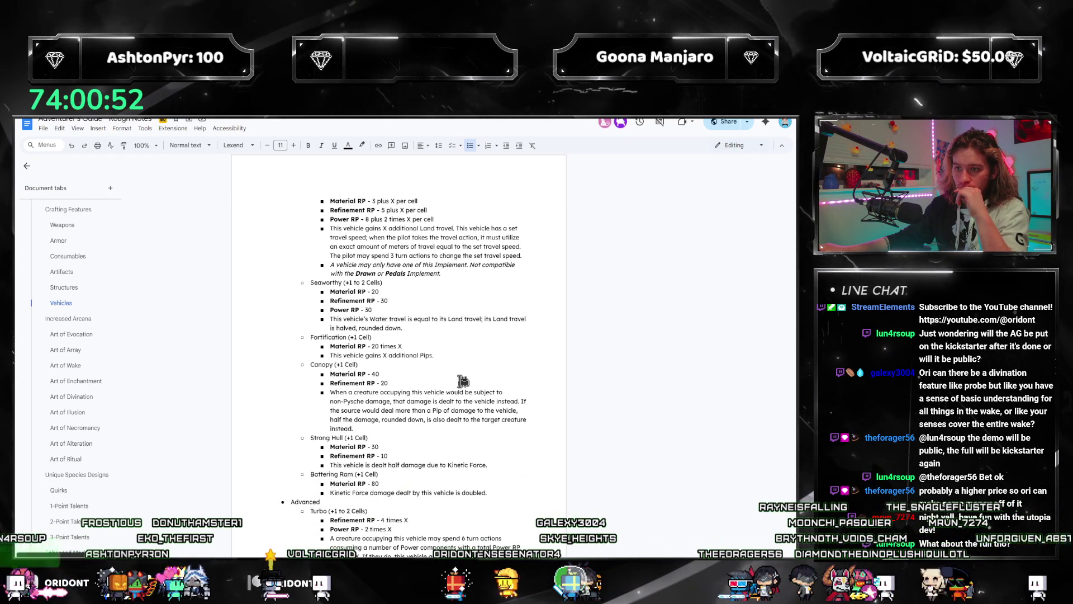
scroll(457, 391, "up", 2)
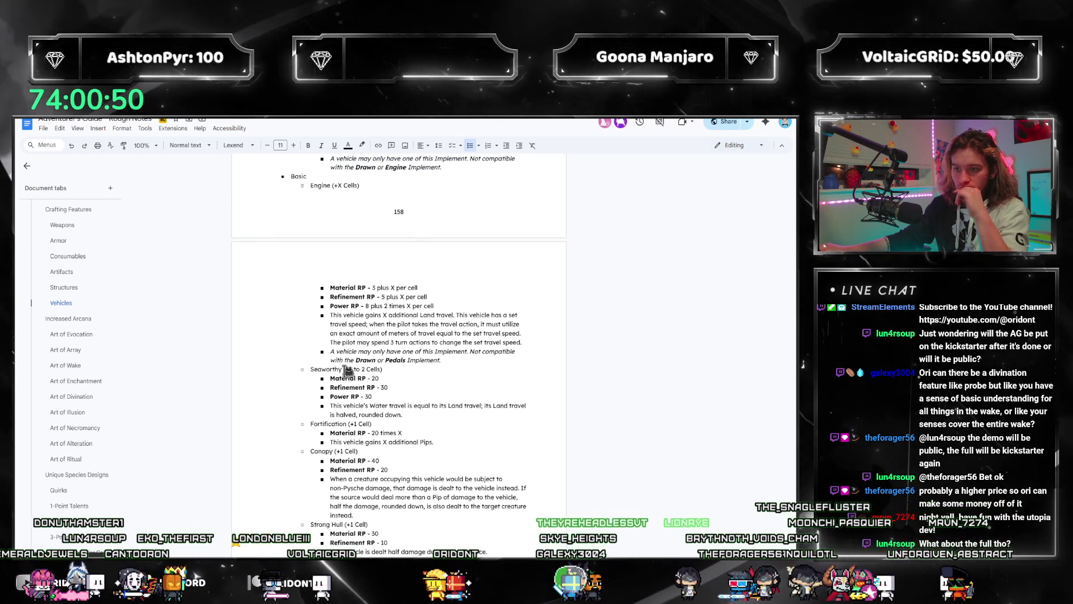
scroll(363, 384, "up", 3)
scroll(363, 384, "up", 3)
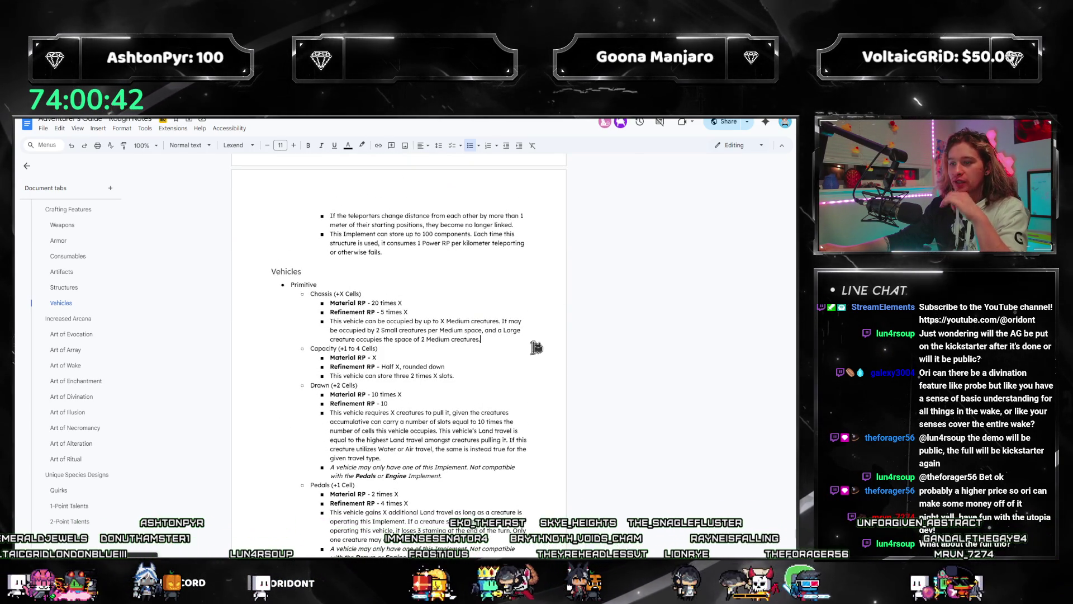
Step: Replace '1 to 4' with 'X' in the Capacity heading
left_click(492, 340)
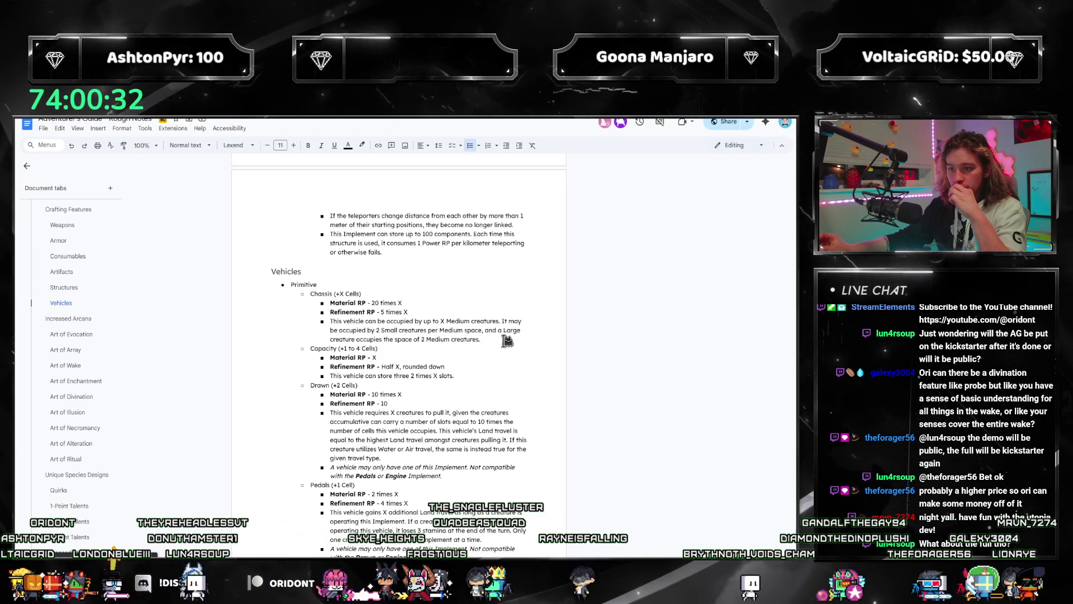
left_click(492, 376)
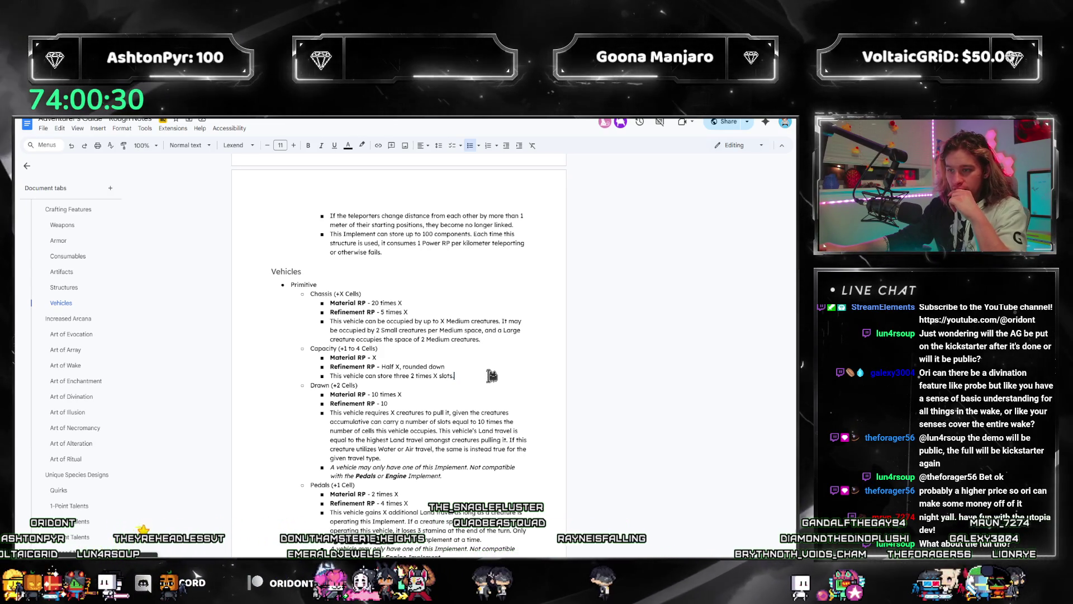
key("Up")
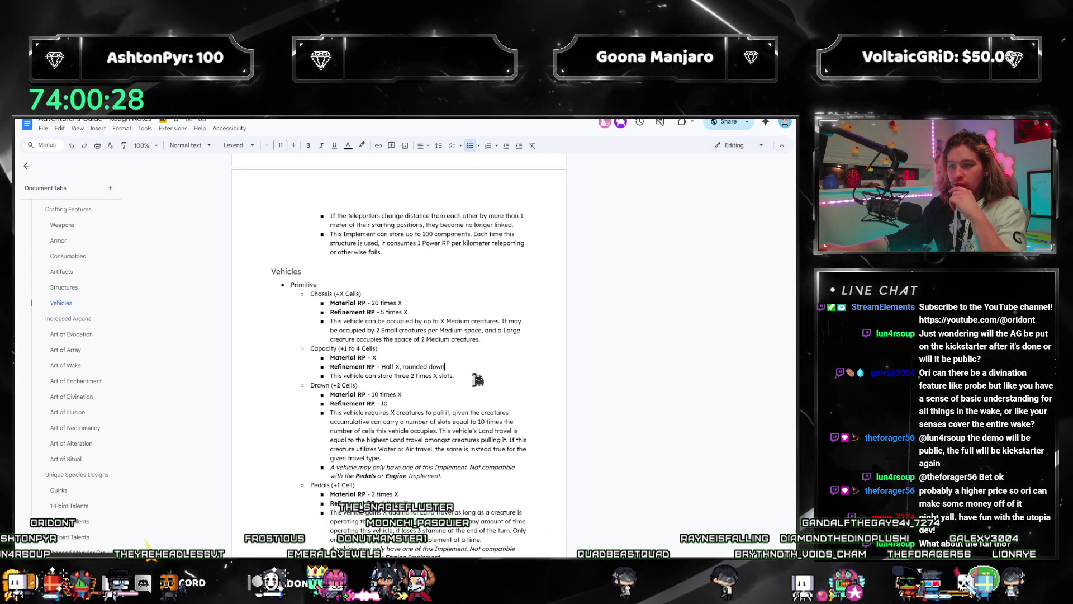
left_click(487, 376)
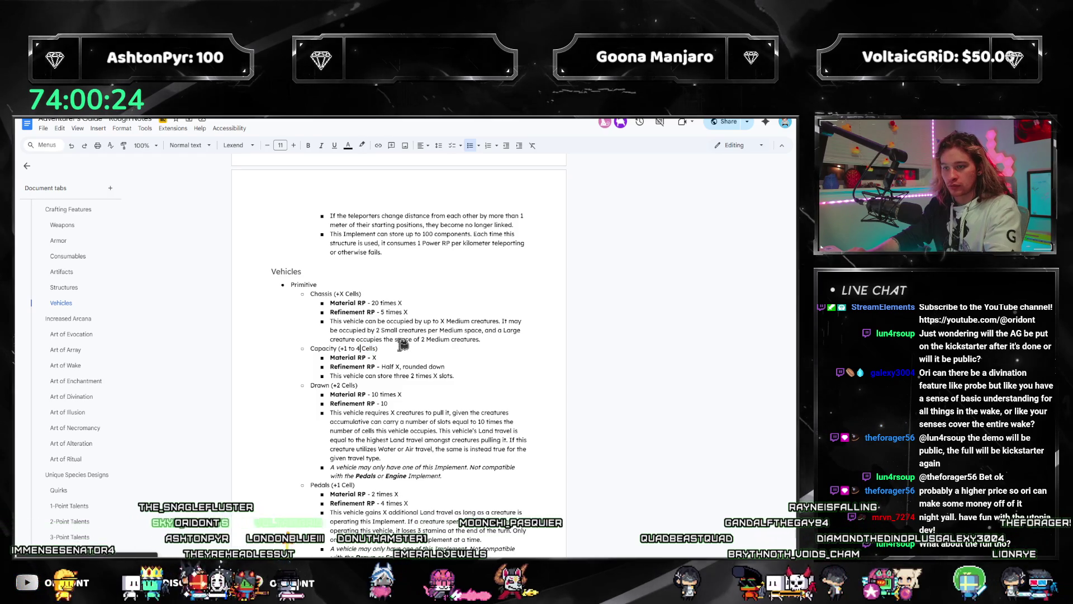
type("X")
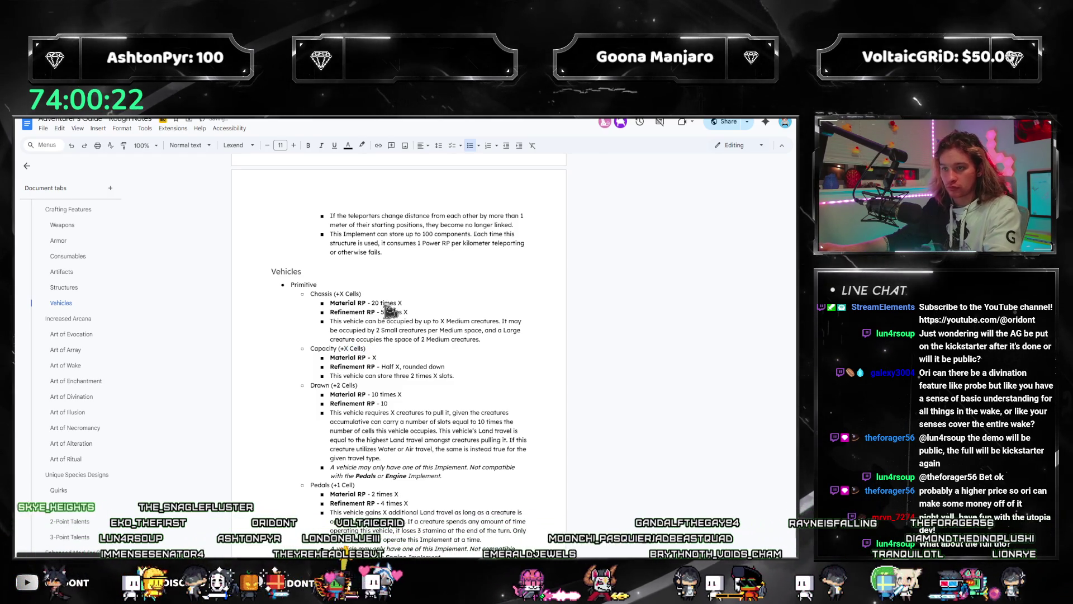
Step: Add a comma to the Chassis Refinement RP line and make Capacity's Material RP 10X
left_click(482, 339)
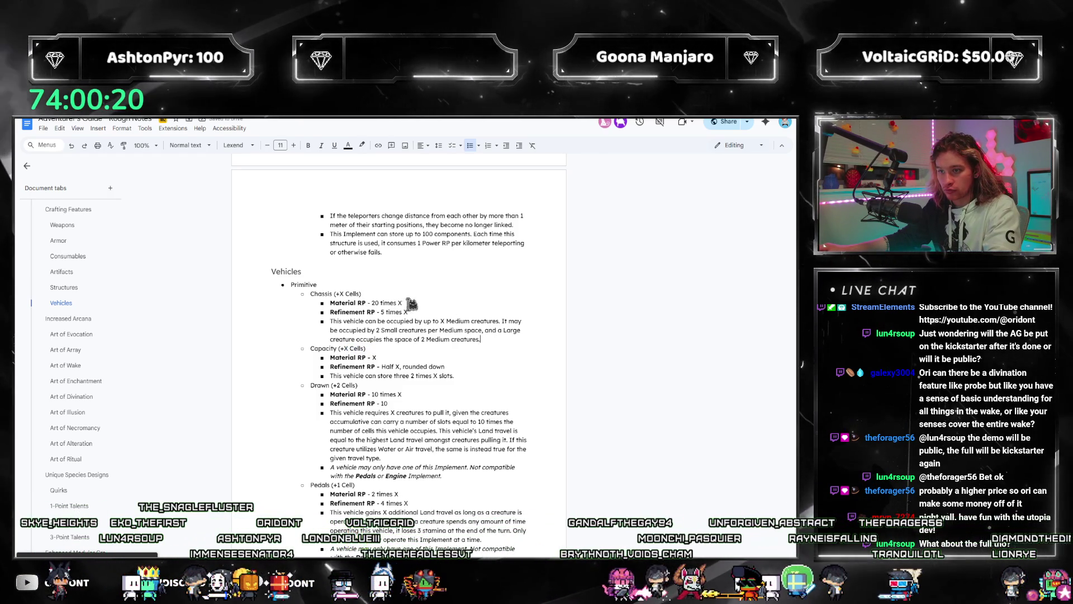
left_click(438, 316)
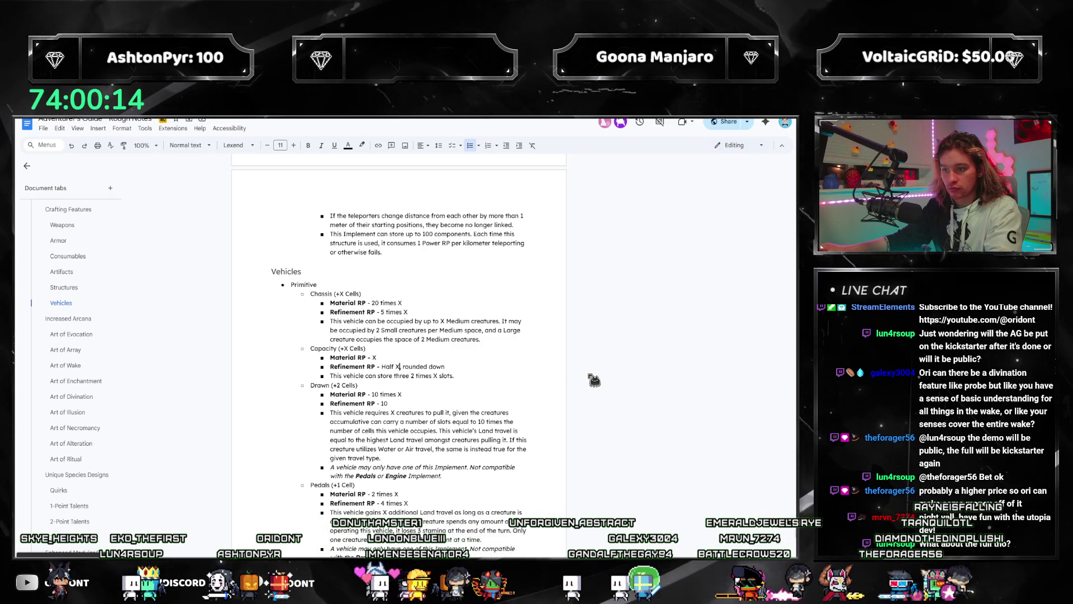
type(",")
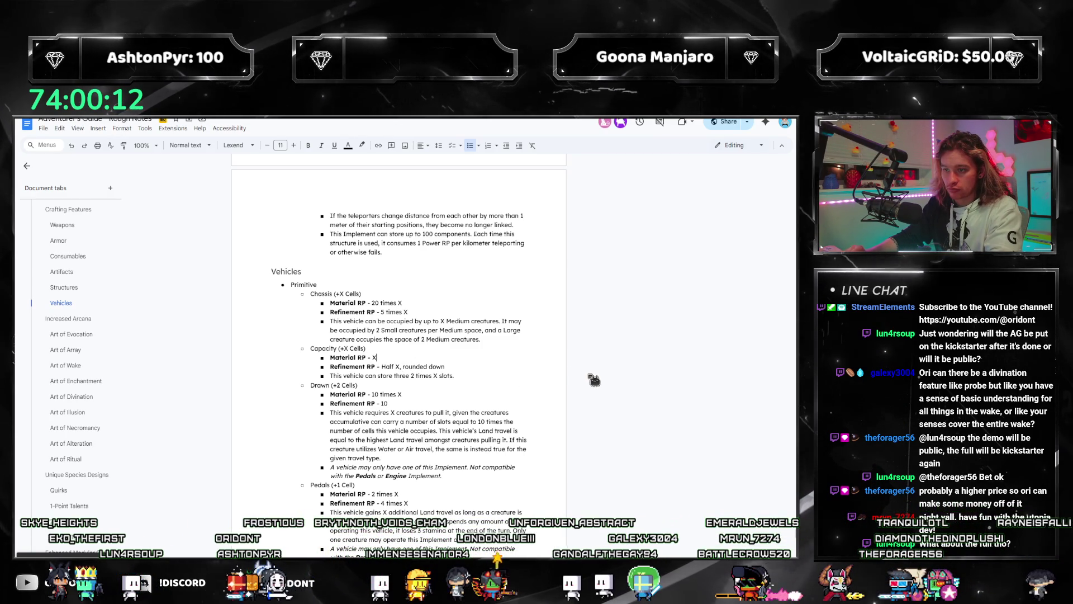
key("Up")
key("Left")
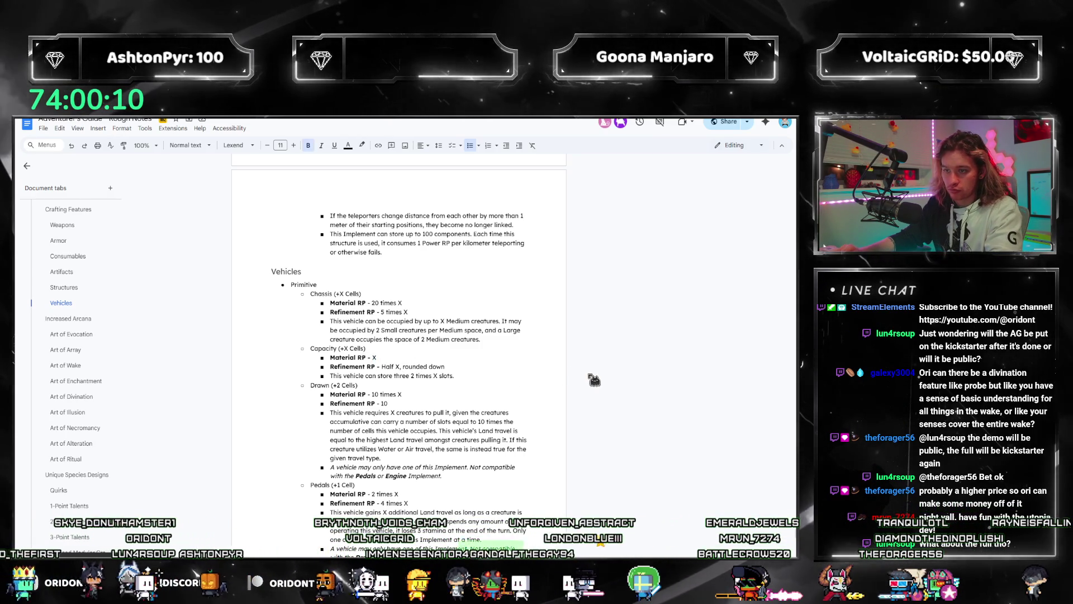
type("10")
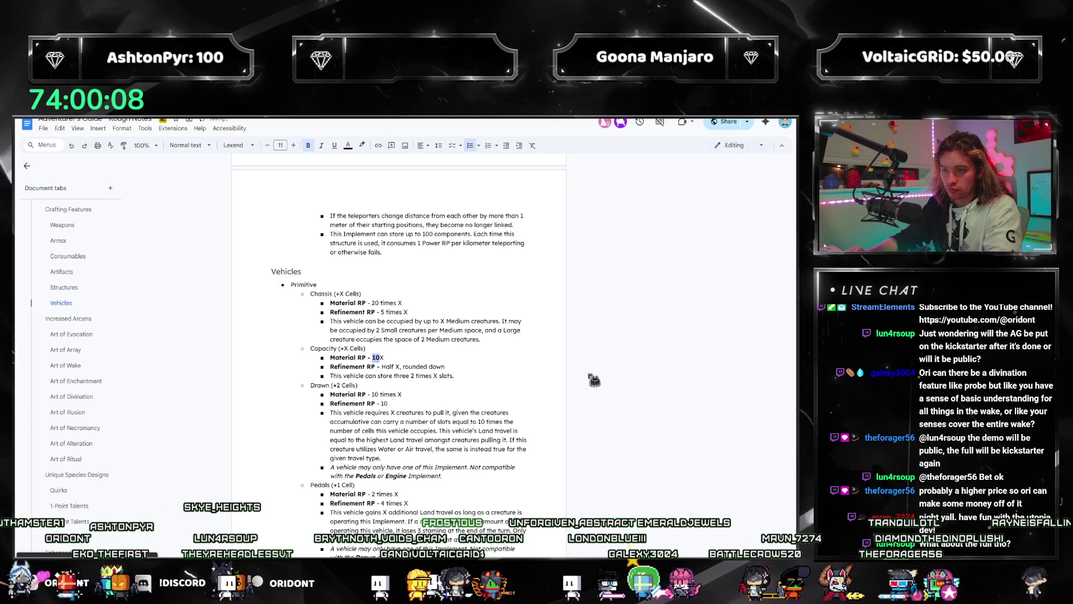
Step: Change the Capacity storage line's multiplier to 10 times X slots
key("Down")
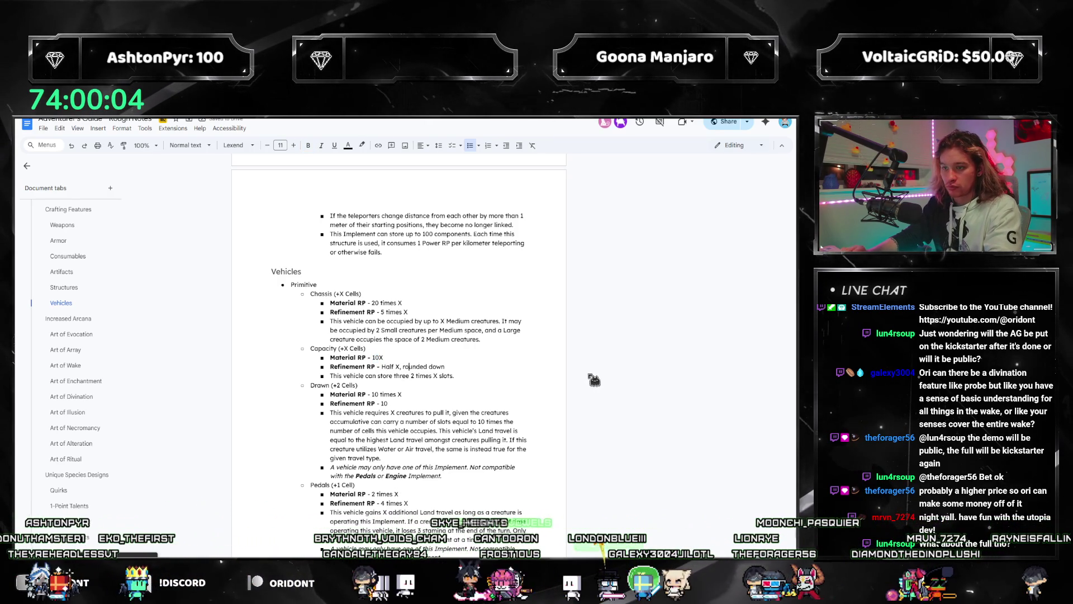
type("5")
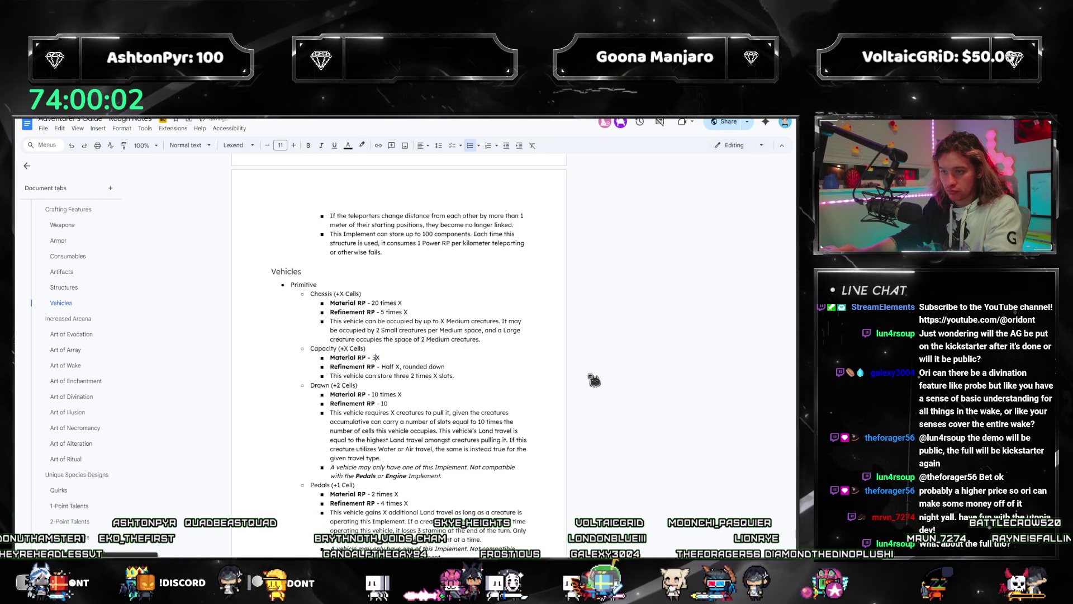
key("Down")
key("Up")
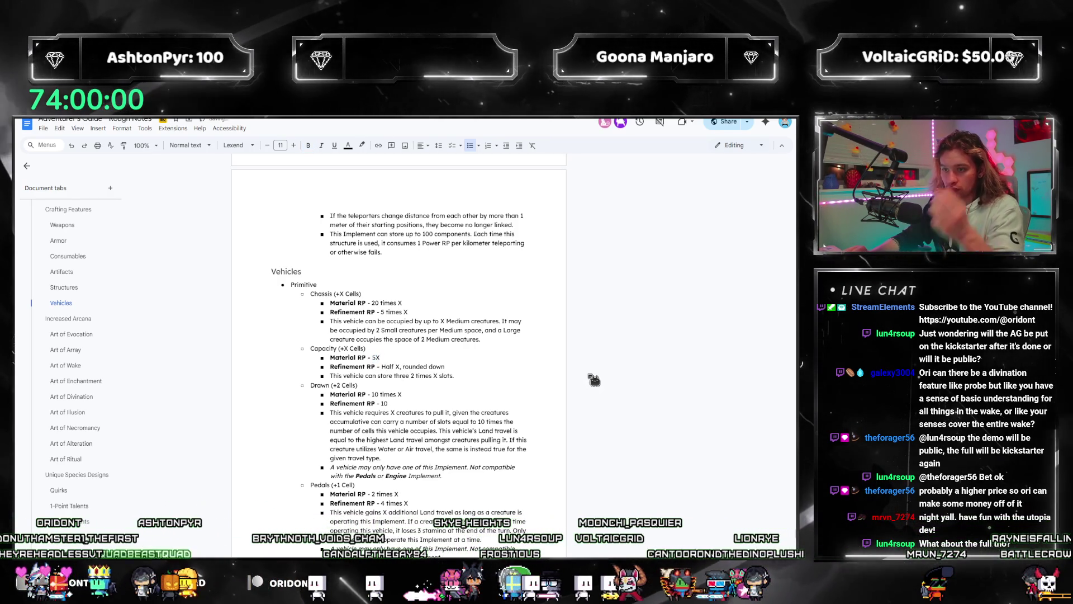
key("ctrl+z")
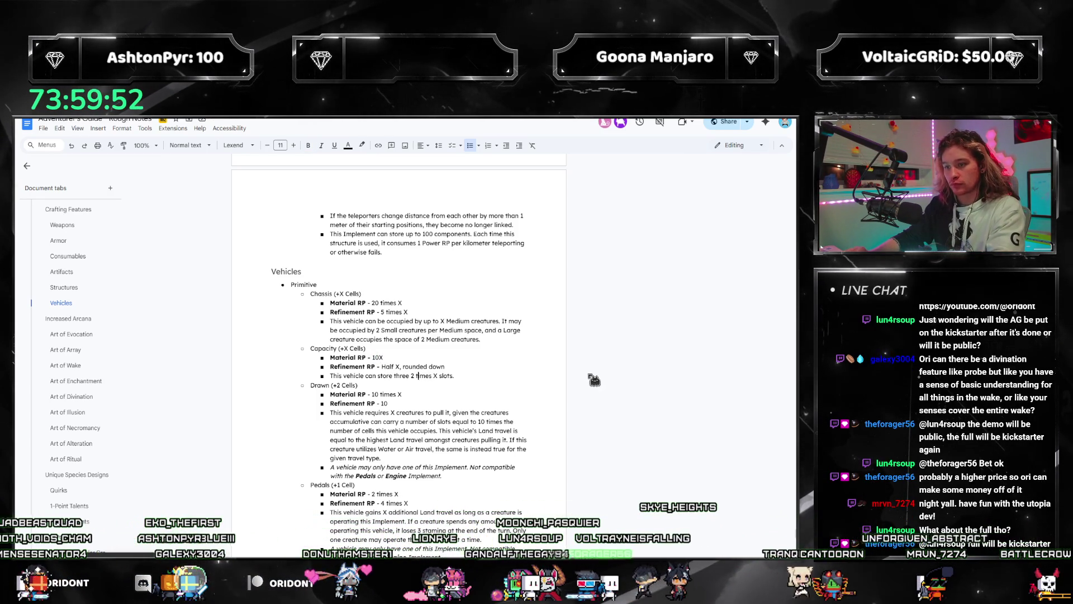
key("ctrl+z")
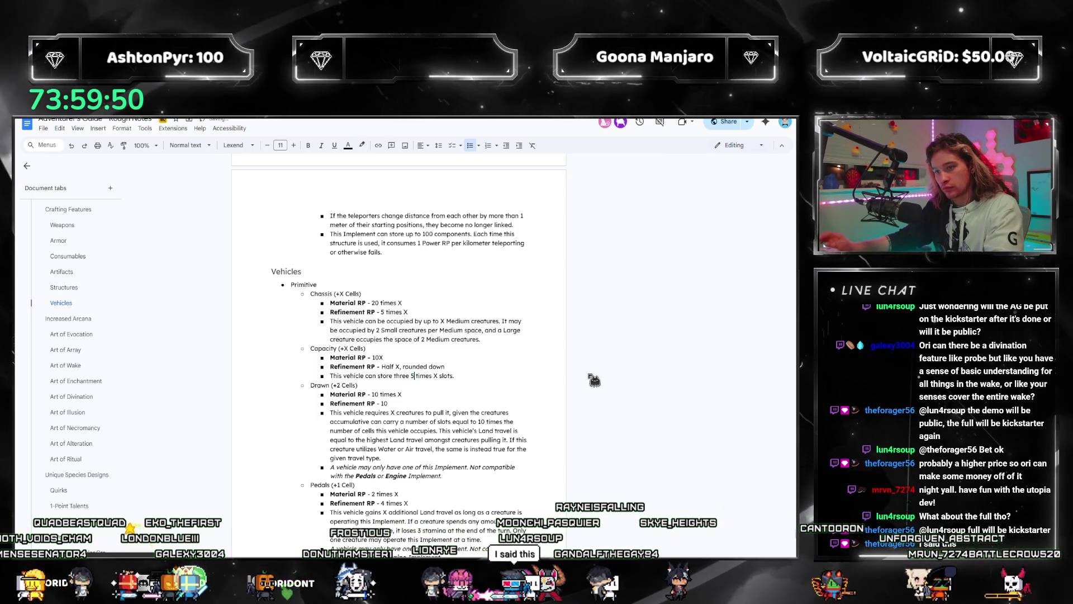
key("shift+Left")
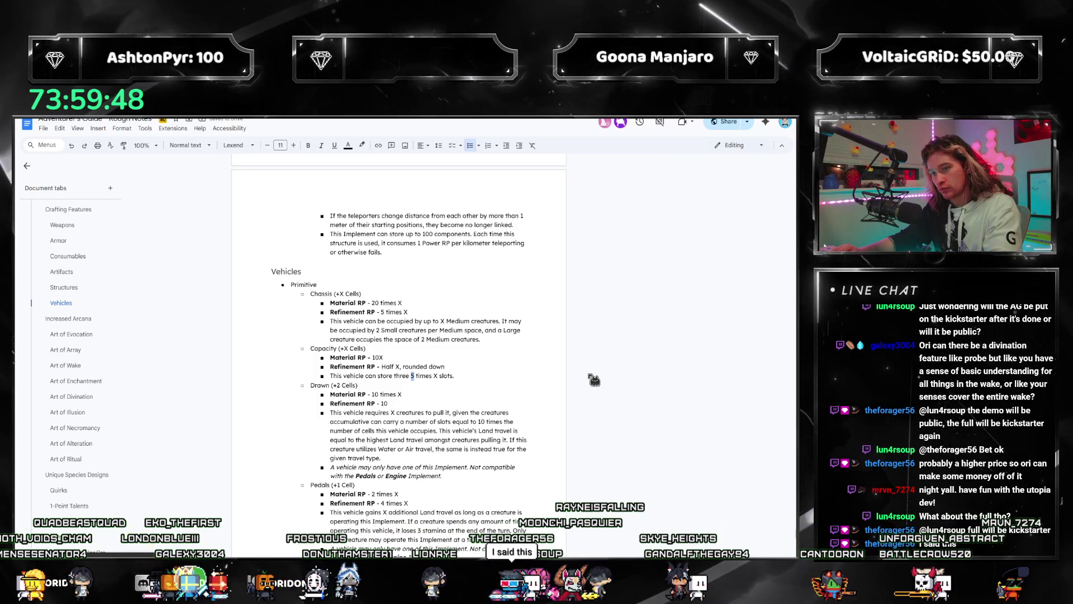
type("10")
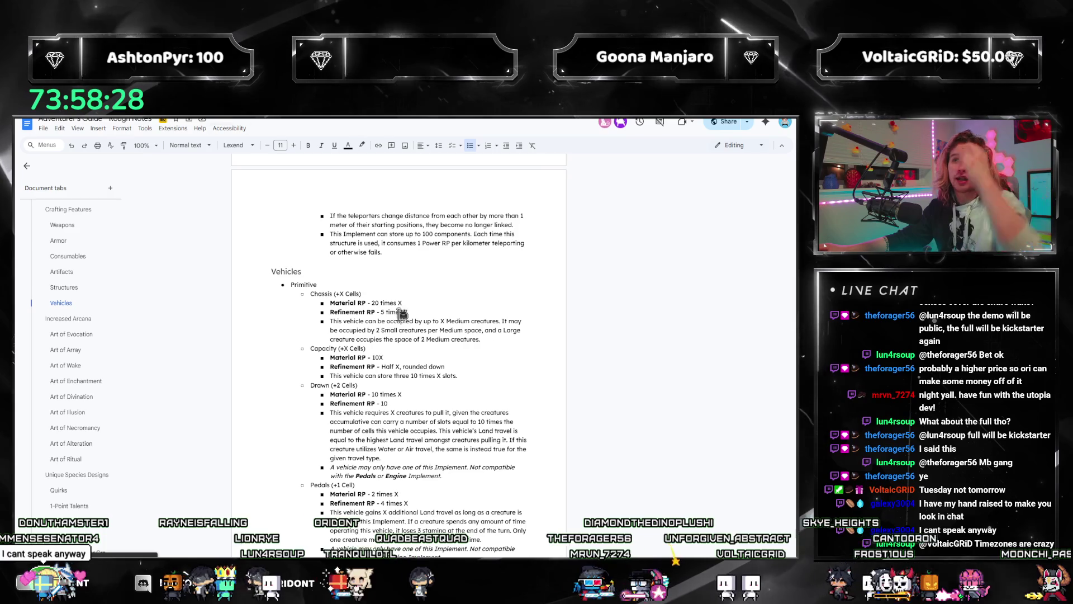
left_click(468, 377)
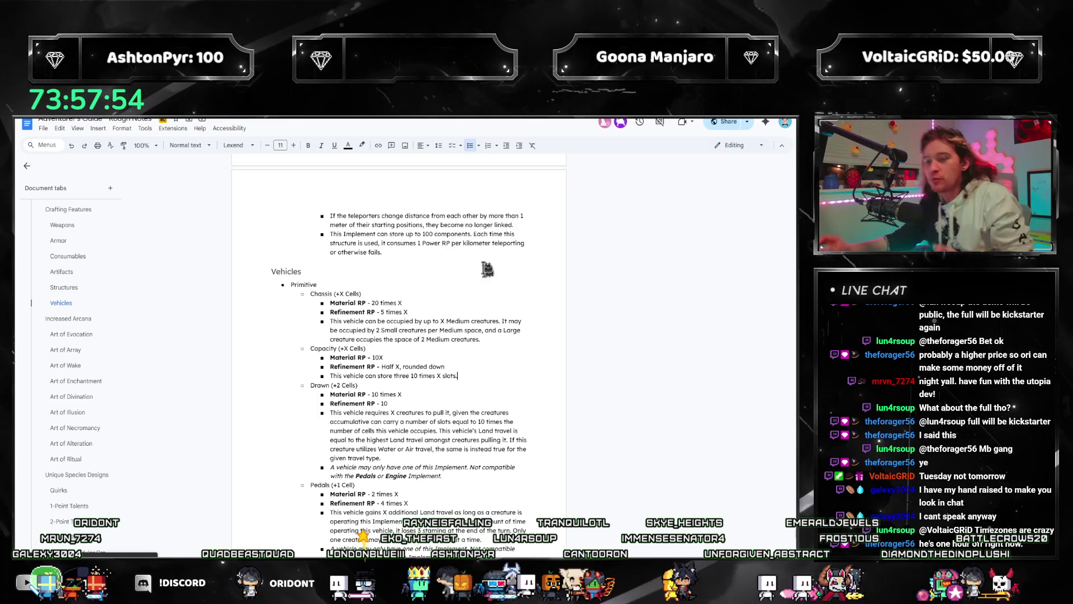
scroll(487, 269, "down", 15)
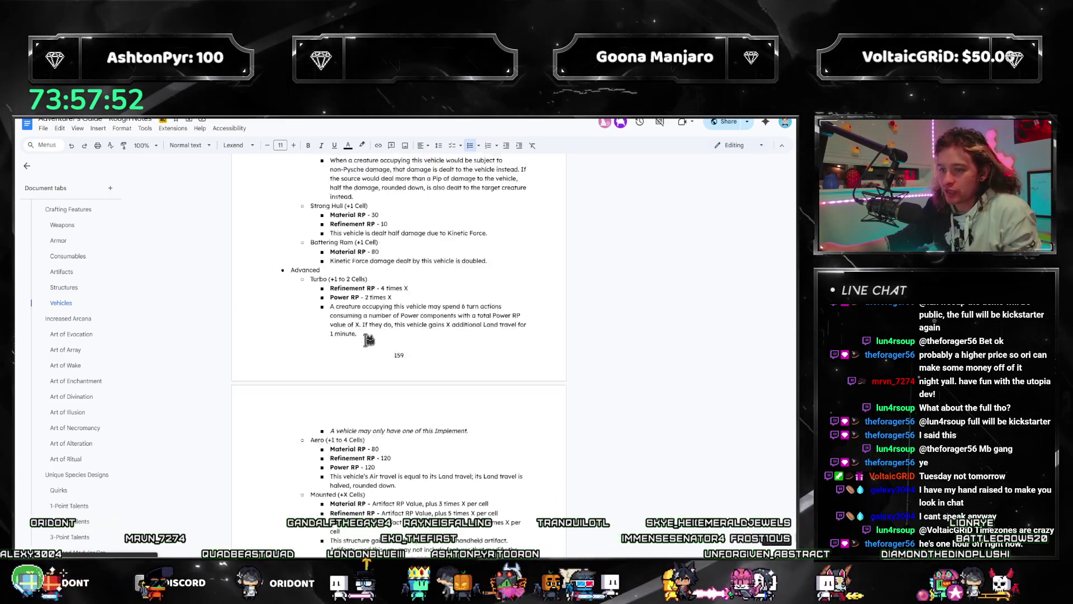
scroll(369, 339, "up", 12)
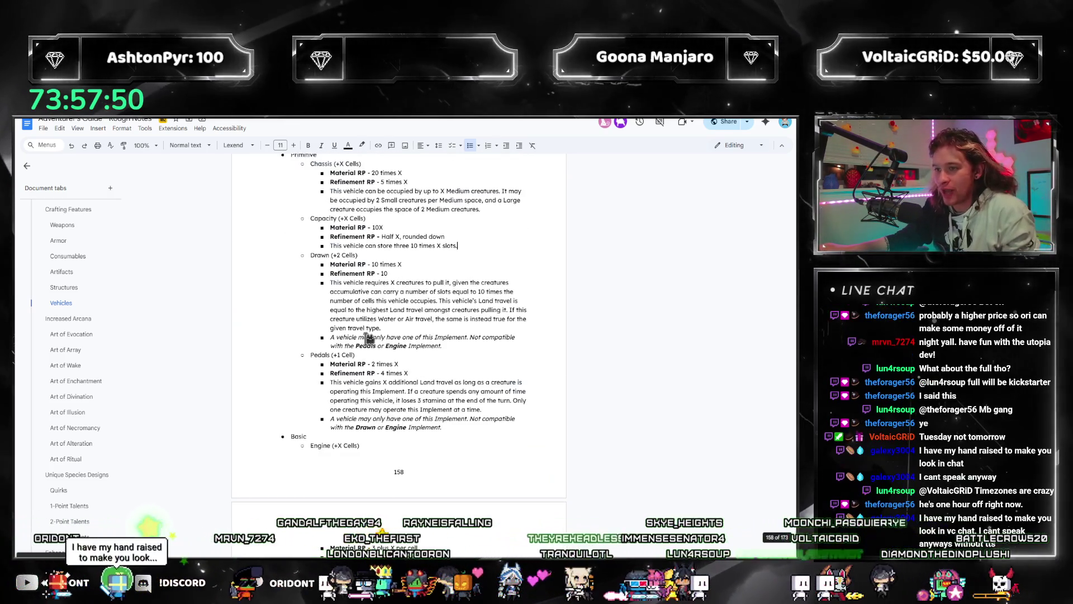
scroll(369, 340, "up", 3)
scroll(364, 311, "down", 2)
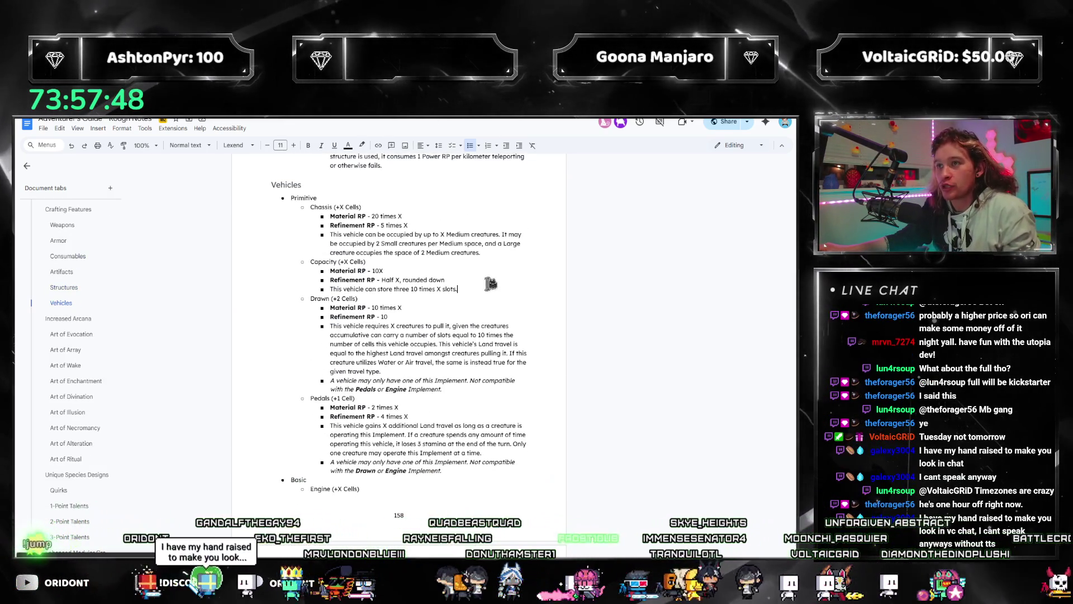
scroll(472, 315, "down", 1)
scroll(473, 315, "down", 2)
scroll(464, 316, "up", 3)
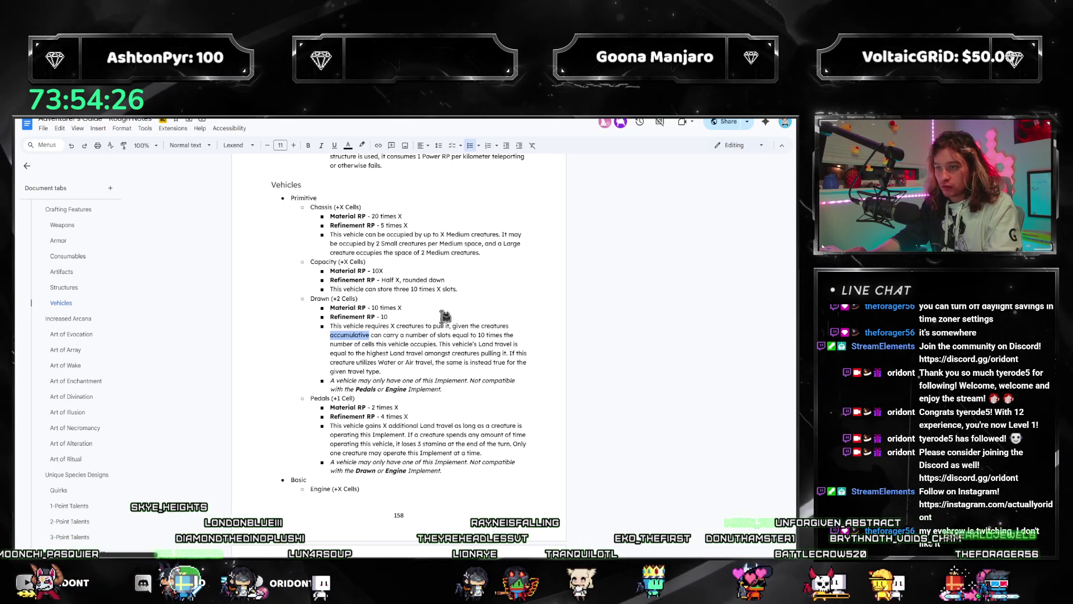
Step: Write that Drawn's Acceleration increases by the highest Land travel among pulling creatures, fixing the misspelling
type("together")
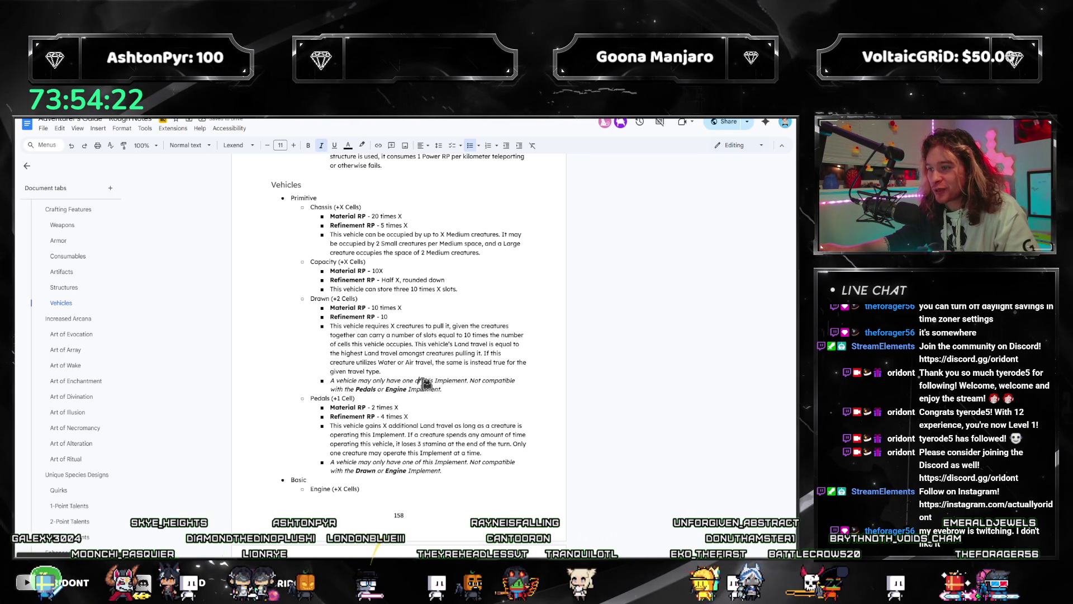
left_click(452, 343)
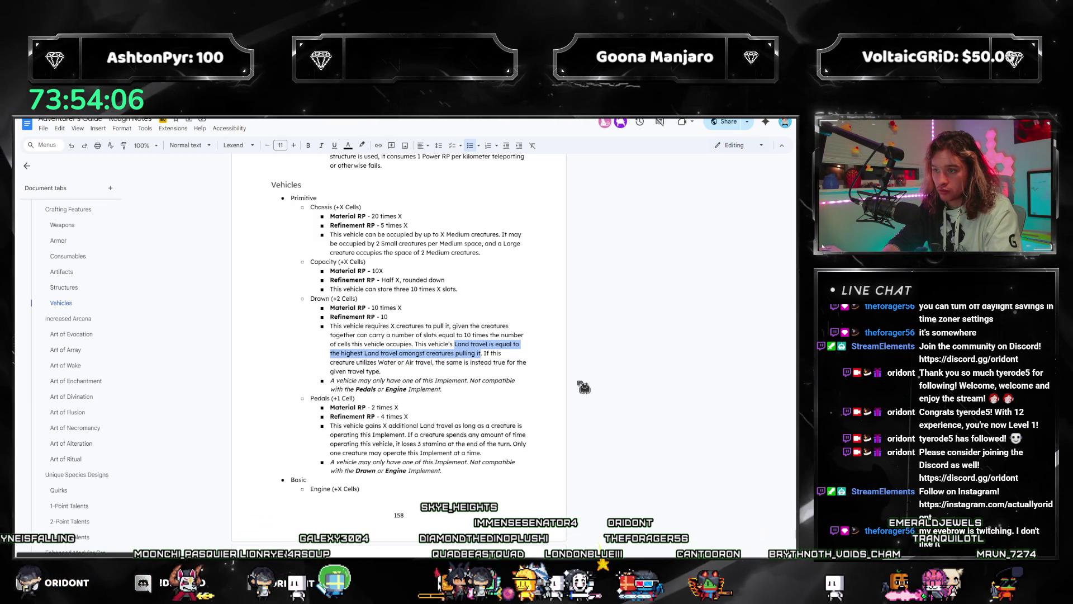
type("Acceleration is increase")
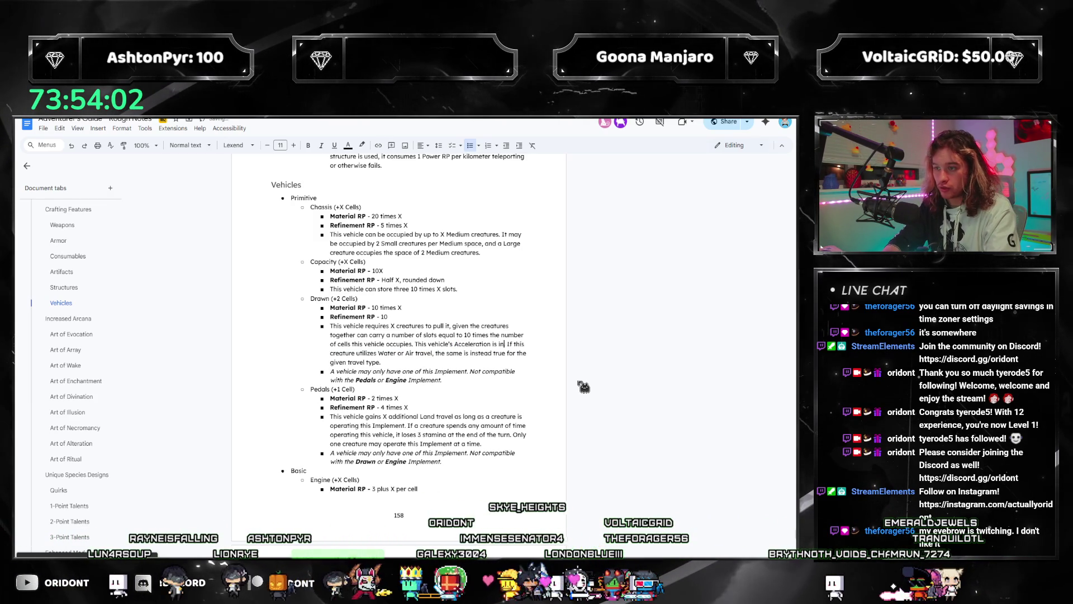
type("d by the Land tra")
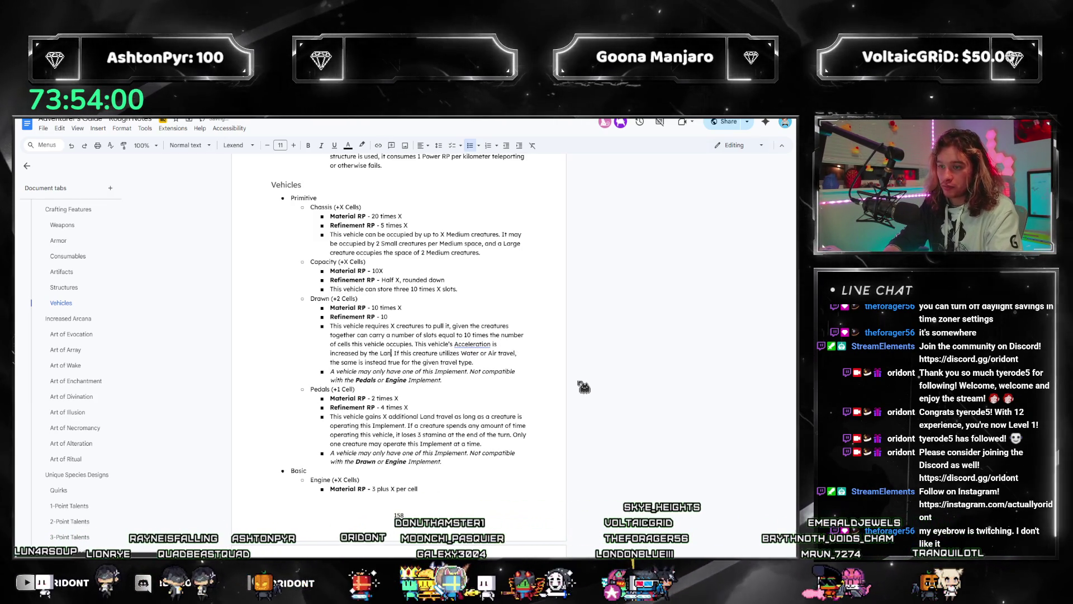
type("vel")
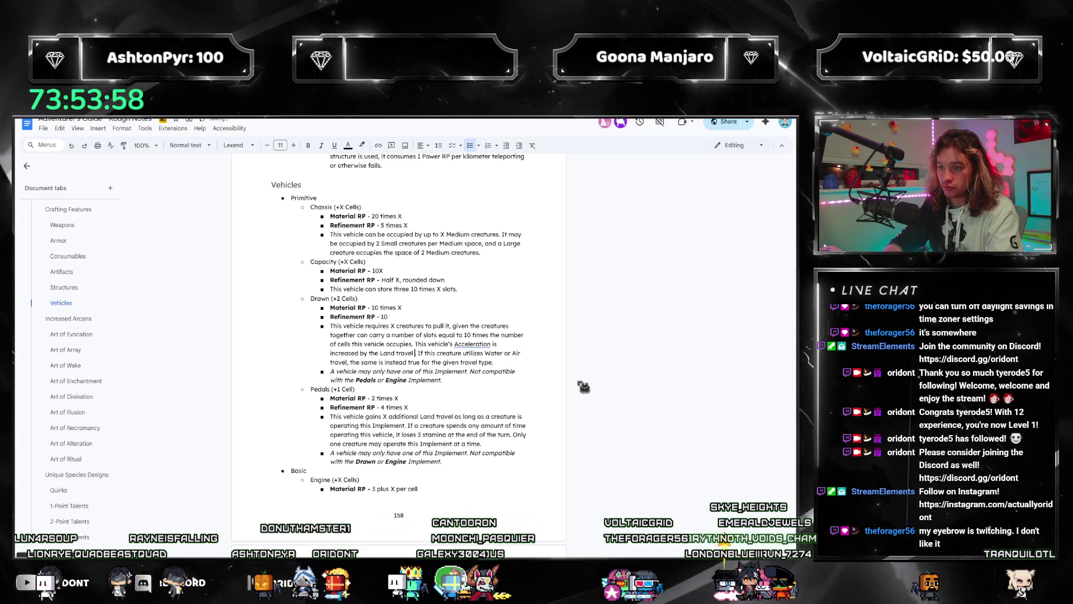
type(" highest")
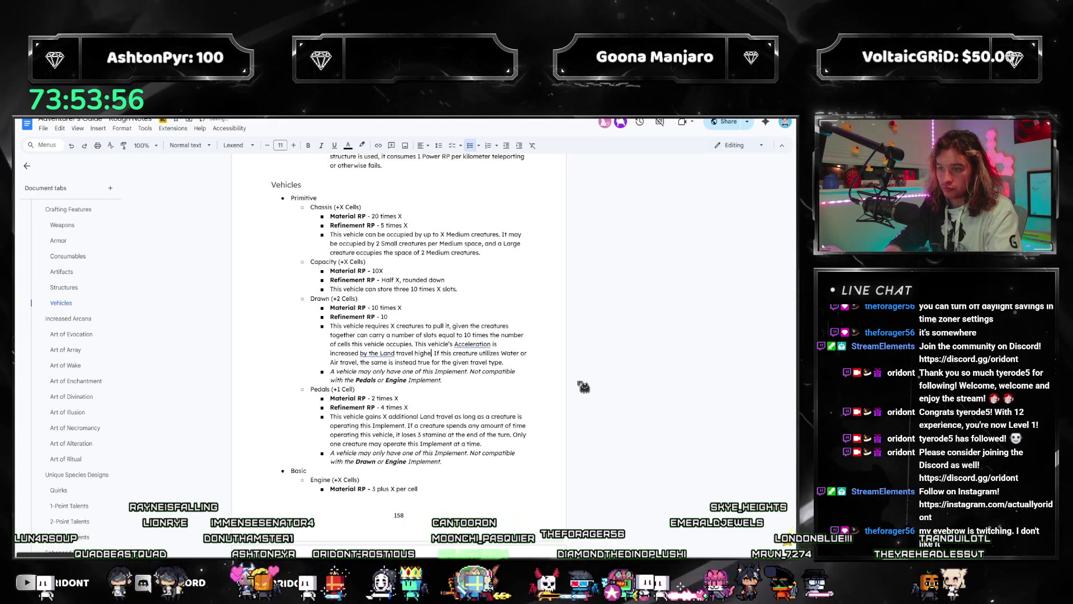
type(" amongs")
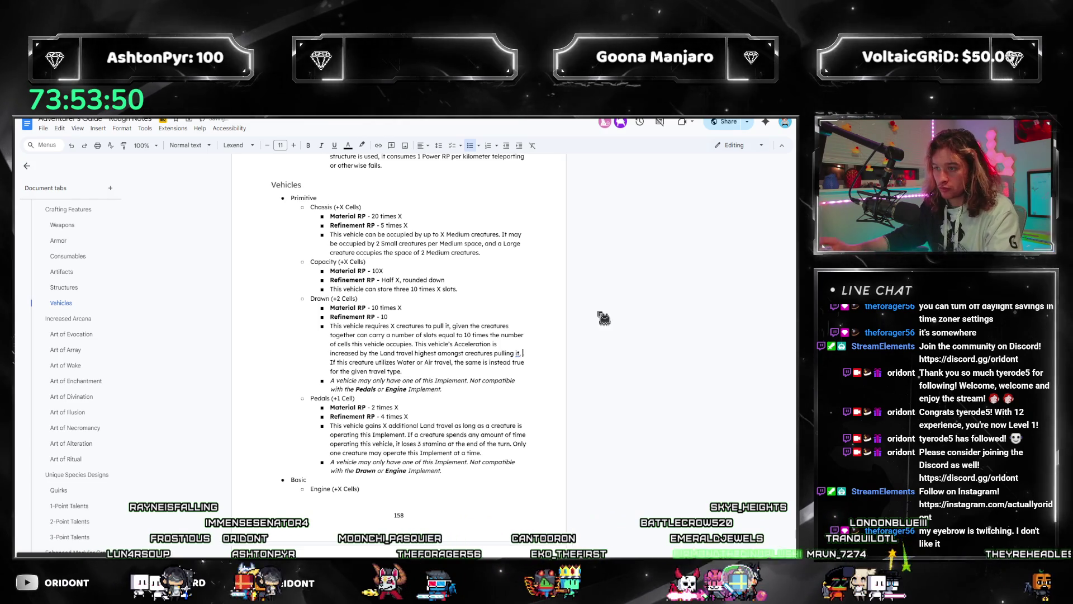
right_click(525, 350)
left_click(556, 355)
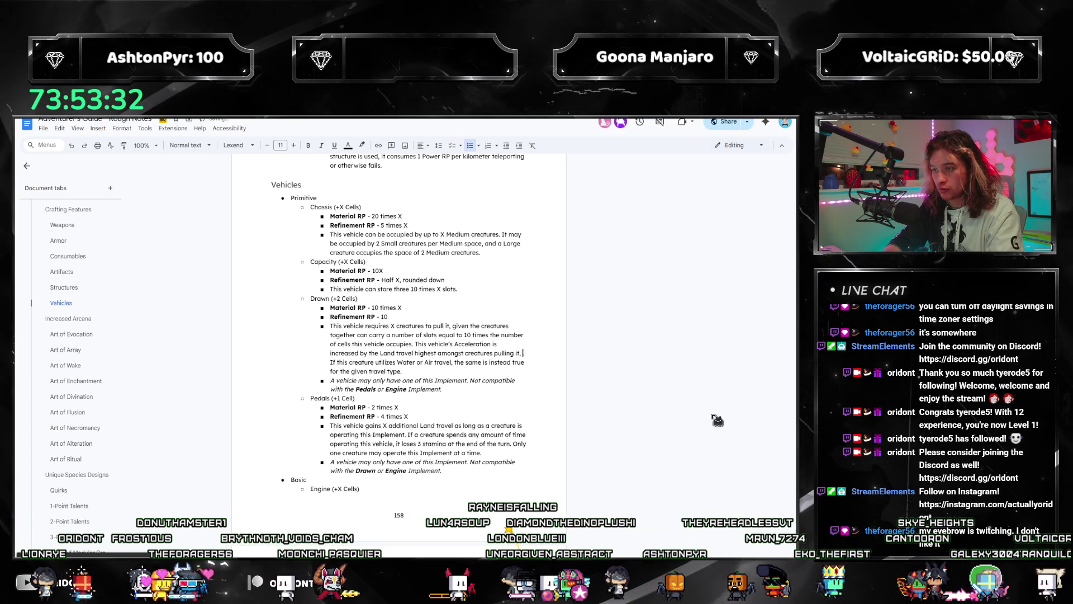
Step: Draft Deceleration and Top Speed wording in the Drawn paragraph, deleting the unfinished part
type("thi Deceleratio")
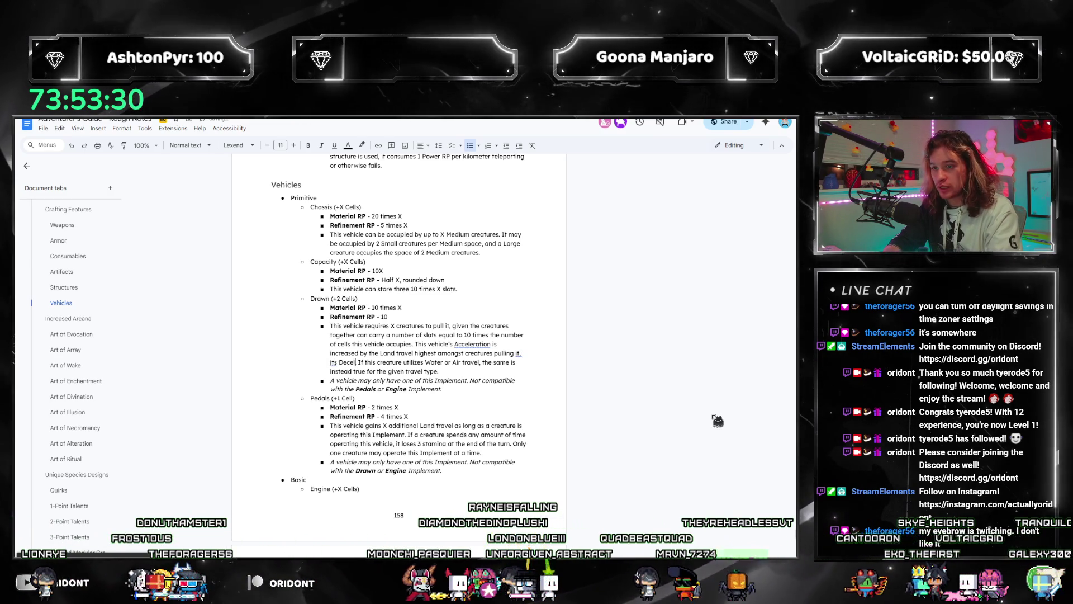
type("n increases")
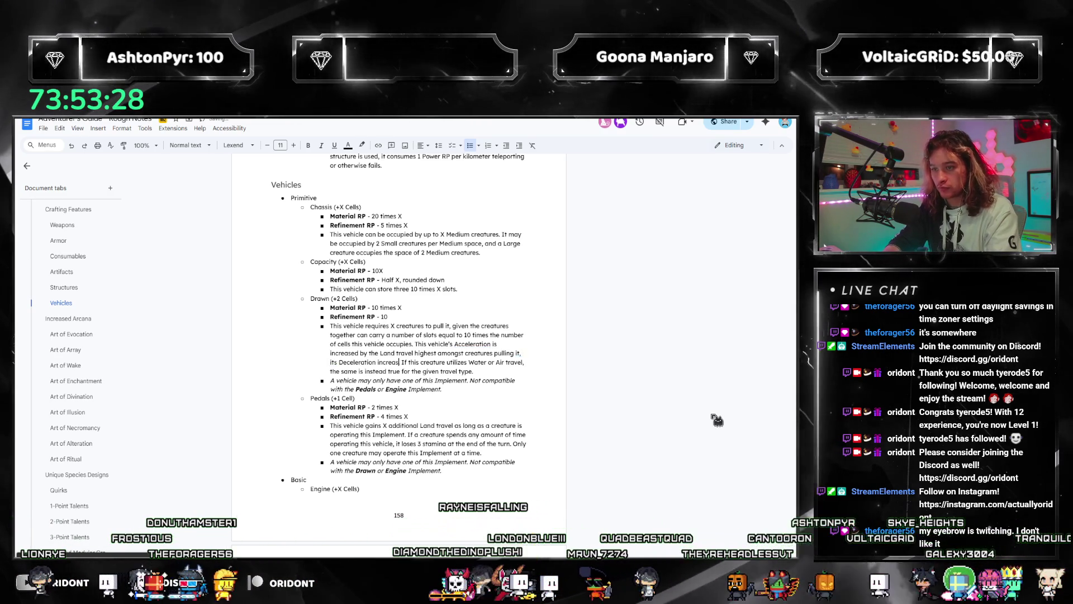
key("BackSpace")
type("d by the number of")
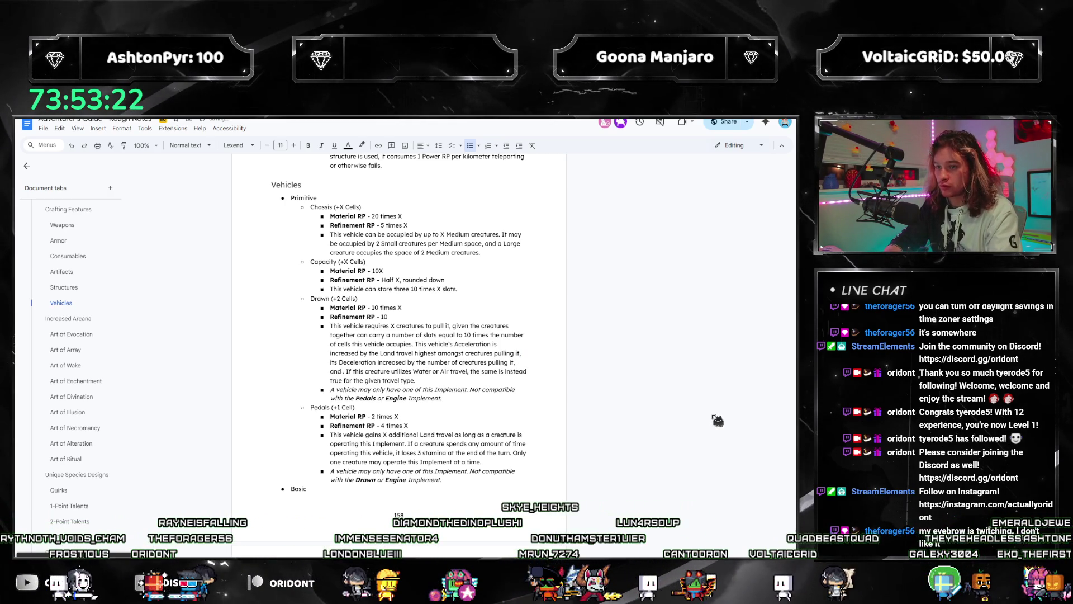
type("its TO")
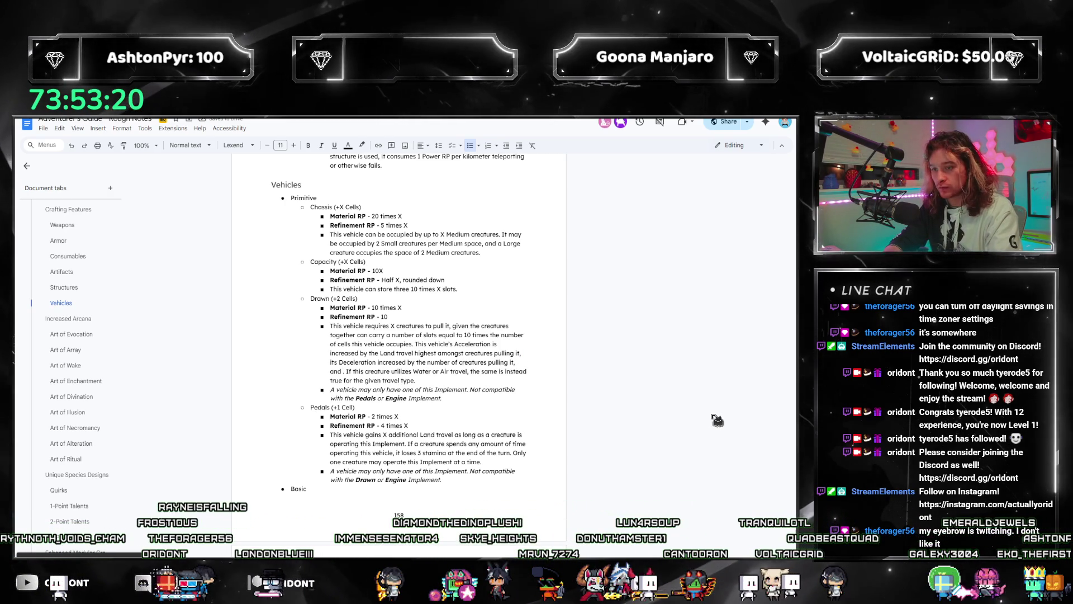
key("BackSpace")
type("op Speed increase")
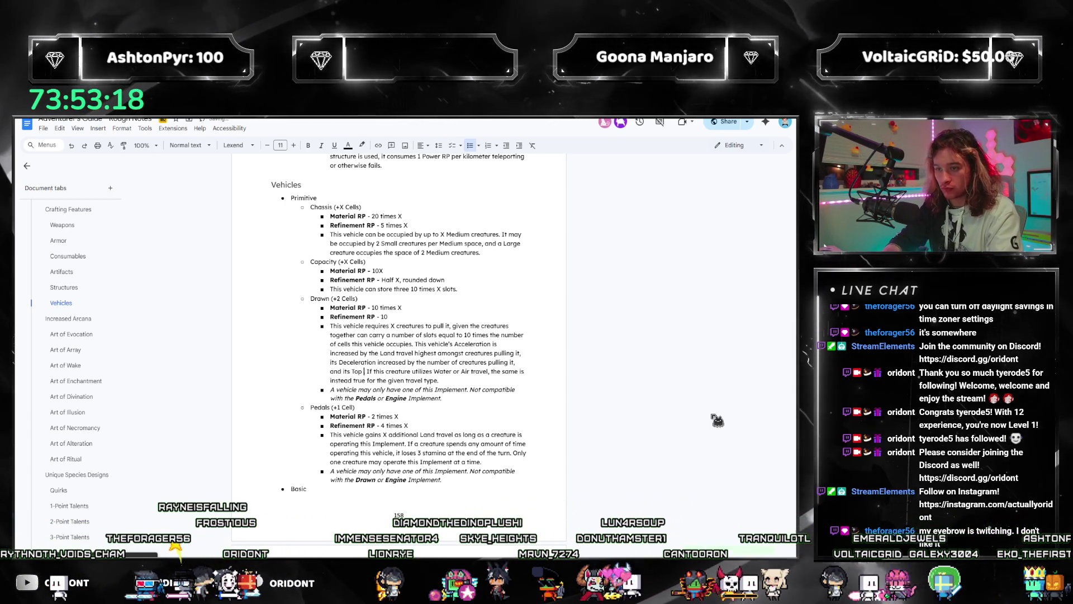
type("s by")
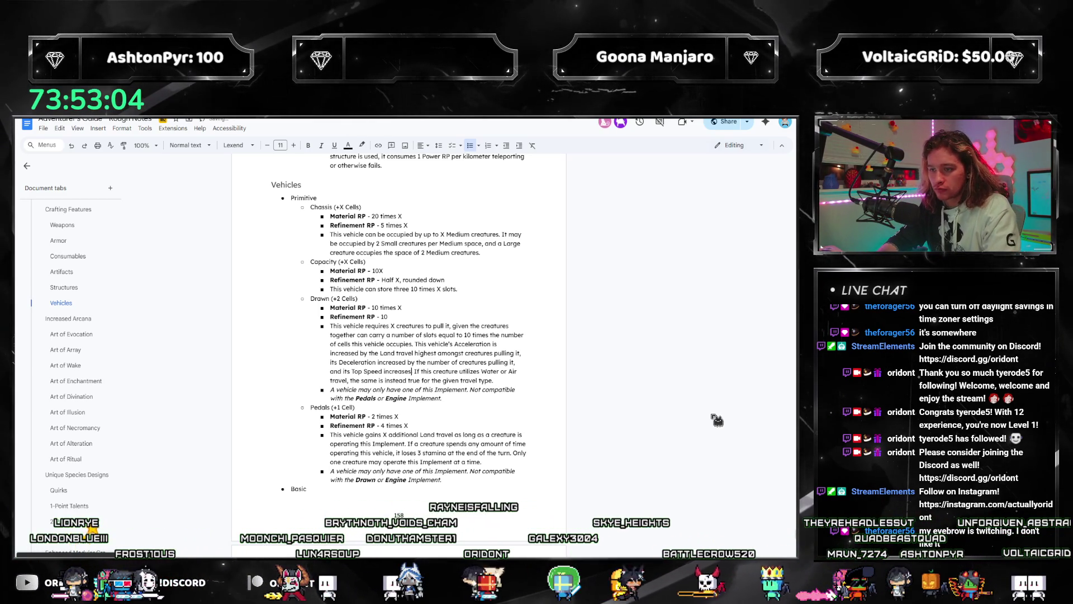
key("ctrl+BackSpace")
key("ctrl+BackSpace")
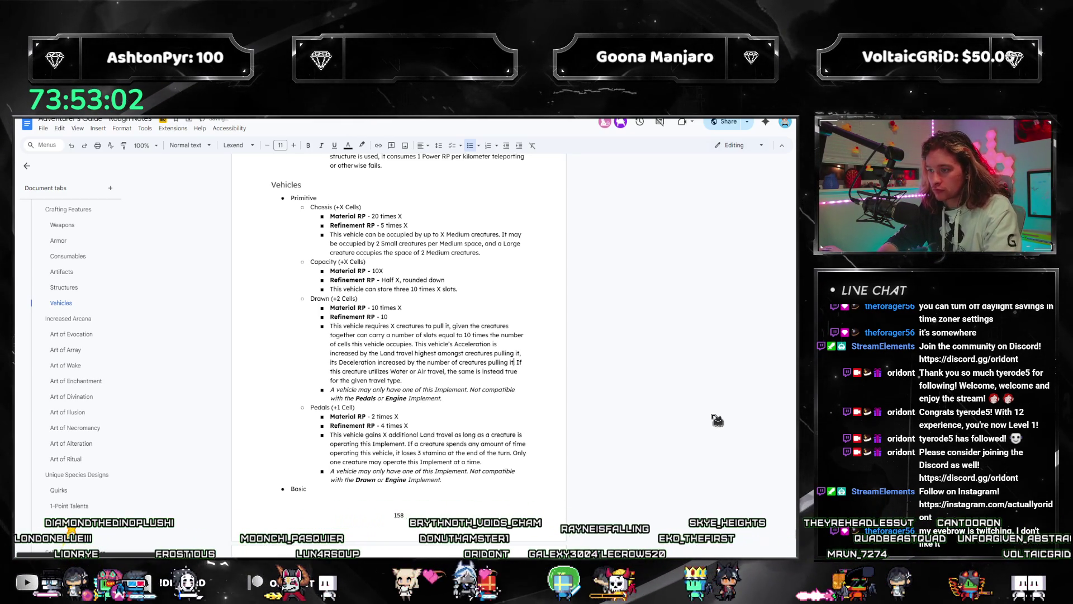
Step: Replace the comma after 'pulling it' with the Top Speed '4 times that' clause; make Deceleration 'twice'
key("Left")
key("Left")
key("Left")
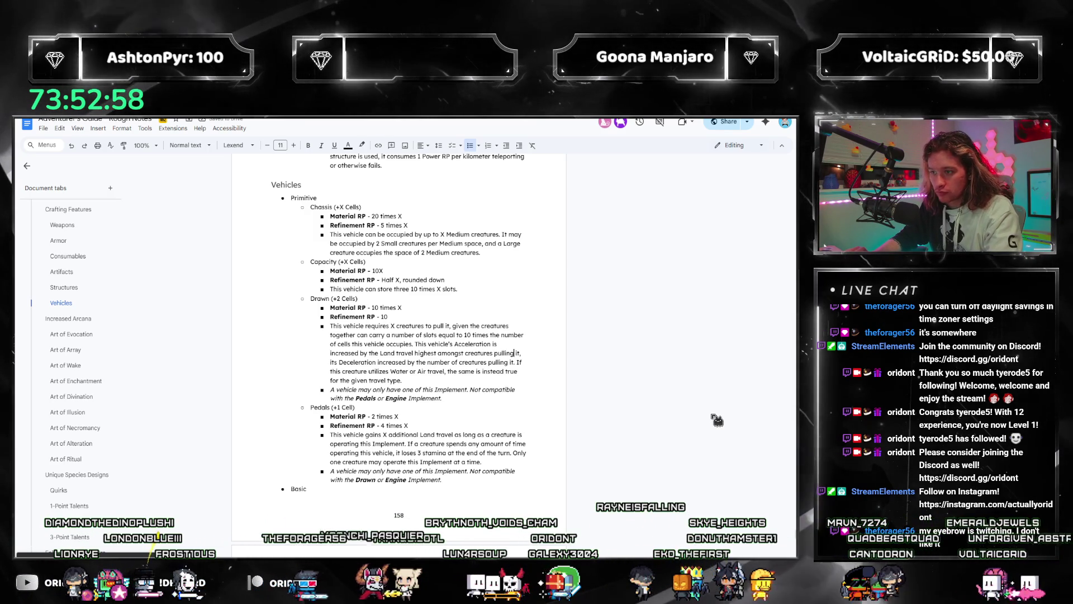
key("End")
key("BackSpace")
type("and its Top Speed is inc")
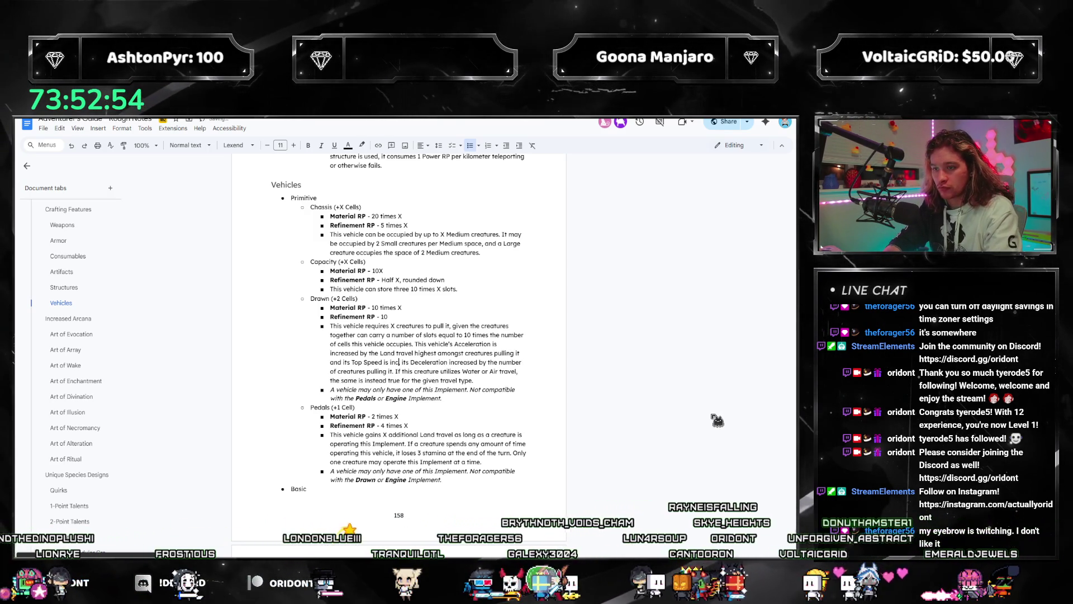
type("reased by 4 items tha")
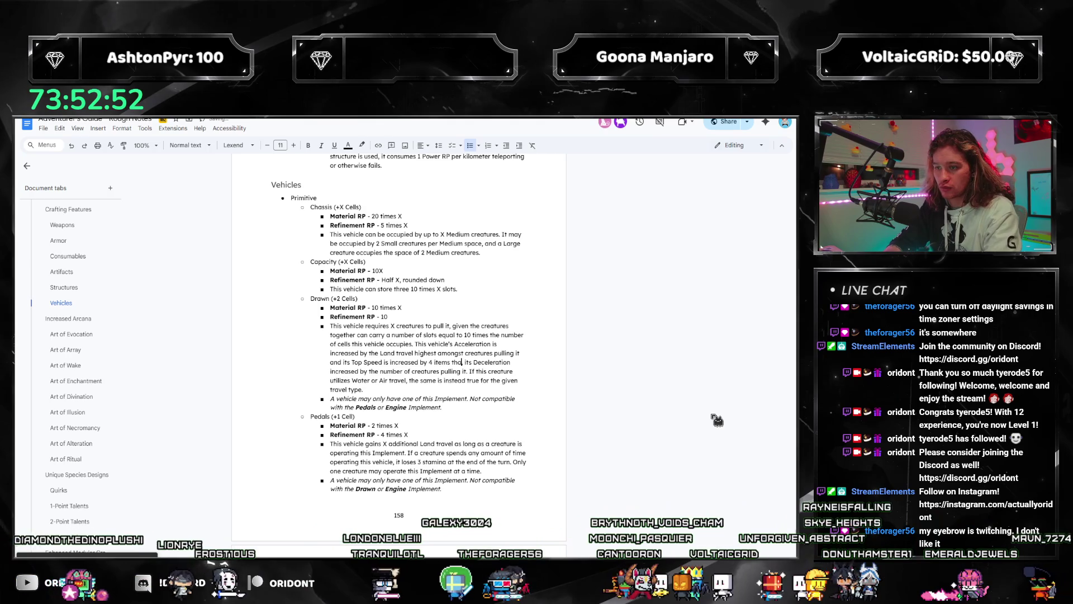
key("BackSpace")
key("BackSpace")
key("BackSpace")
type("times tah")
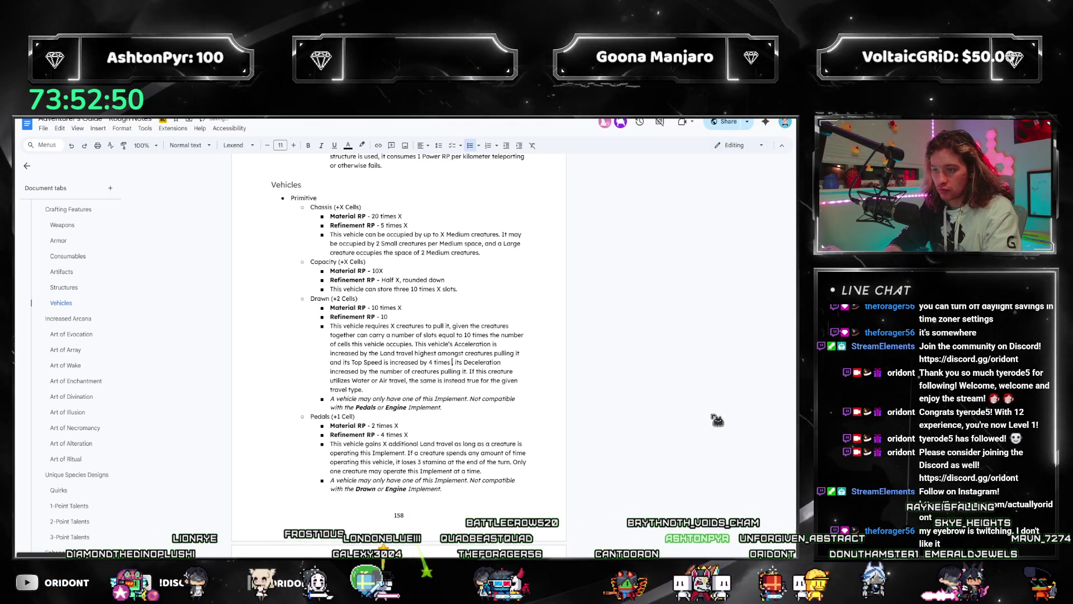
key("BackSpace")
key("BackSpace")
type("hat ")
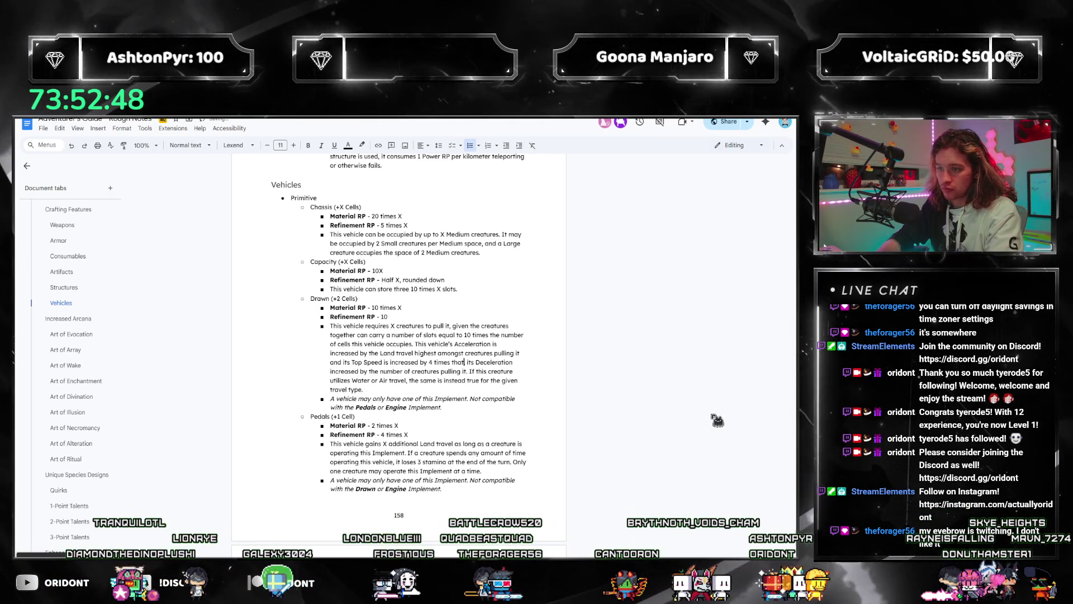
type(".")
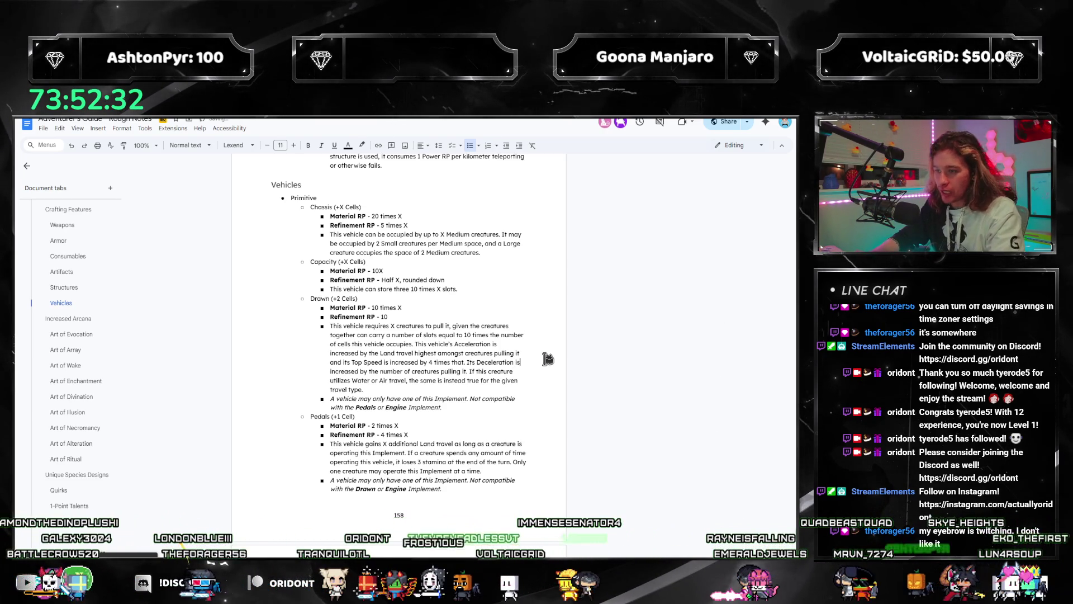
type("twice")
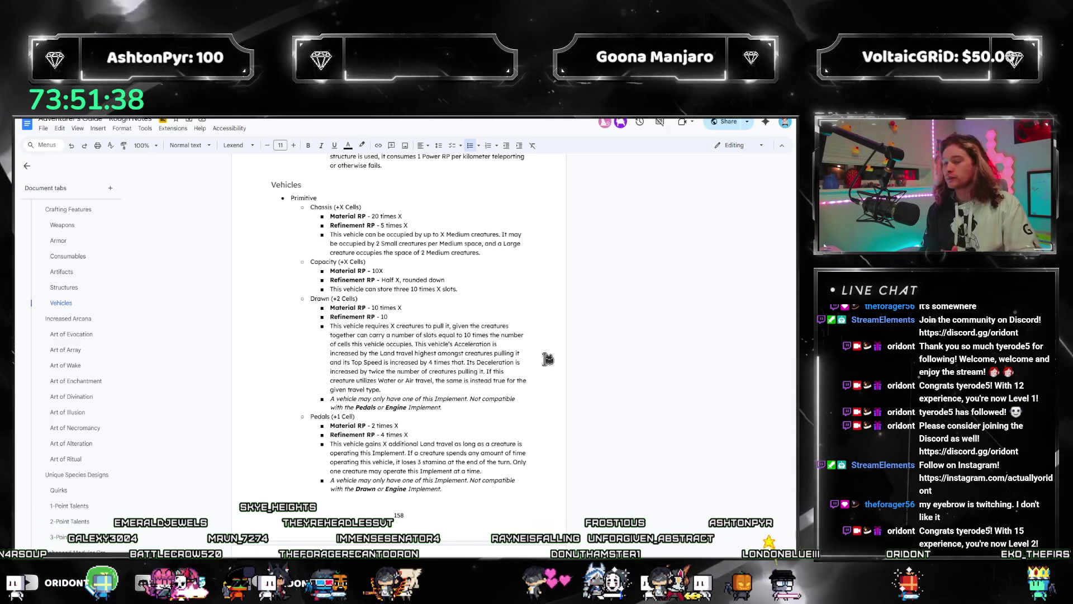
scroll(547, 358, "down", 15)
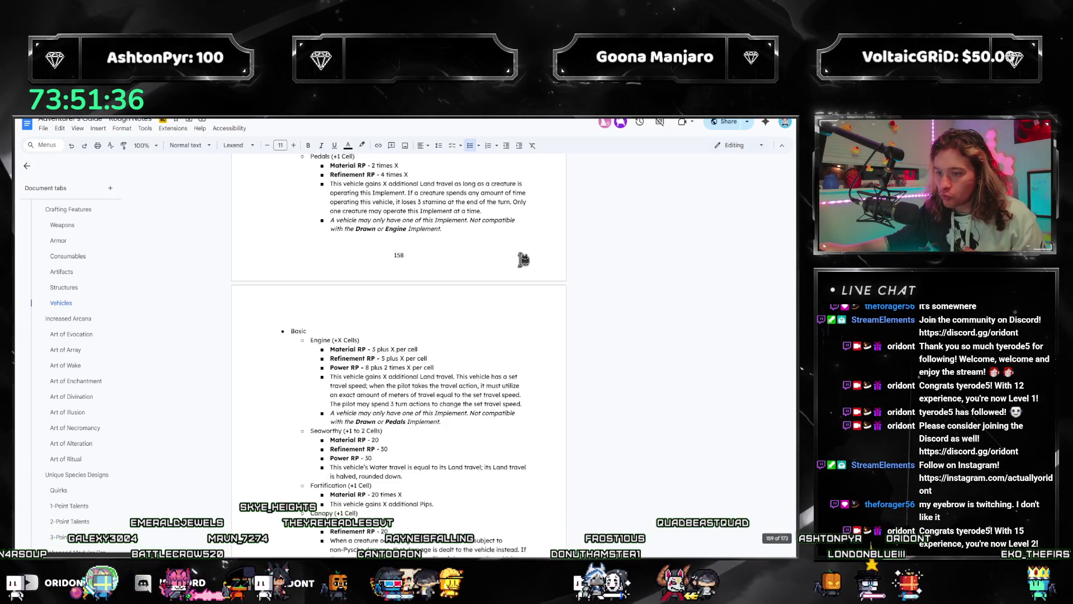
Step: Scroll back up from the Turbo entry to the Primitive vehicle entries on page 158
scroll(466, 311, "up", 3)
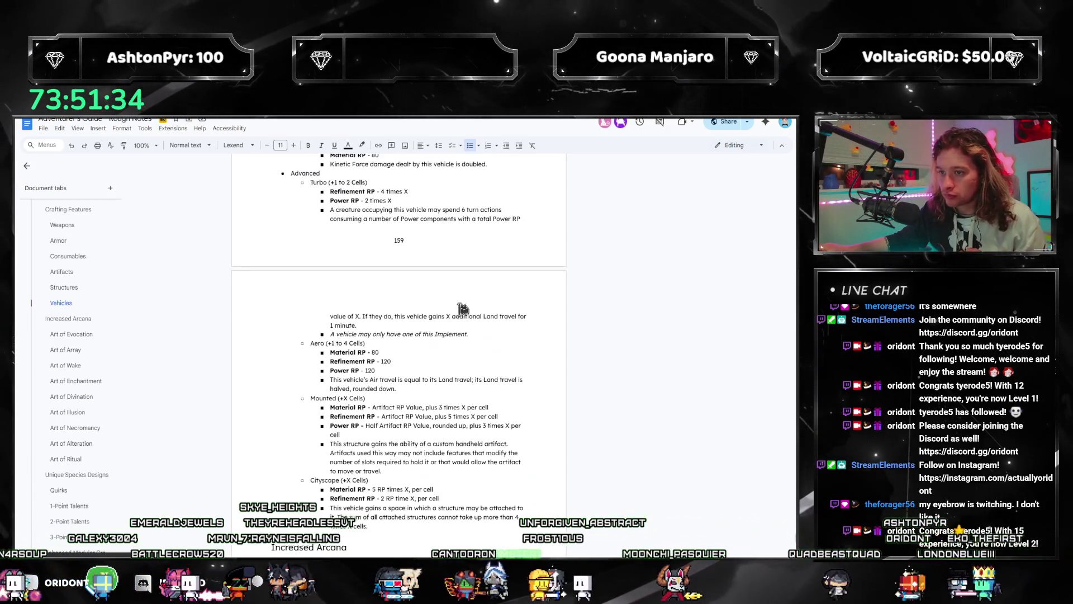
scroll(510, 402, "up", 15)
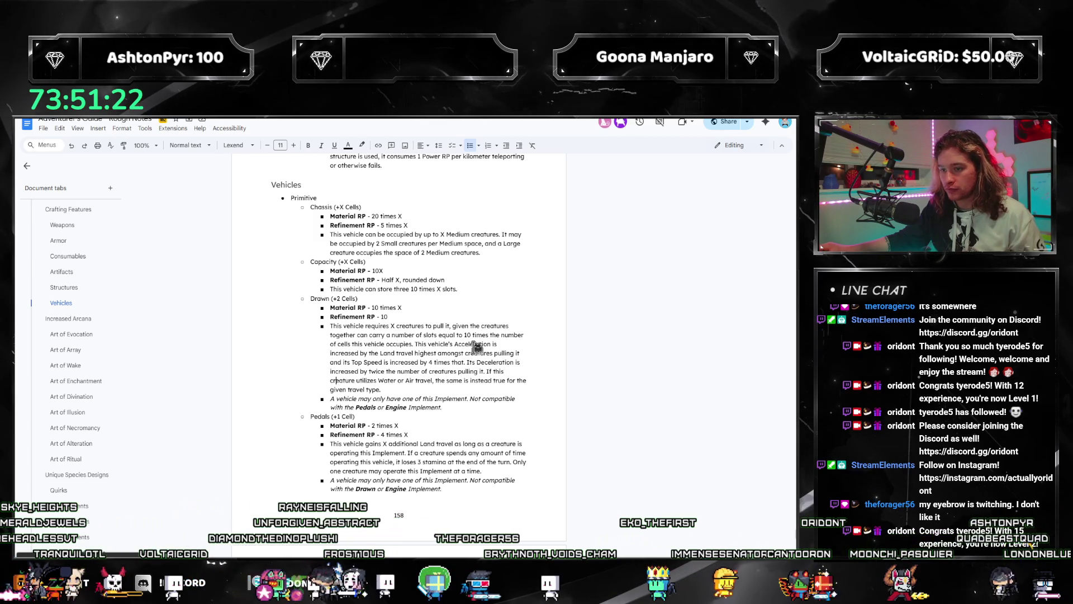
Step: Change 'creature' to 'vehicle' in the Water or Air sentence and add 'for the creature' at its end
type("cle")
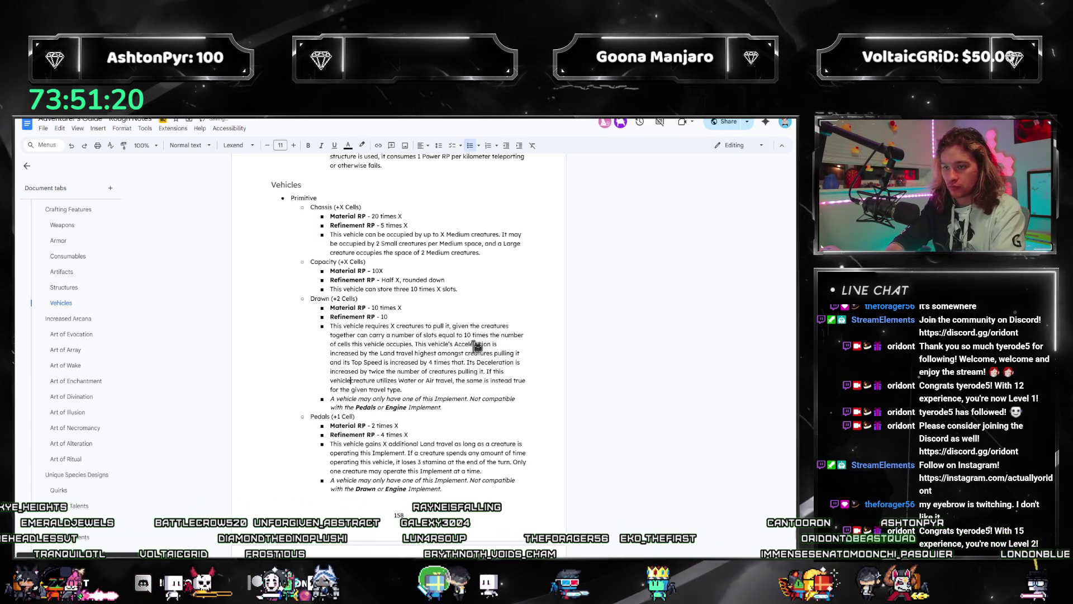
key("ctrl+shift+Right")
key("BackSpace")
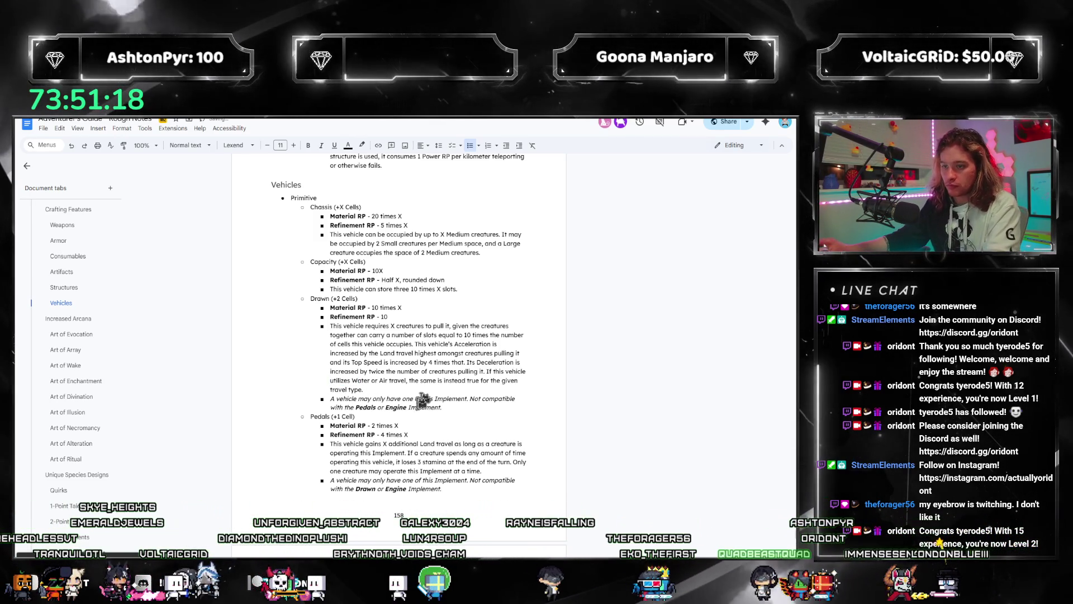
left_click(401, 389)
type("for the creature")
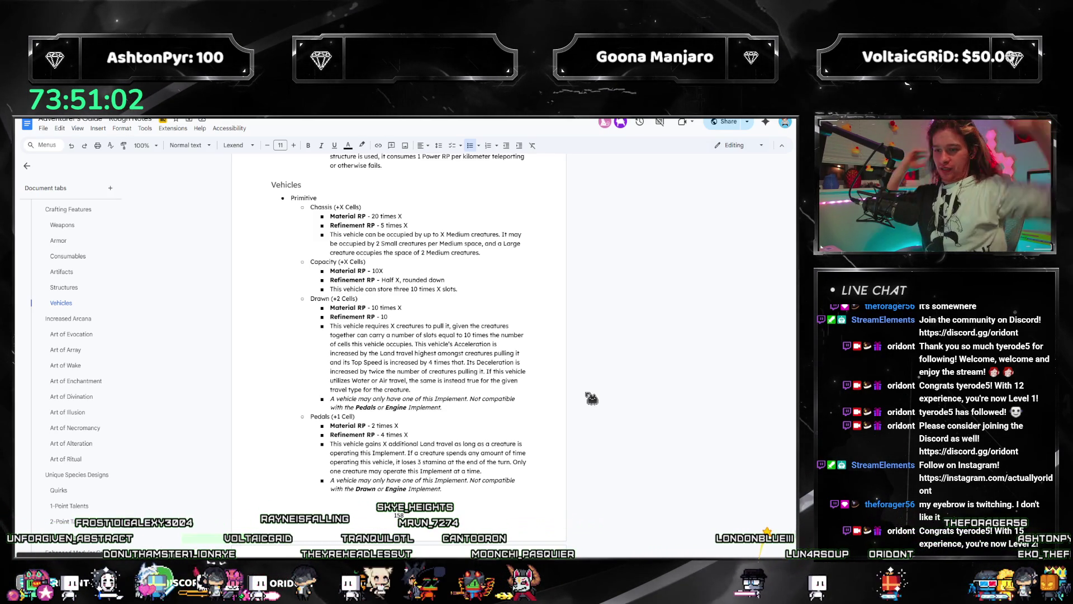
scroll(592, 398, "down", 3)
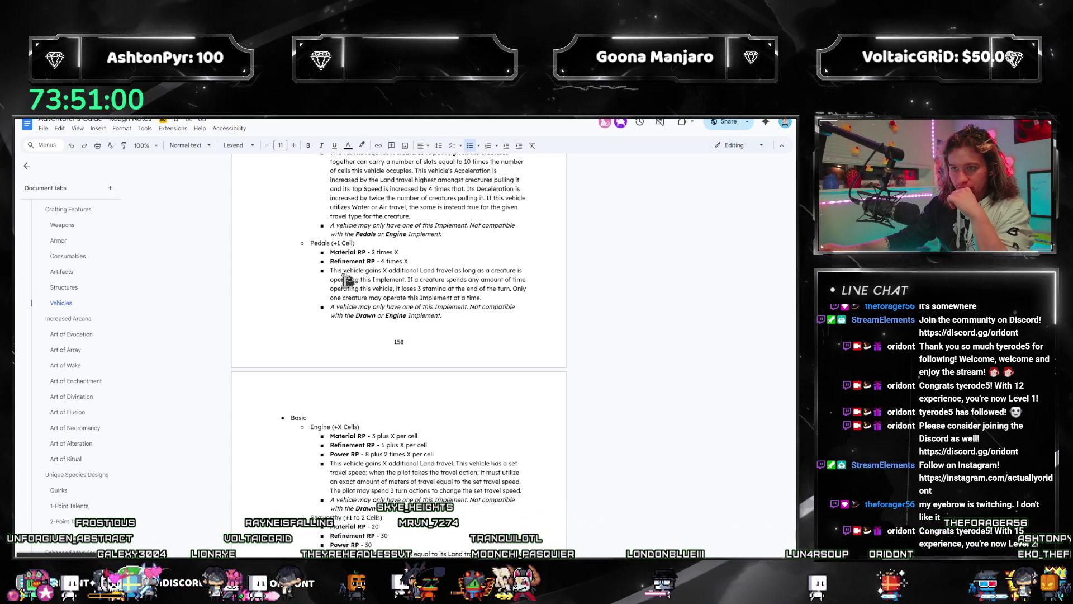
Step: Add a Brakes (+1 Cell) implement below Pedals with a bold 'Material RP' line reading - 10
scroll(493, 422, "up", 2)
left_click(473, 445)
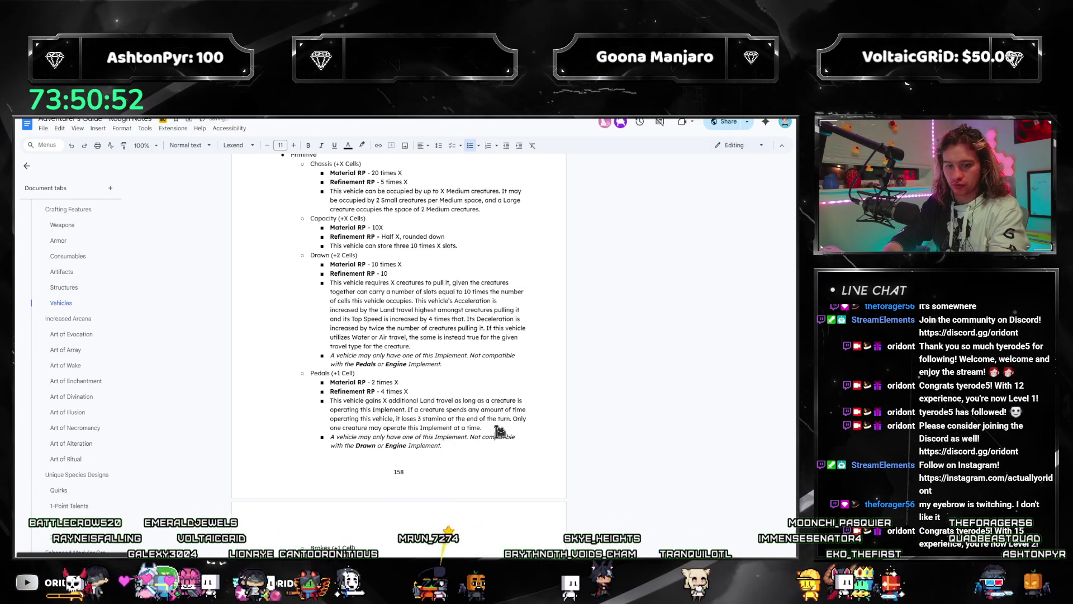
key("ctrl+b")
type("Material RP")
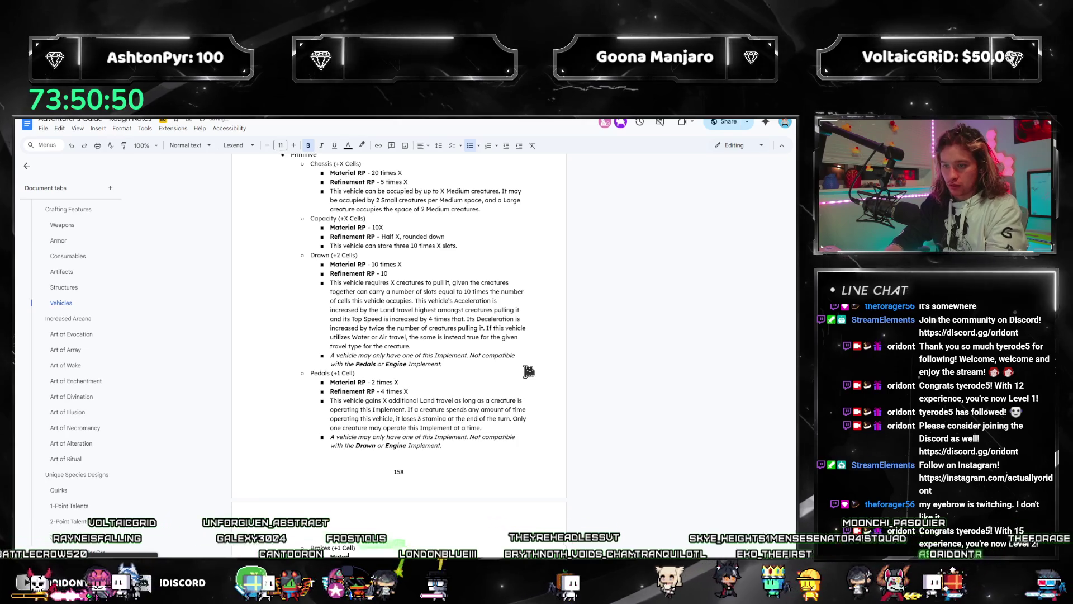
key("ctrl+b")
type(" - 10")
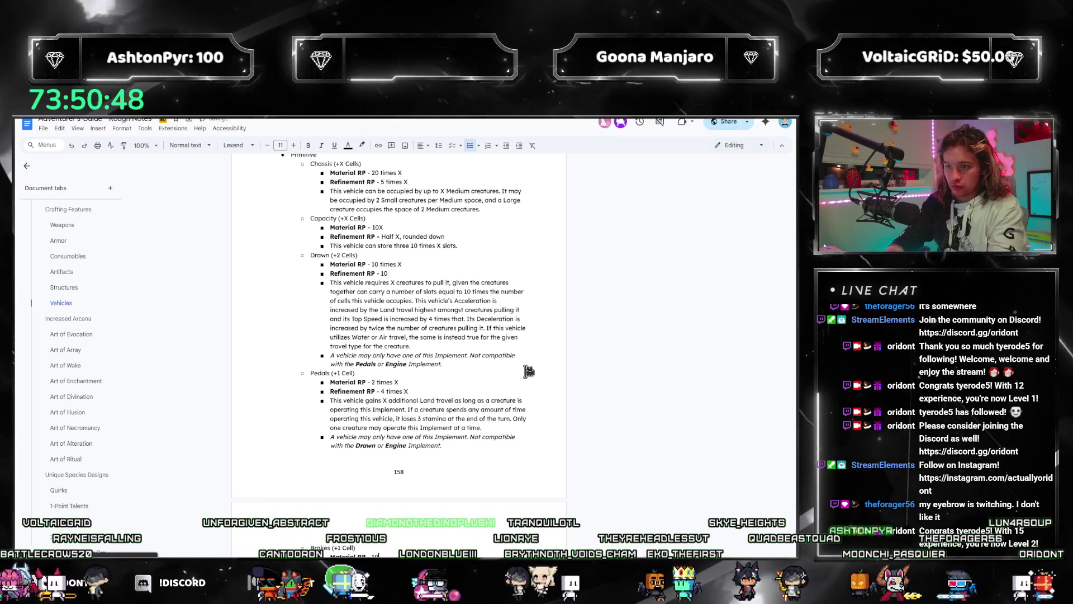
key("ctrl+b")
scroll(463, 283, "up", 4)
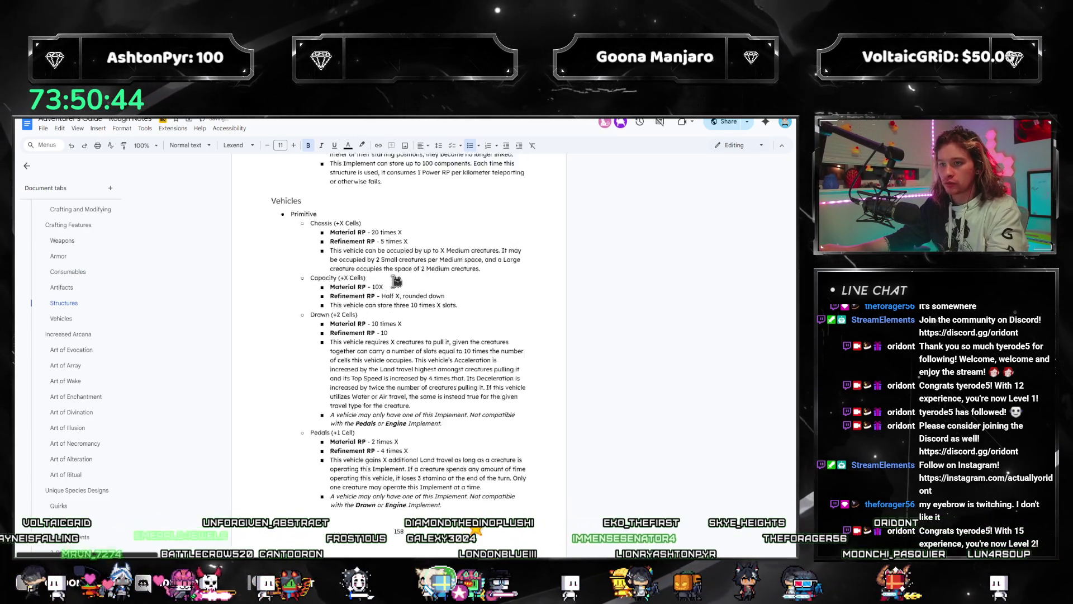
scroll(383, 290, "down", 5)
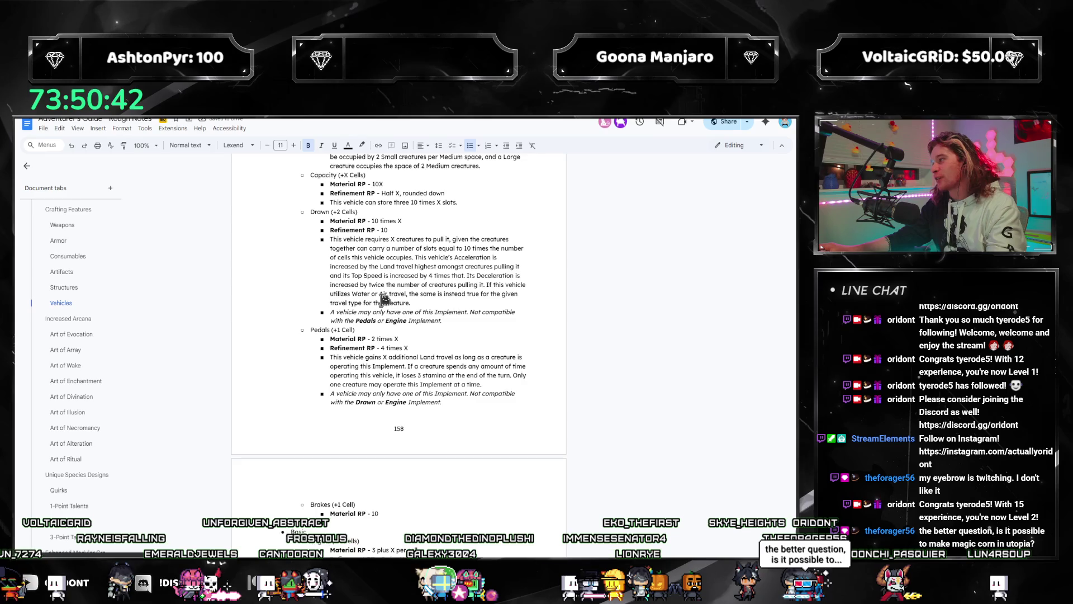
scroll(383, 300, "down", 3)
scroll(431, 312, "up", 3)
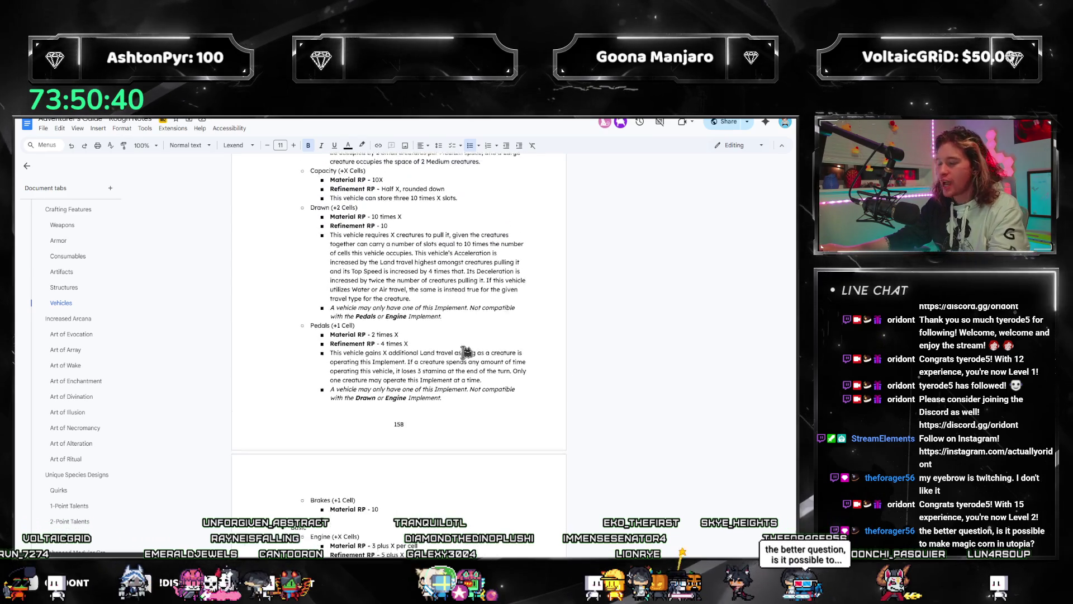
scroll(466, 351, "down", 2)
scroll(448, 361, "up", 3)
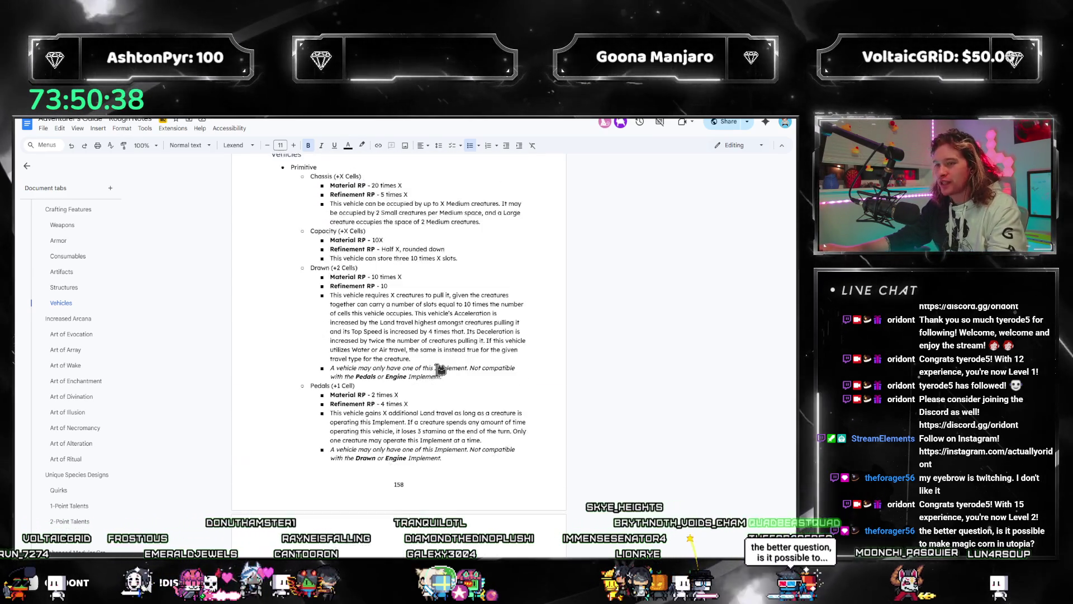
scroll(440, 368, "down", 3)
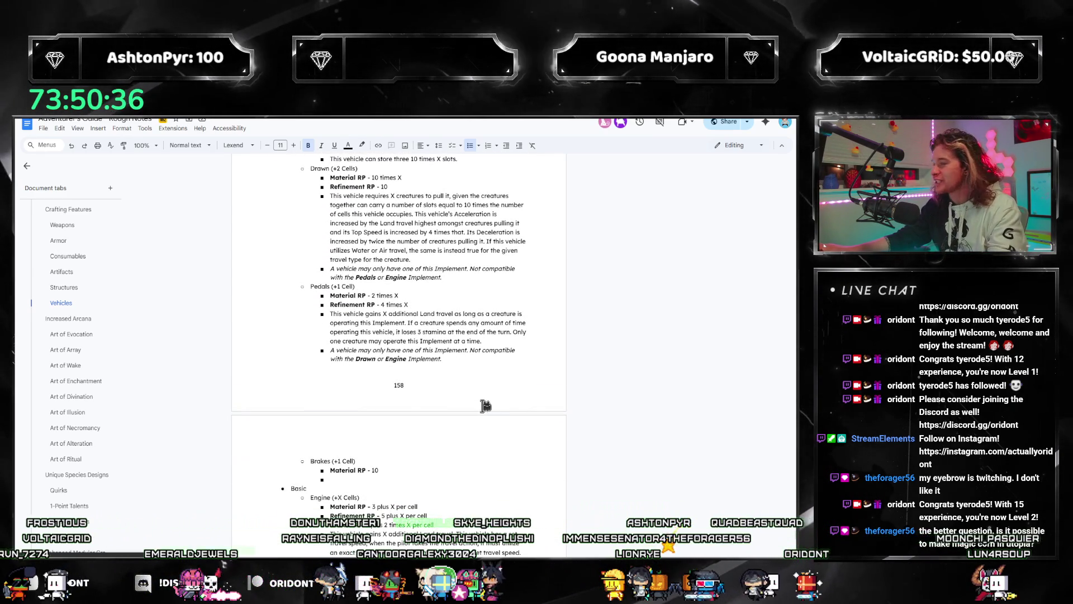
scroll(486, 310, "up", 5)
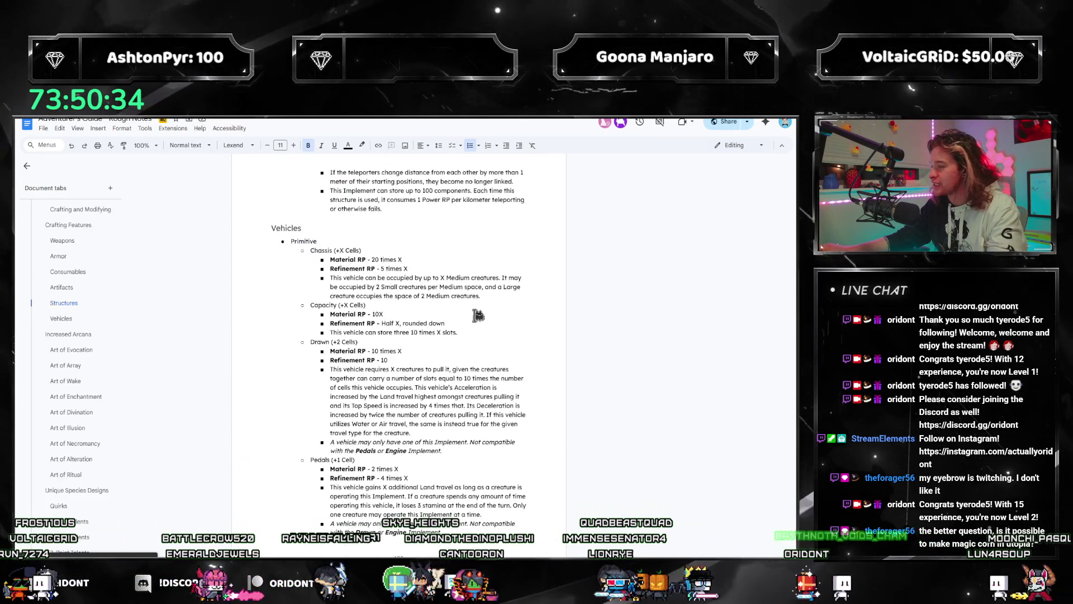
scroll(481, 308, "down", 3)
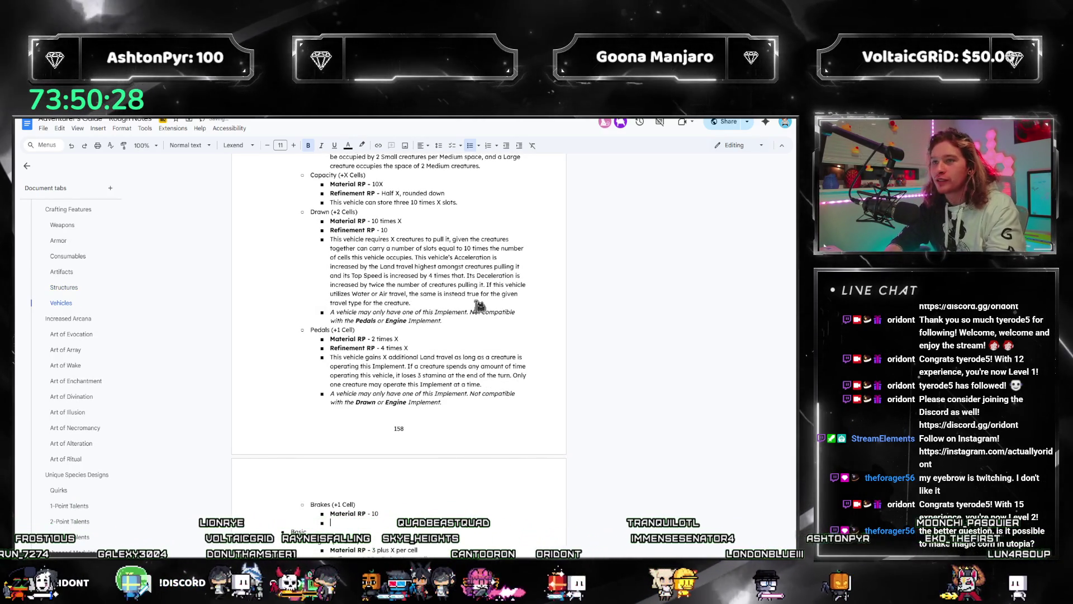
Step: Add a Refinement RP line under Brakes and change the Material RP cost to 4 times X
type("Refinement RP - 6")
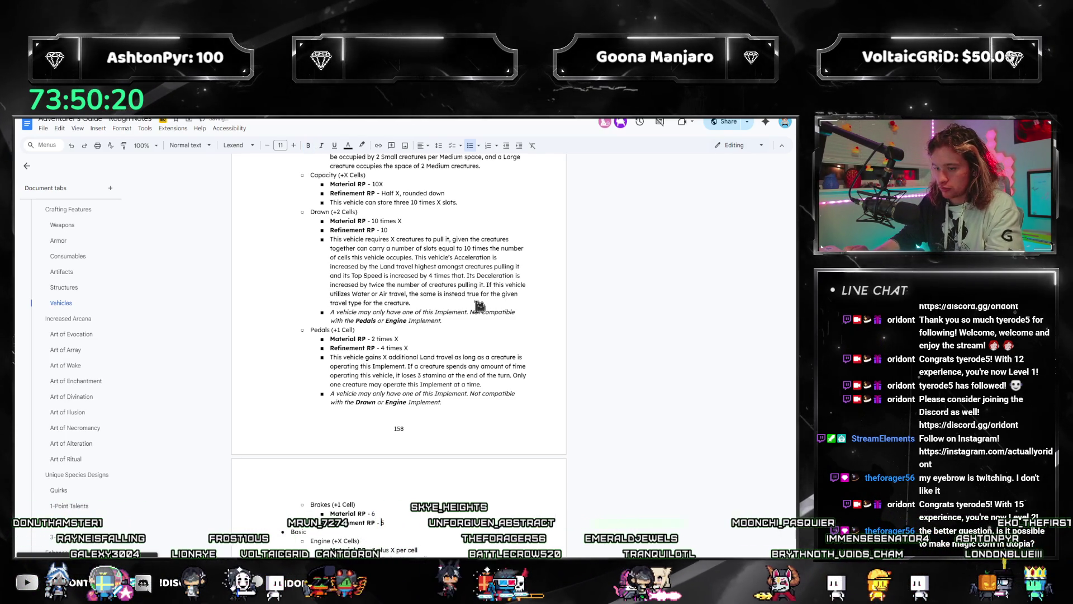
key("Return")
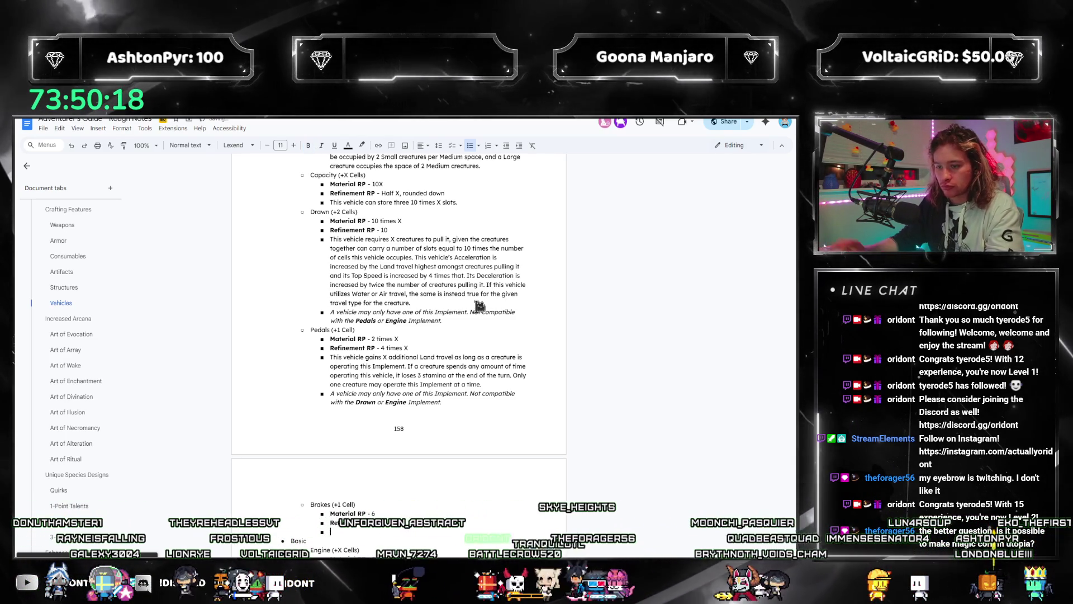
left_click(402, 514)
type("tiems")
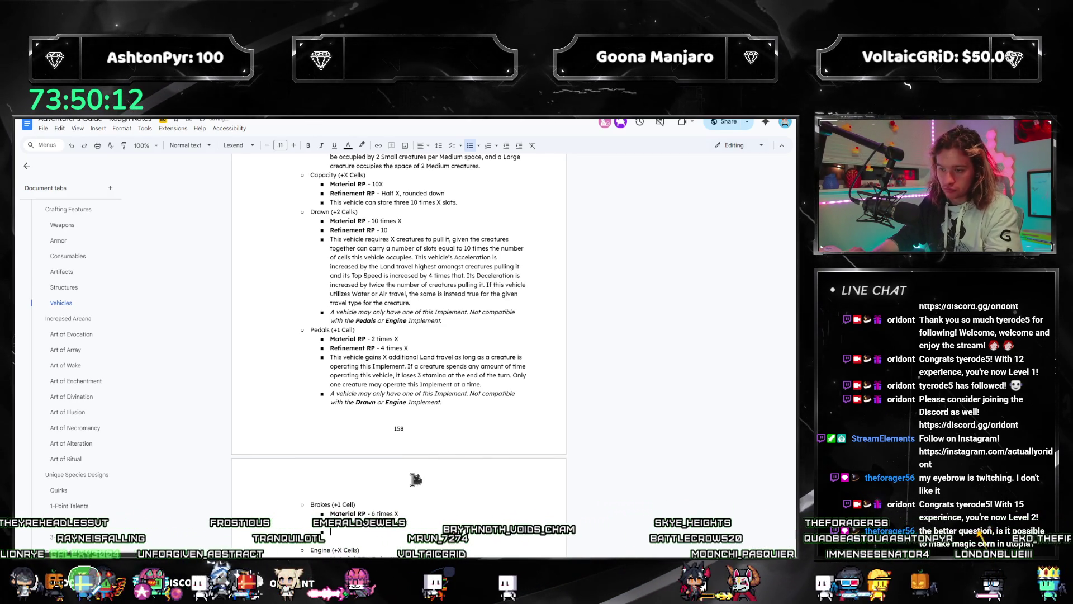
scroll(415, 479, "down", 2)
key("BackSpace")
type("4")
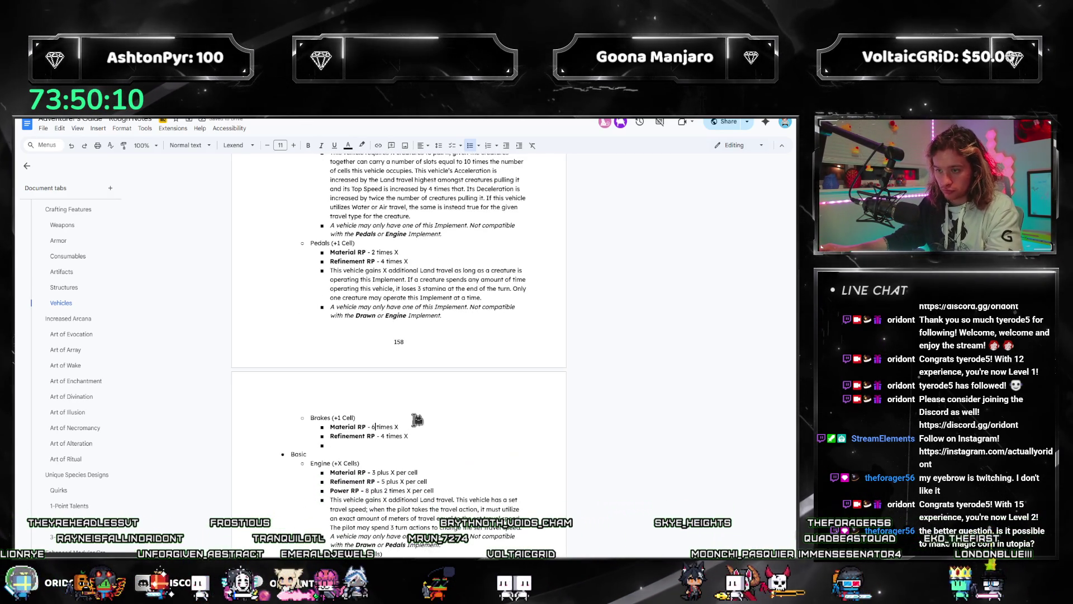
Step: Set Brakes' Refinement RP to 6 times X and add a bullet: deceleration increases by 2 times X
key("Down")
key("BackSpace")
type("6")
key("Down")
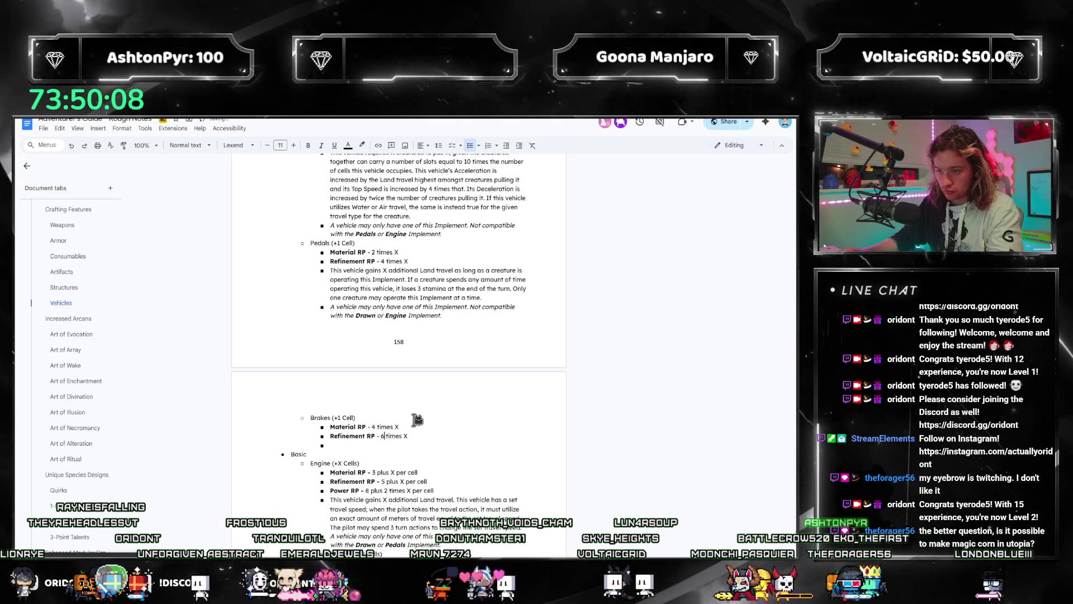
type("Th")
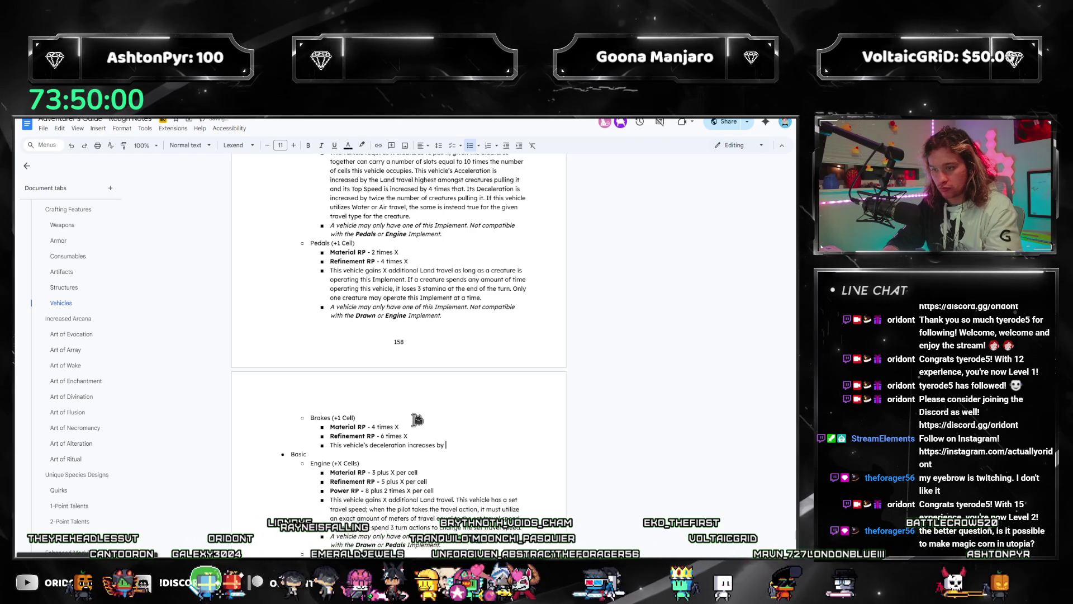
type("by 2")
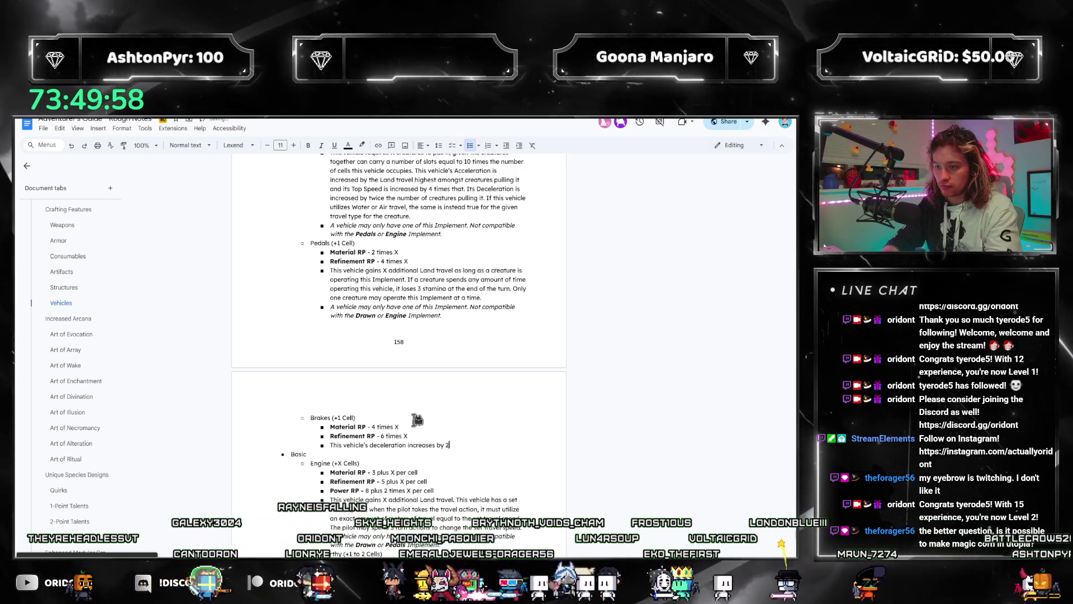
type(" times X.")
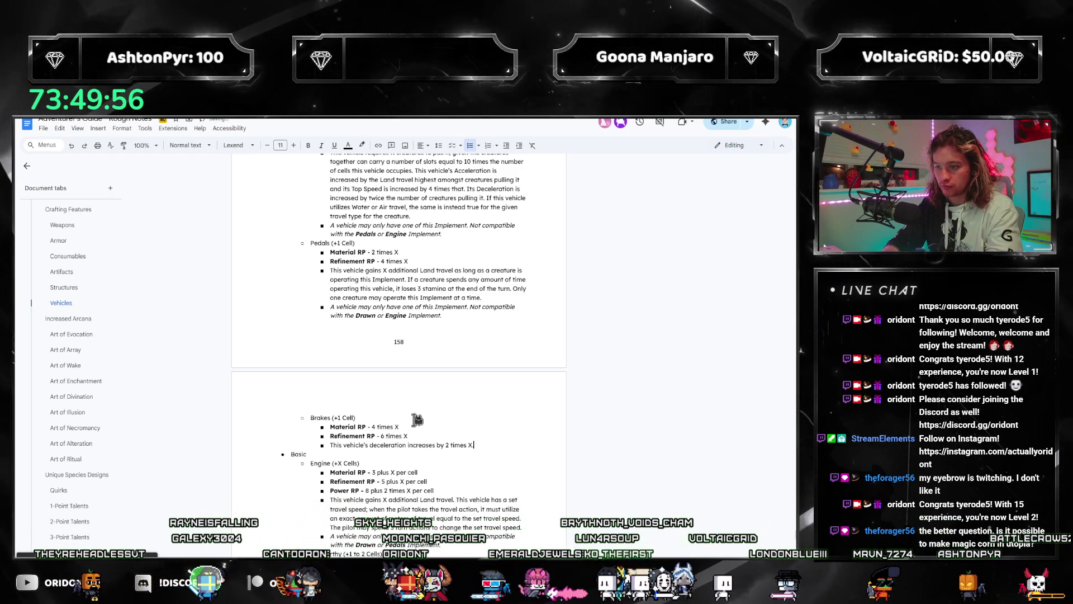
scroll(687, 280, "up", 4)
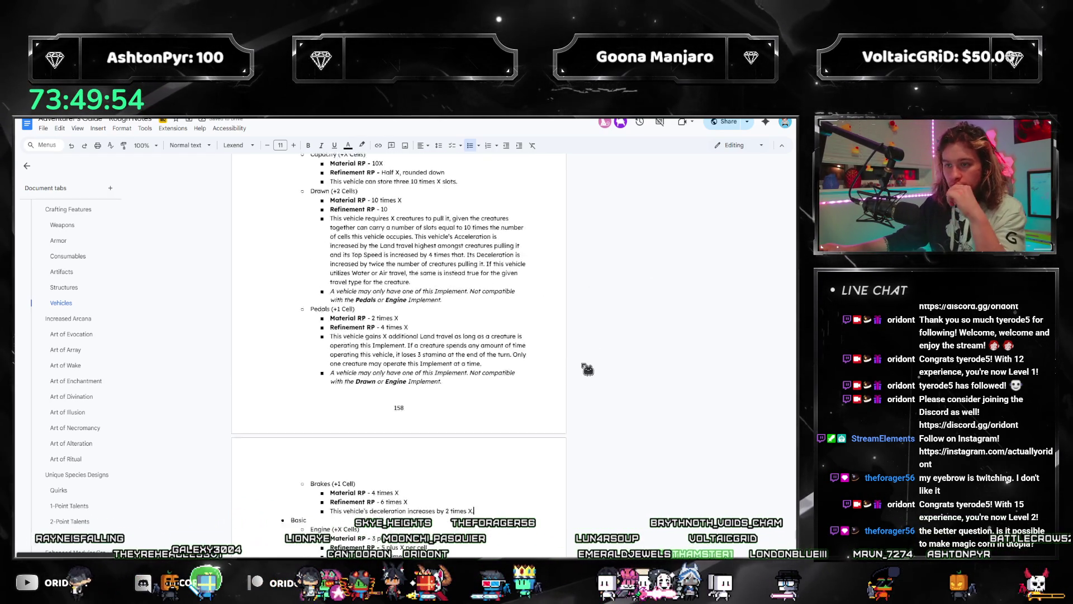
scroll(617, 450, "down", 3)
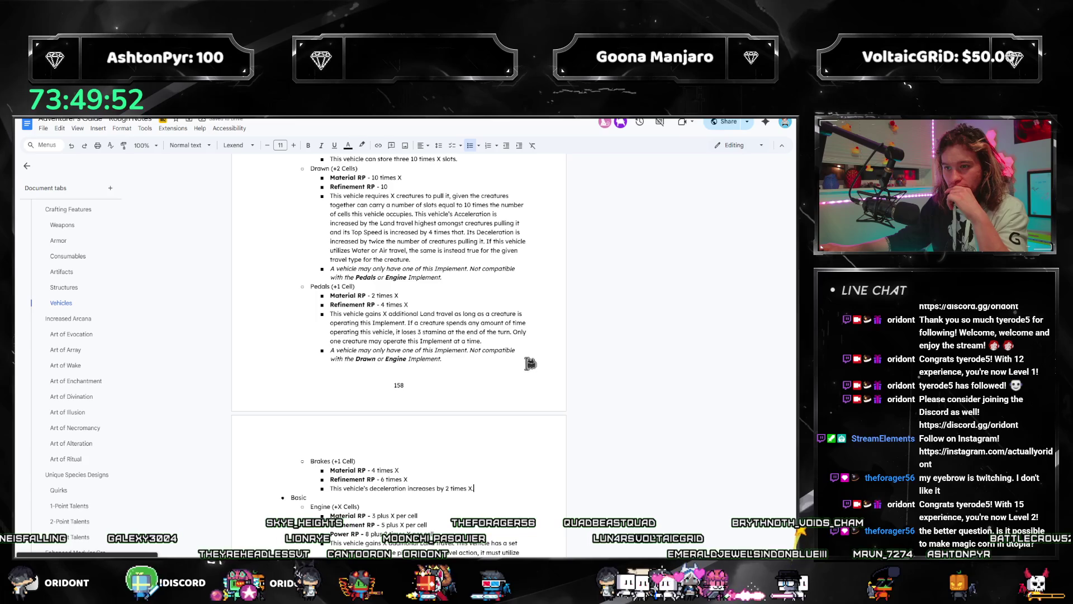
scroll(505, 369, "up", 2)
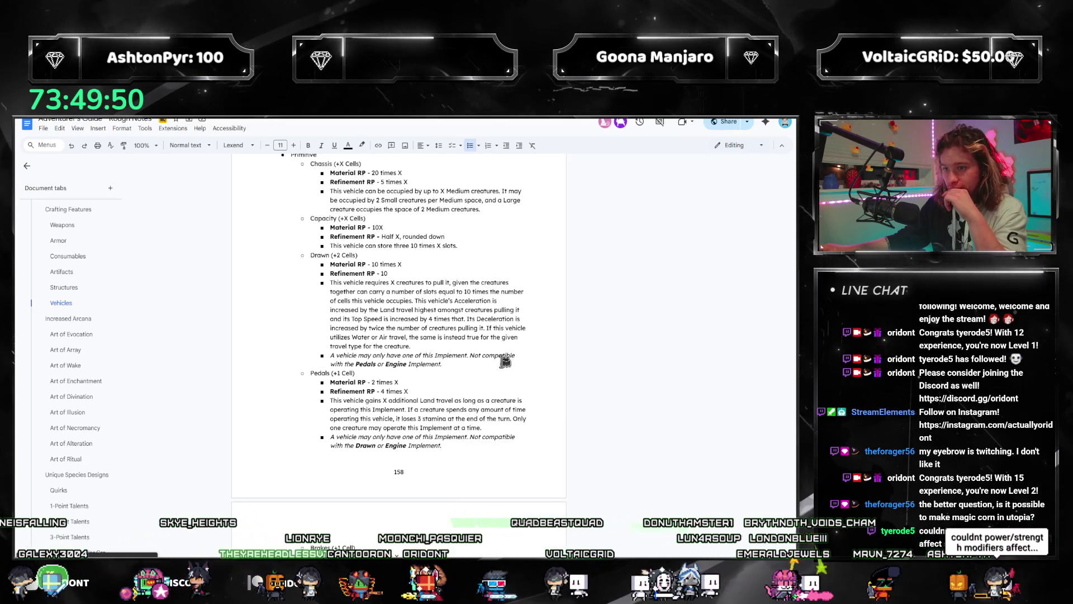
scroll(470, 361, "down", 2)
scroll(466, 360, "up", 3)
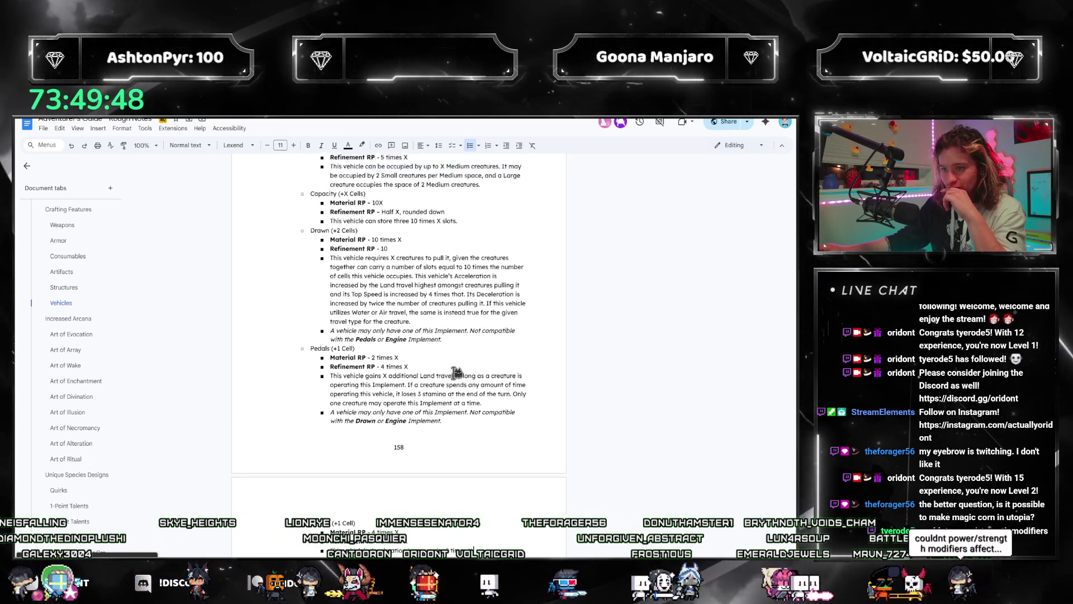
scroll(458, 379, "down", 5)
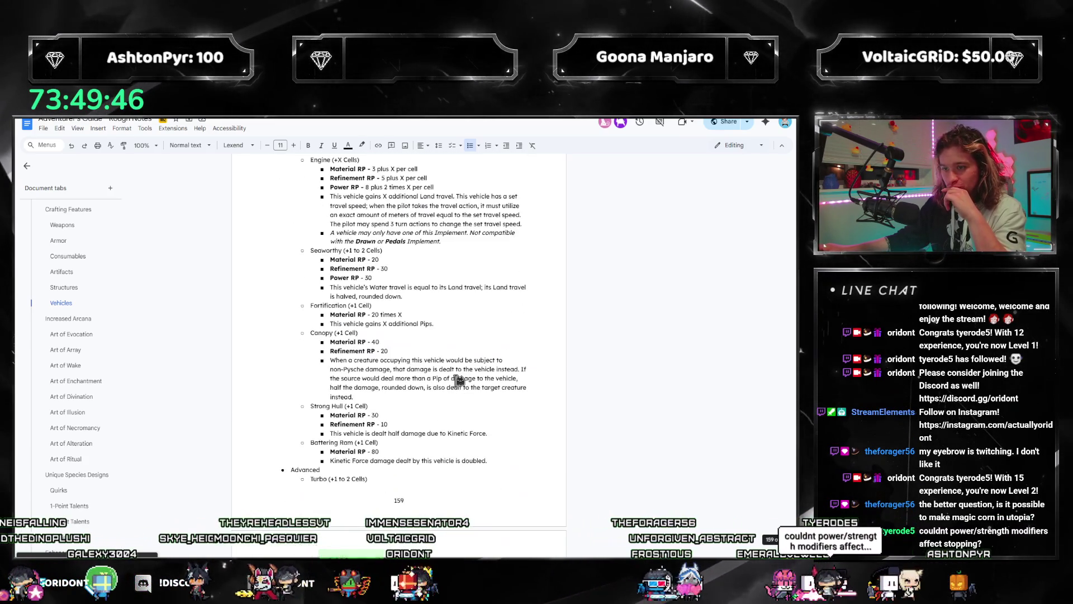
scroll(458, 378, "up", 4)
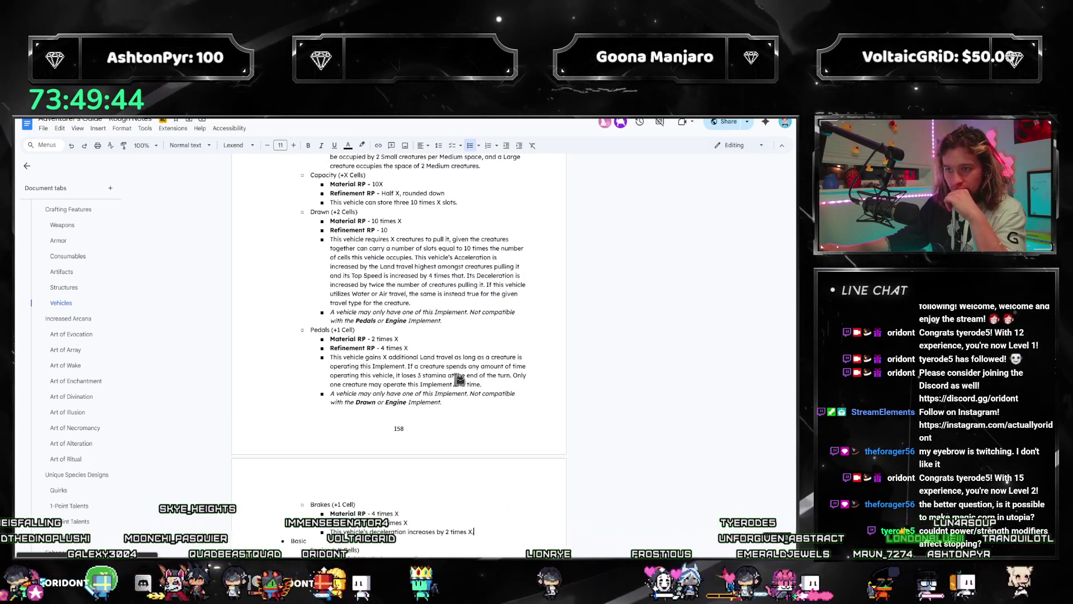
scroll(458, 379, "up", 1)
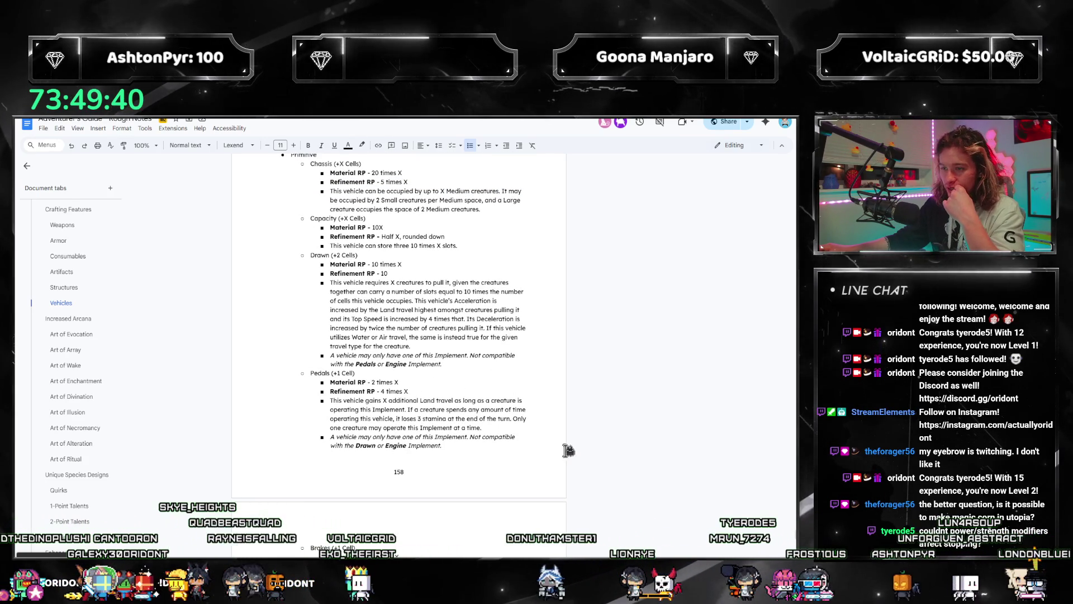
scroll(568, 447, "down", 1)
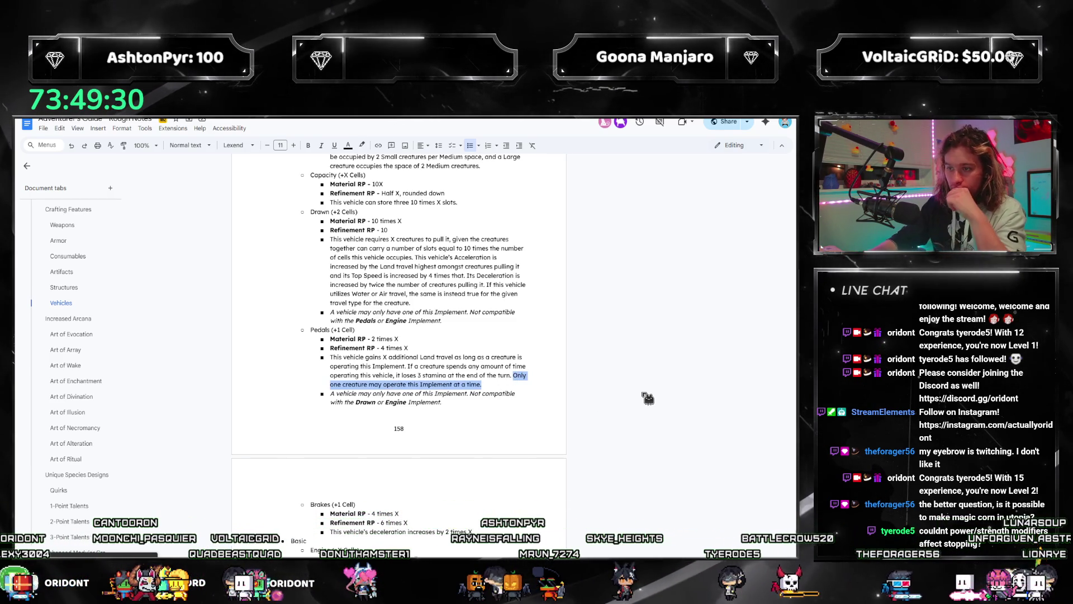
Step: Replace the Pedals one-creature limit with 'This vehicle's Top Speed increases by X.'
key("BackSpace")
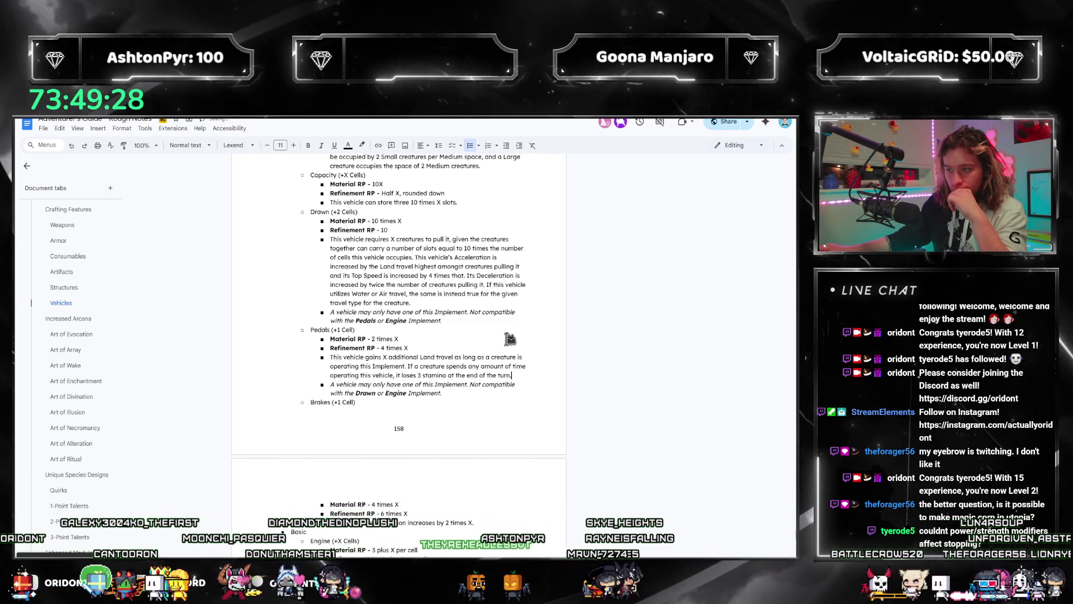
scroll(579, 419, "down", 2)
scroll(581, 419, "up", 3)
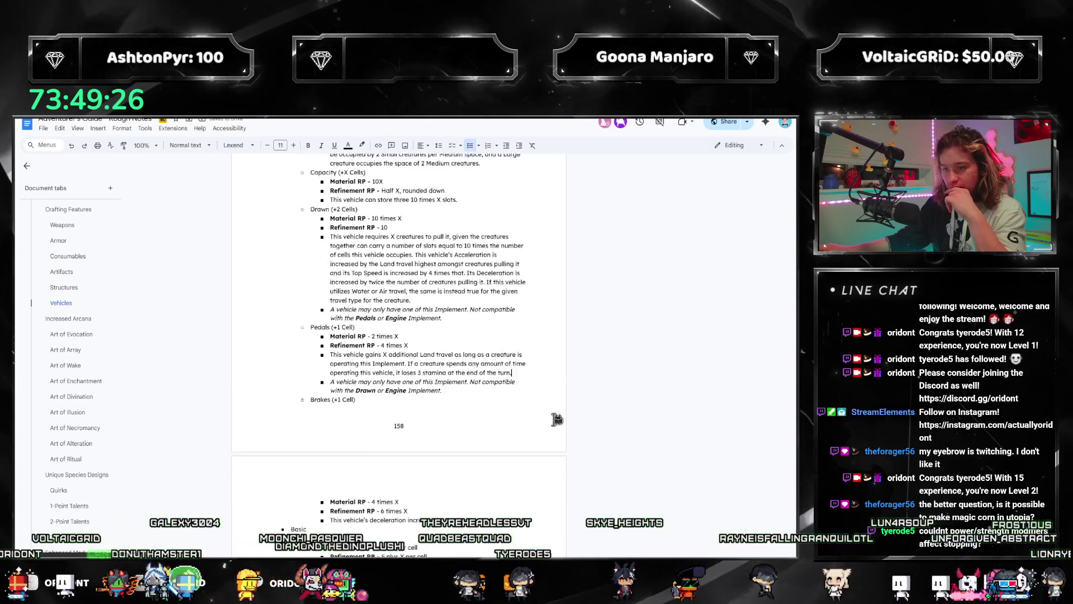
scroll(556, 417, "down", 1)
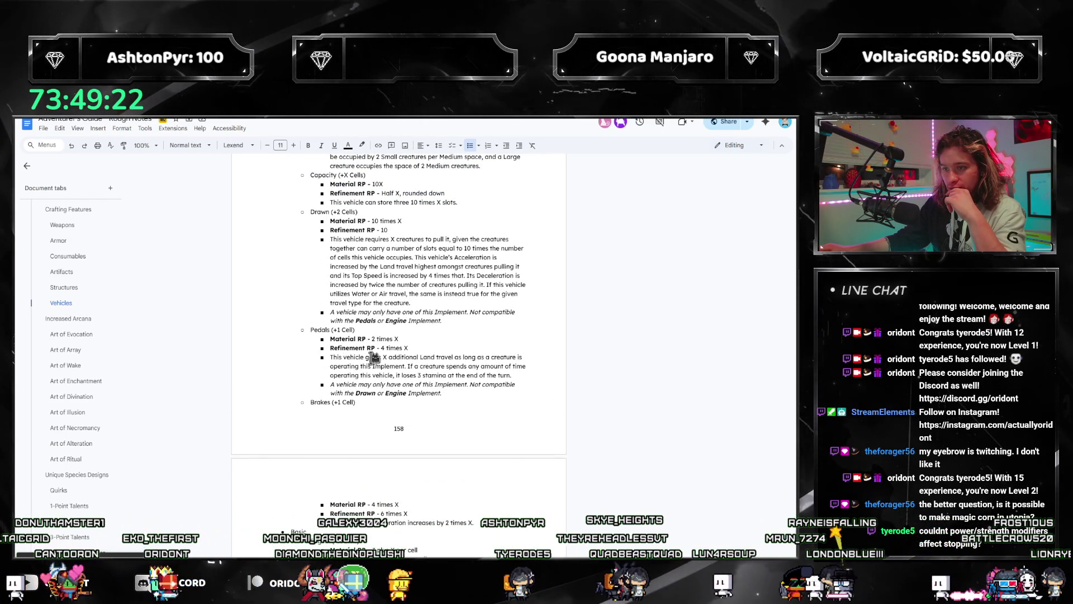
mouse_move(406, 366)
left_mouse_down()
mouse_move(448, 356)
mouse_move(408, 367)
left_mouse_up()
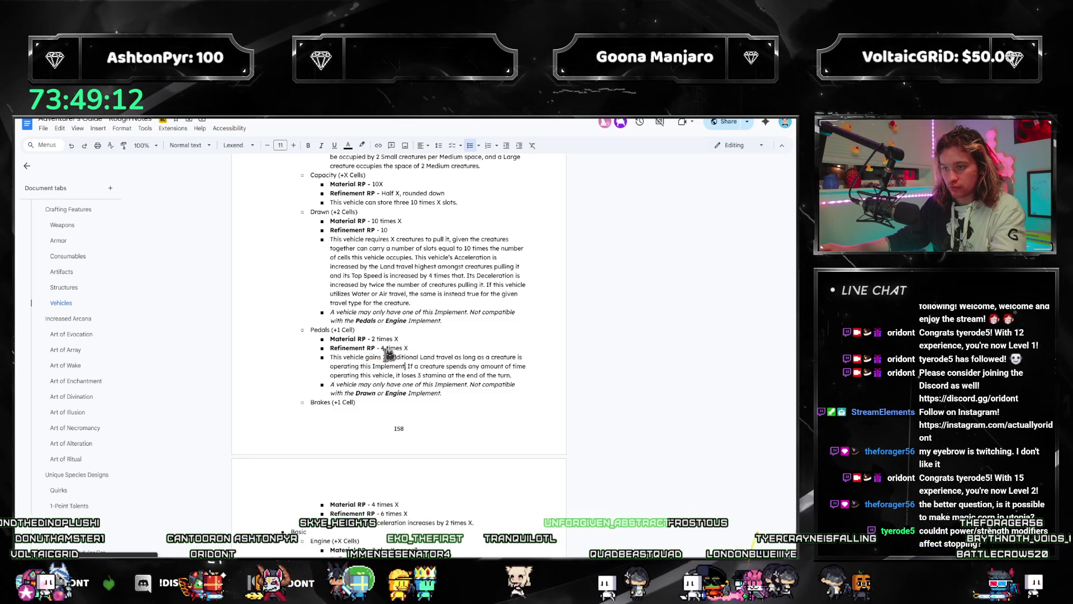
type("'s ")
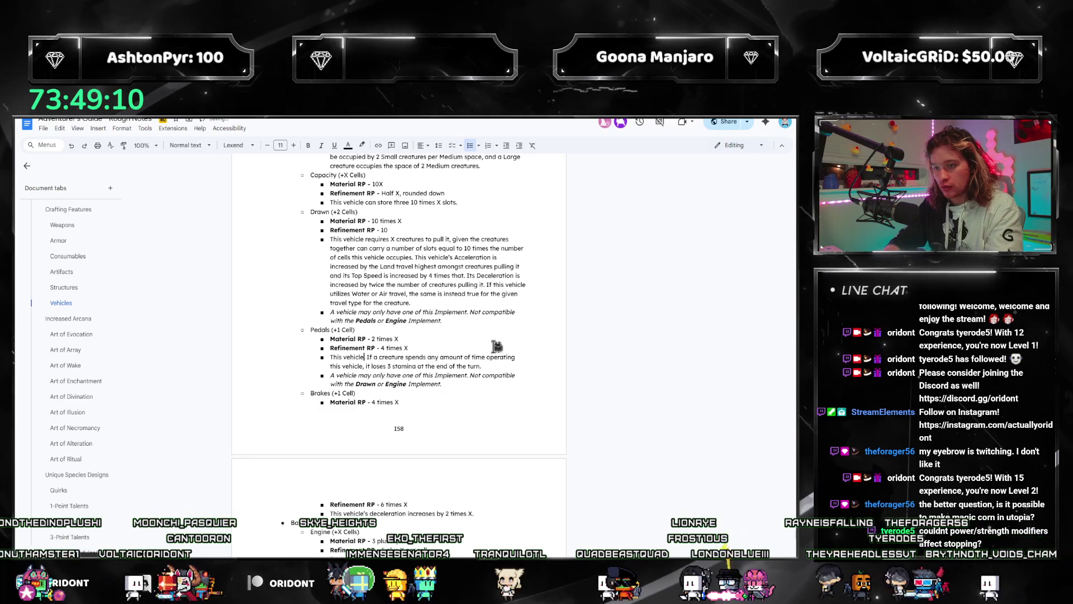
type("Top Speed increase")
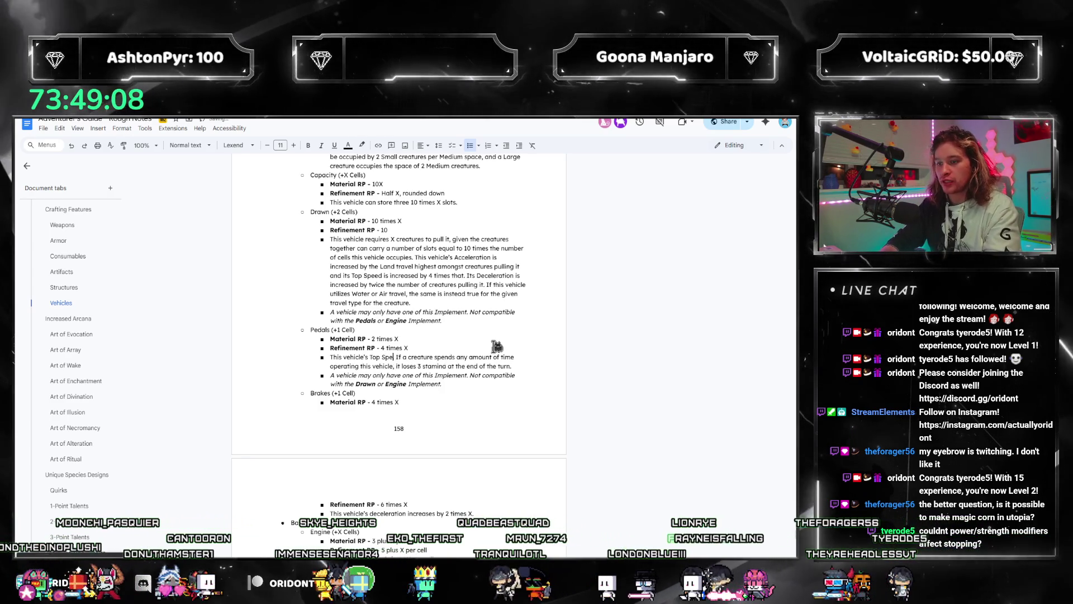
type("s")
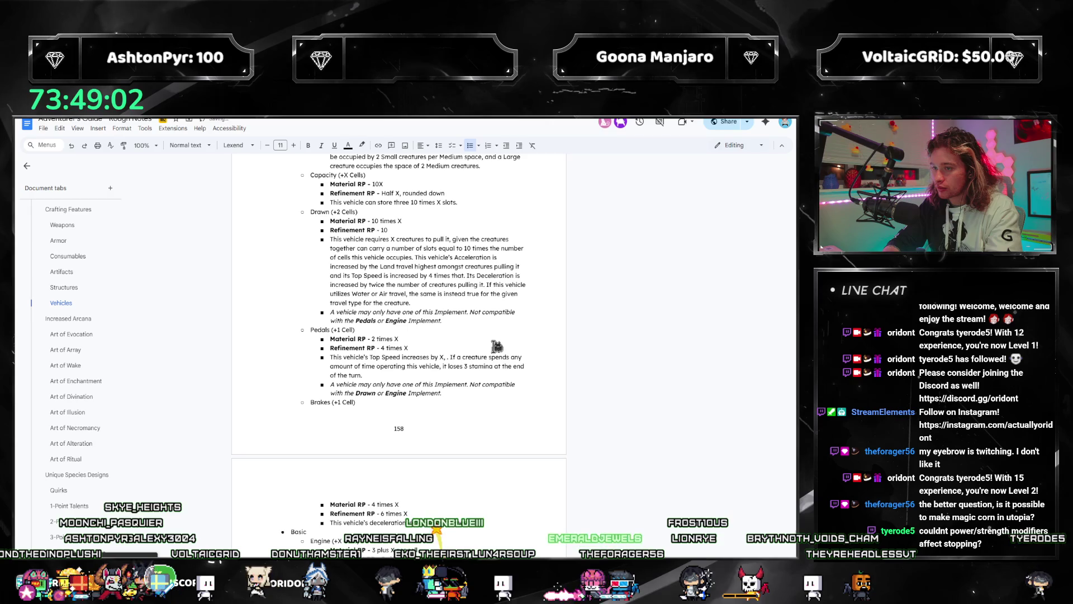
type("loting creature")
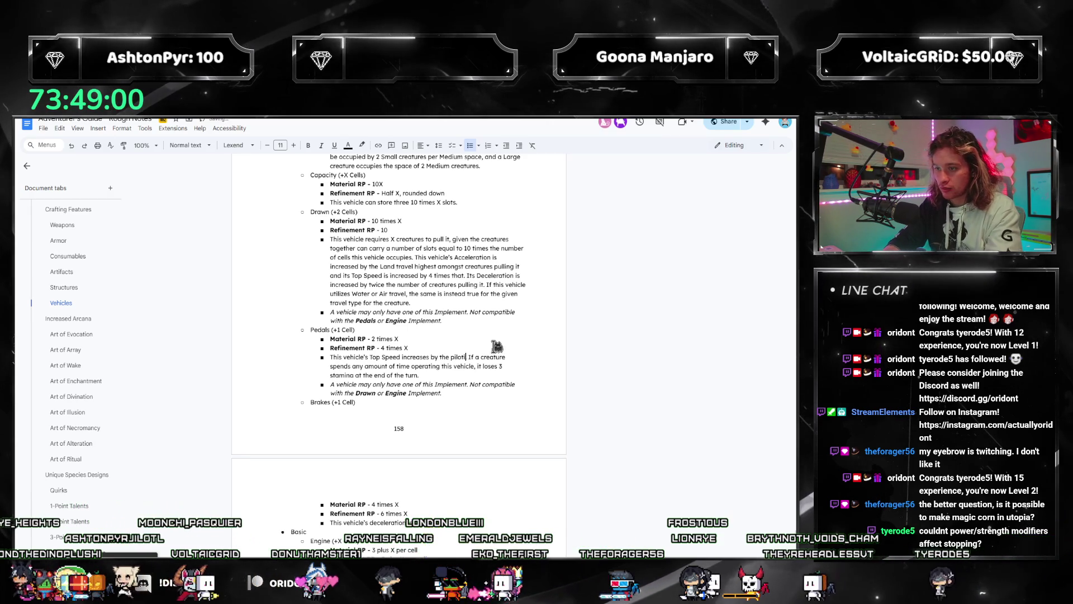
key("BackSpace")
key("BackSpace")
key("BackSpace")
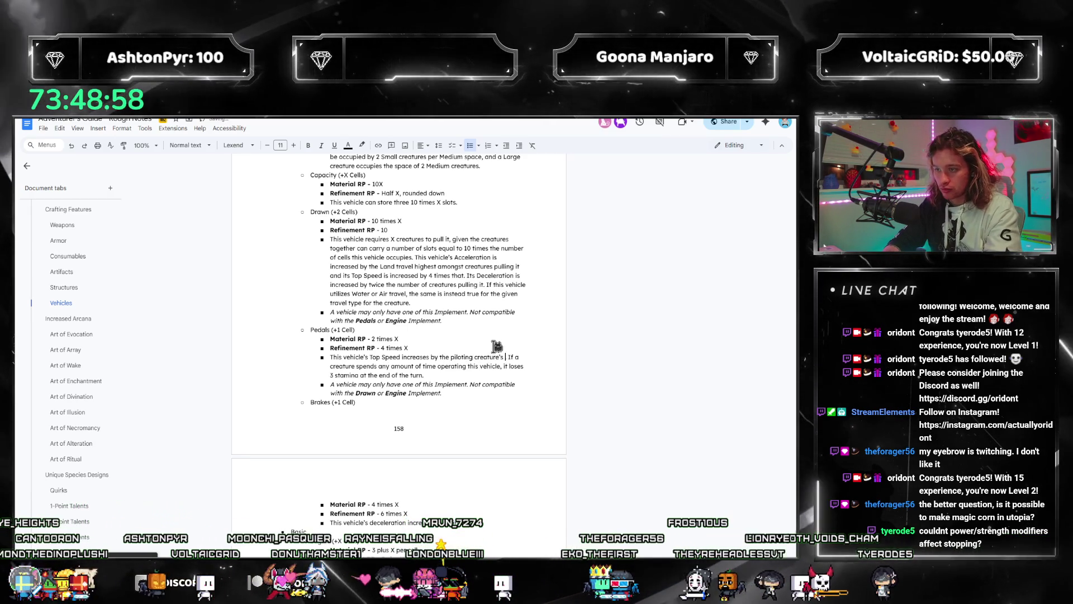
key("BackSpace")
type("X.")
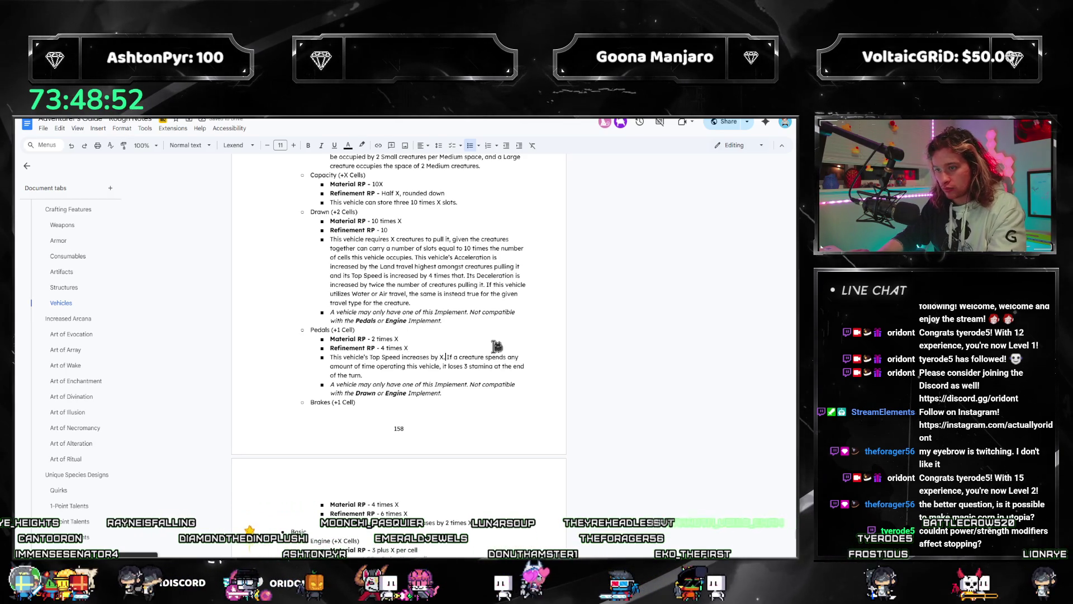
Step: Add that Acceleration is increased by the piloting creature's Speed score, replacing 'Land travel'
type("Acceler")
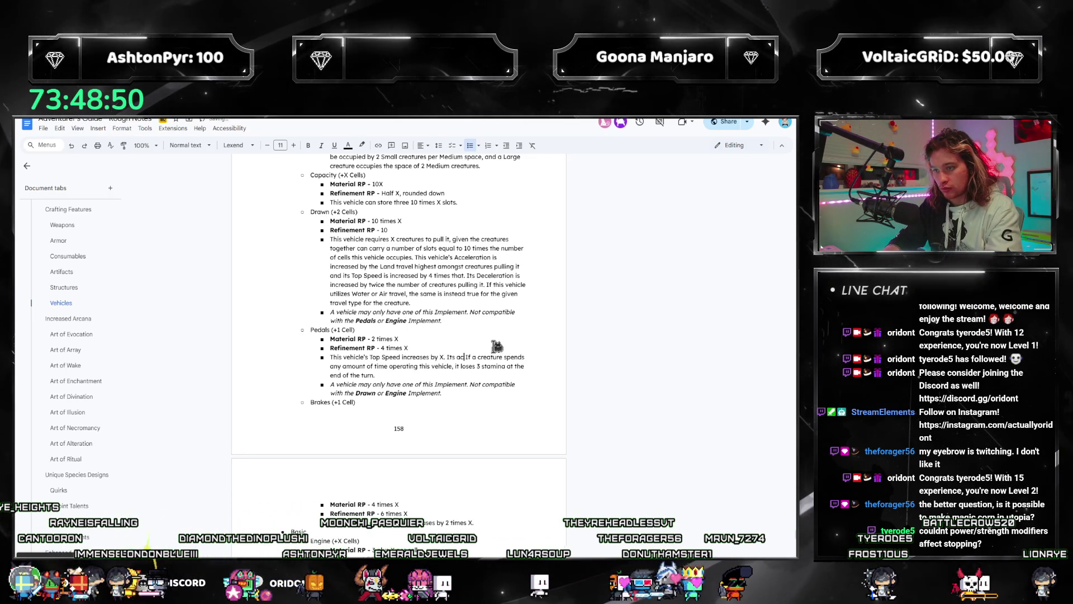
type("a")
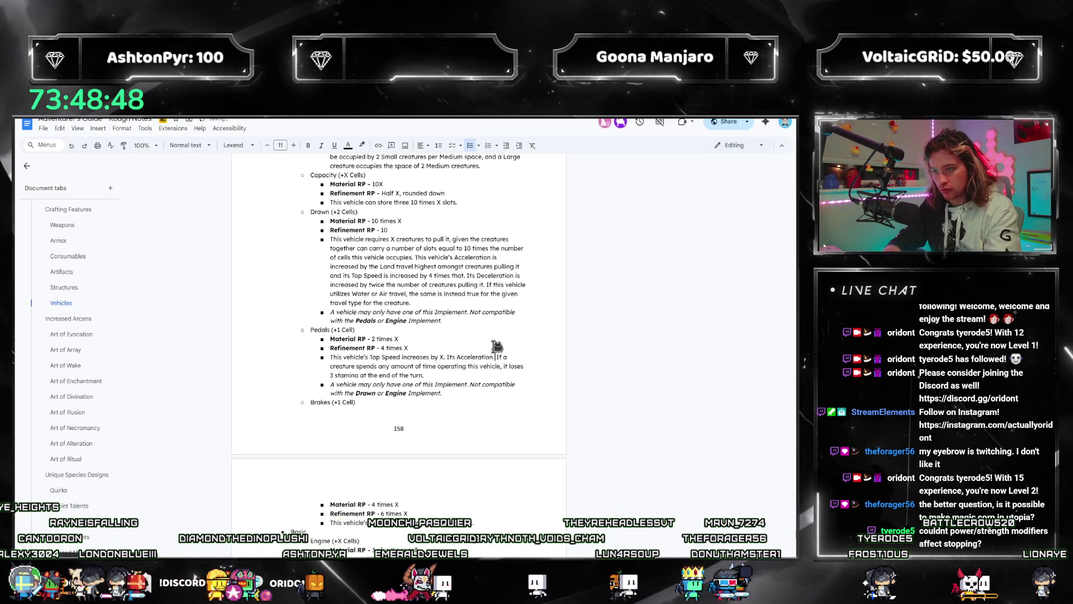
type("tion is increased by the piloting ")
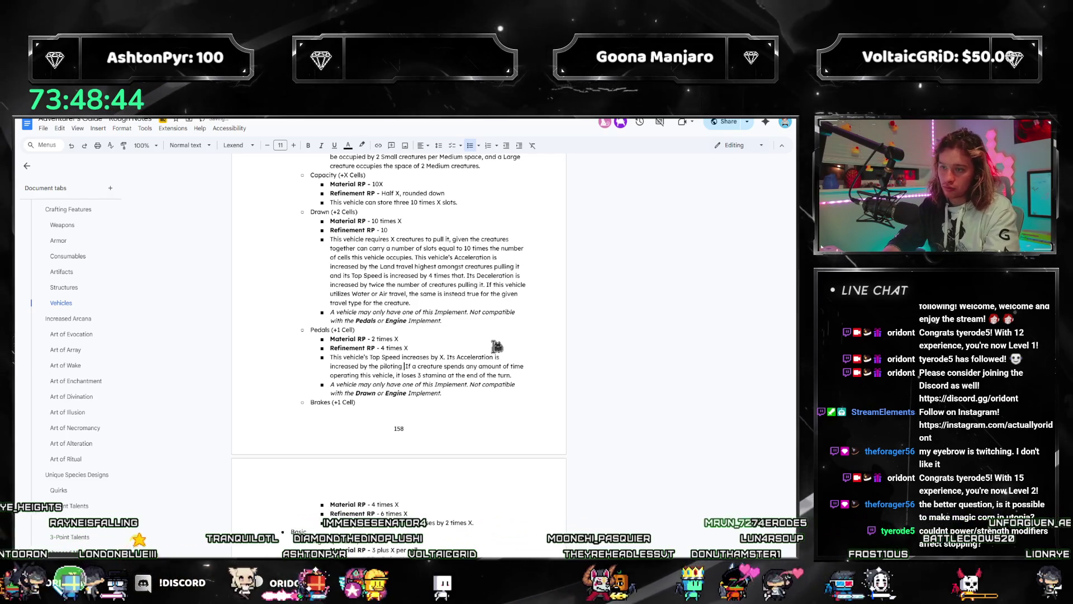
type("creature's Land ")
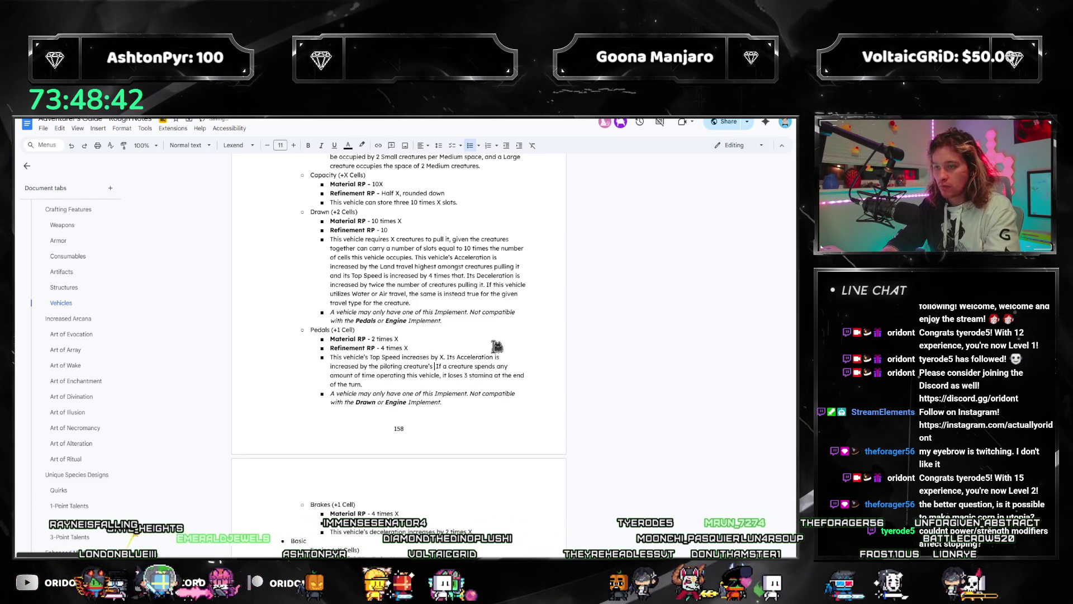
type("travel.")
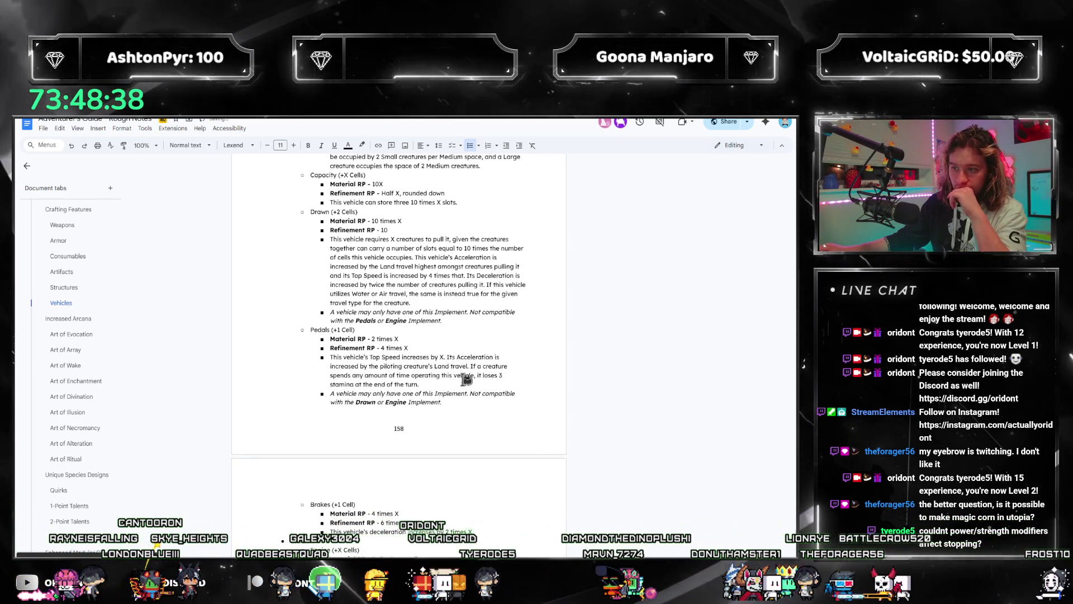
double_click(441, 366)
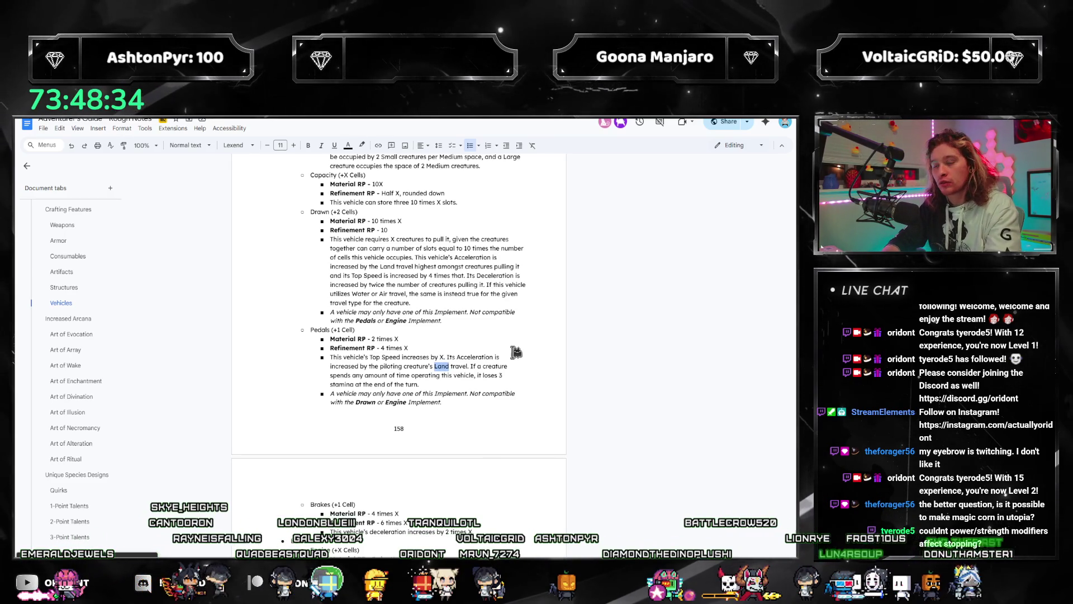
type("eed")
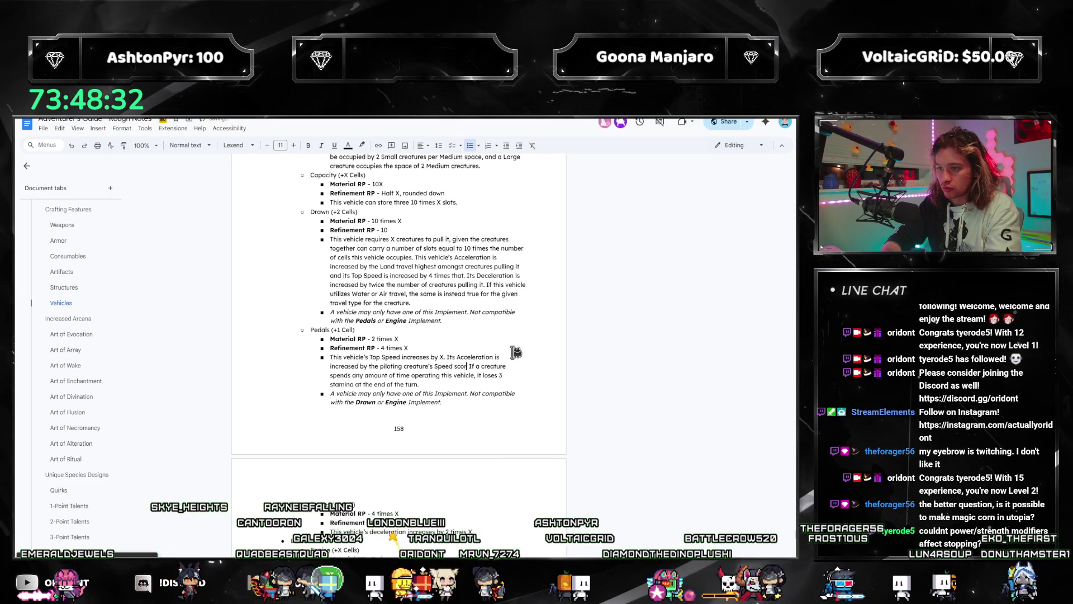
double_click(468, 366)
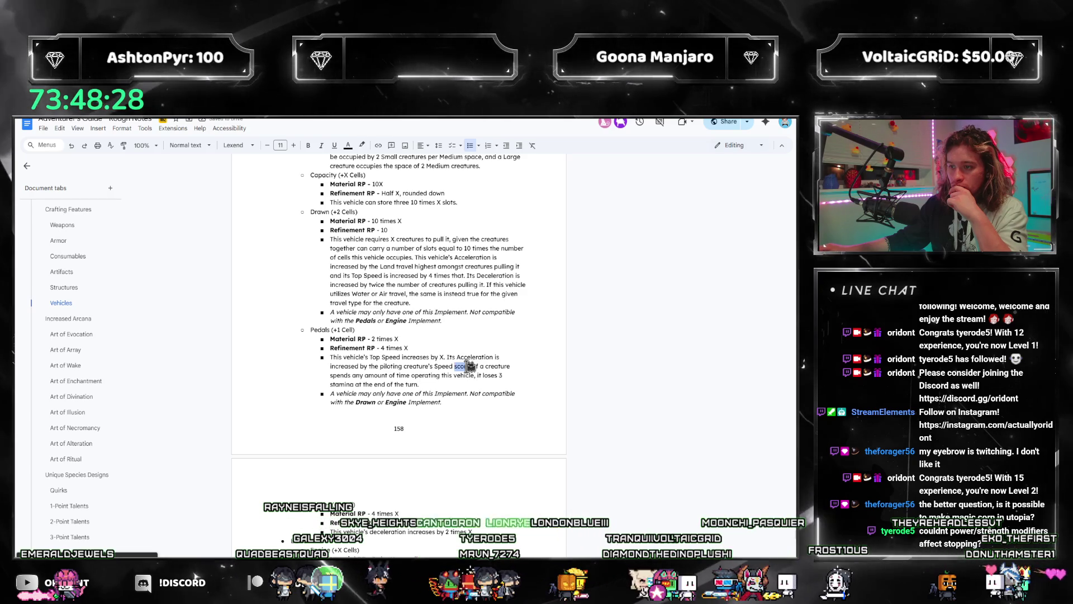
triple_click(498, 377)
Step: Append to the Pedals rule that its Deceleration is increased by the piloting creature's Power score
key("Right")
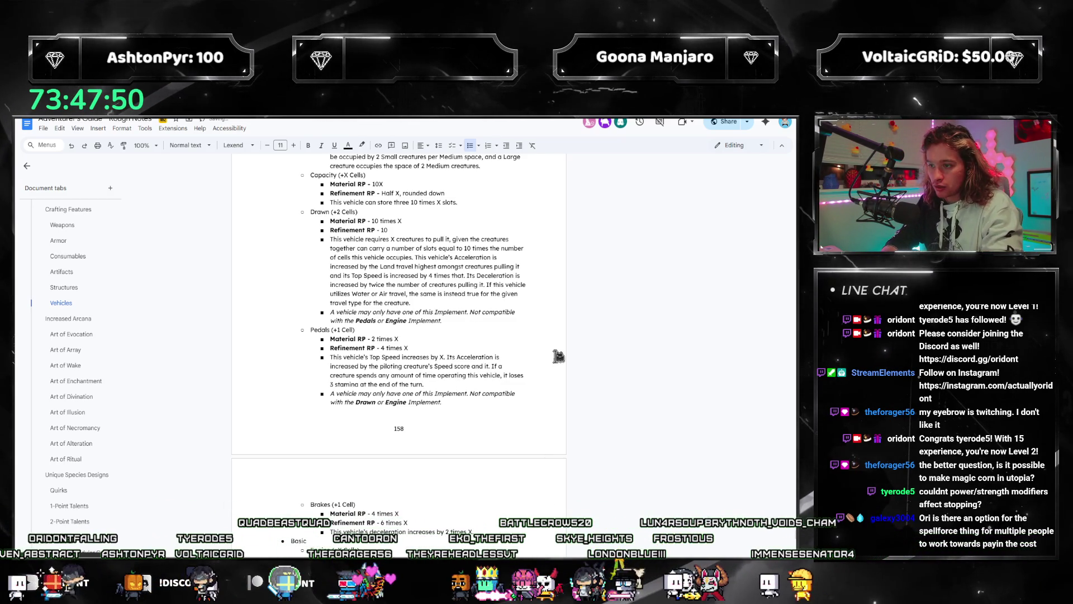
type("s Deceleration is")
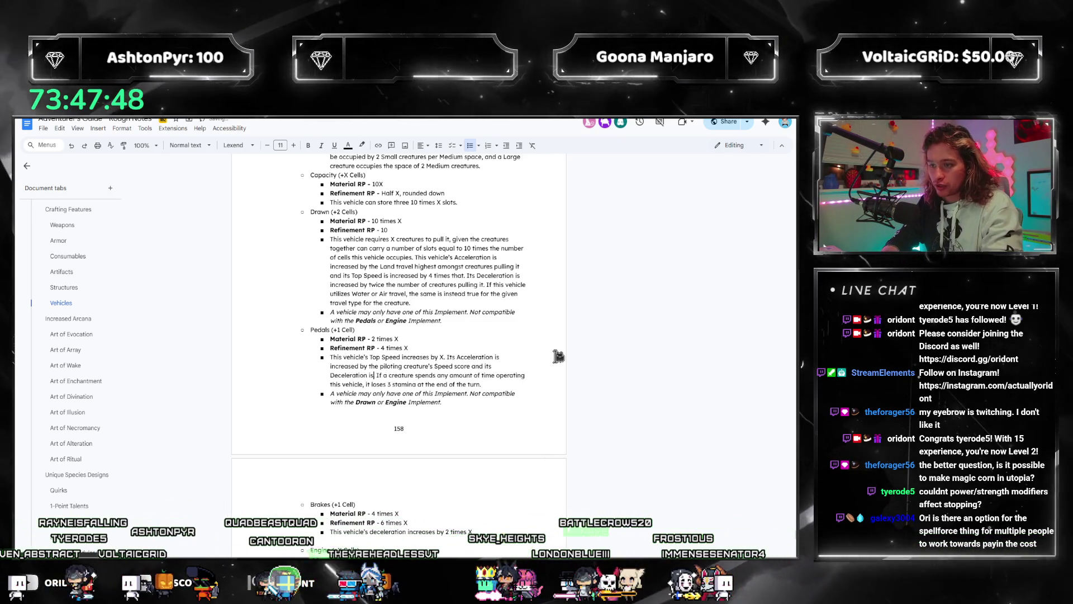
type(" increased by the")
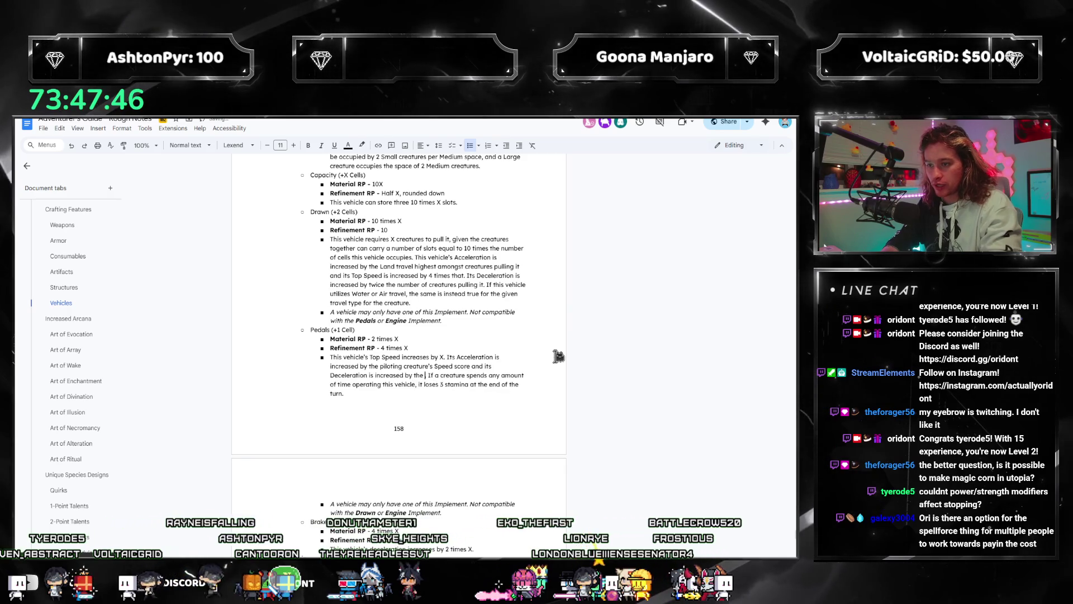
type(" piloting creature’s Power score")
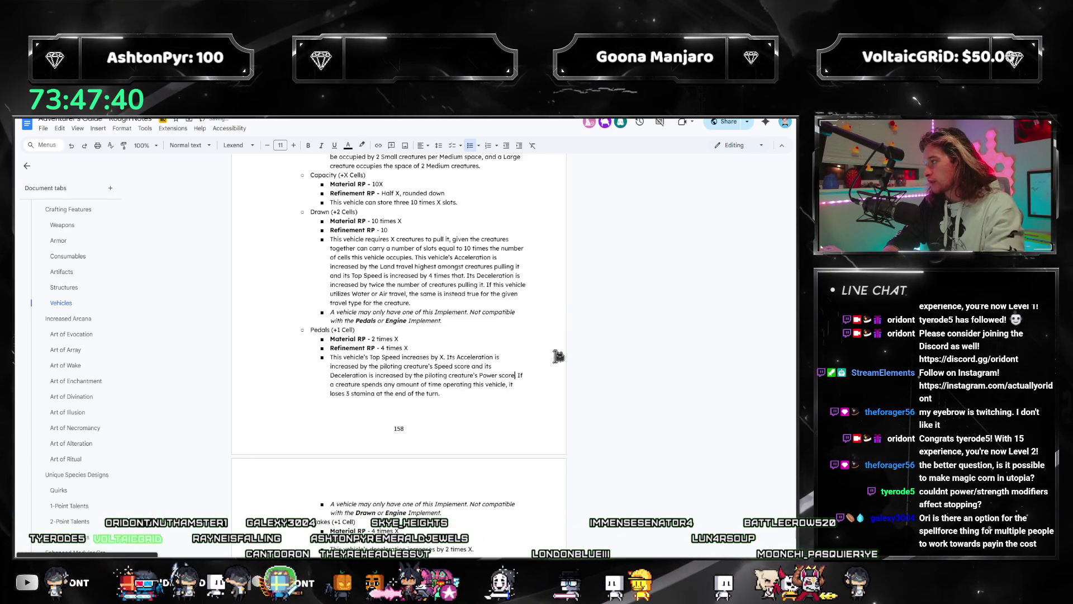
type(".")
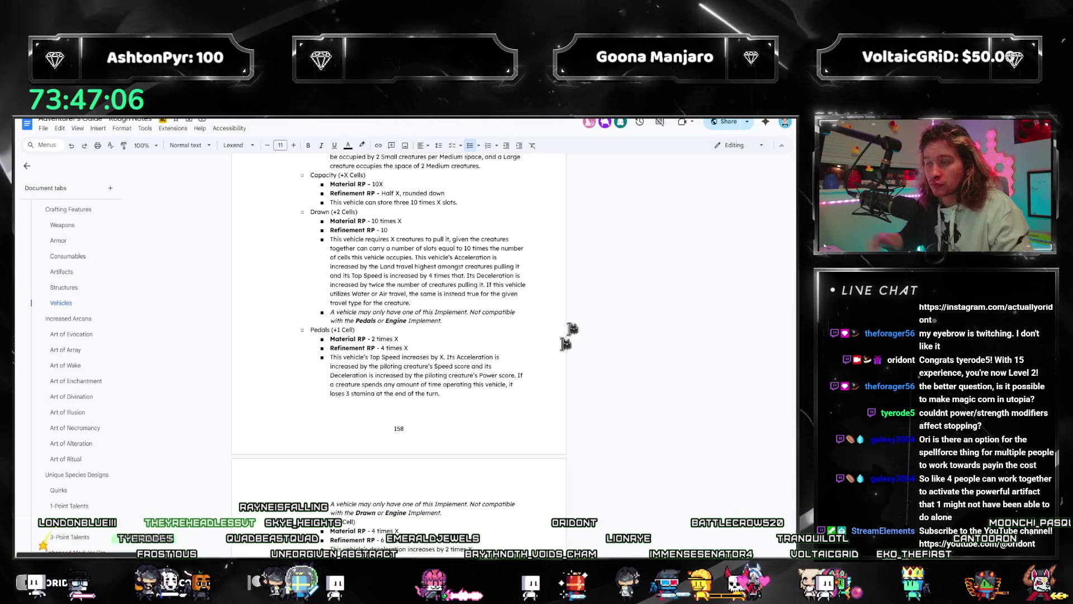
scroll(525, 408, "down", 4)
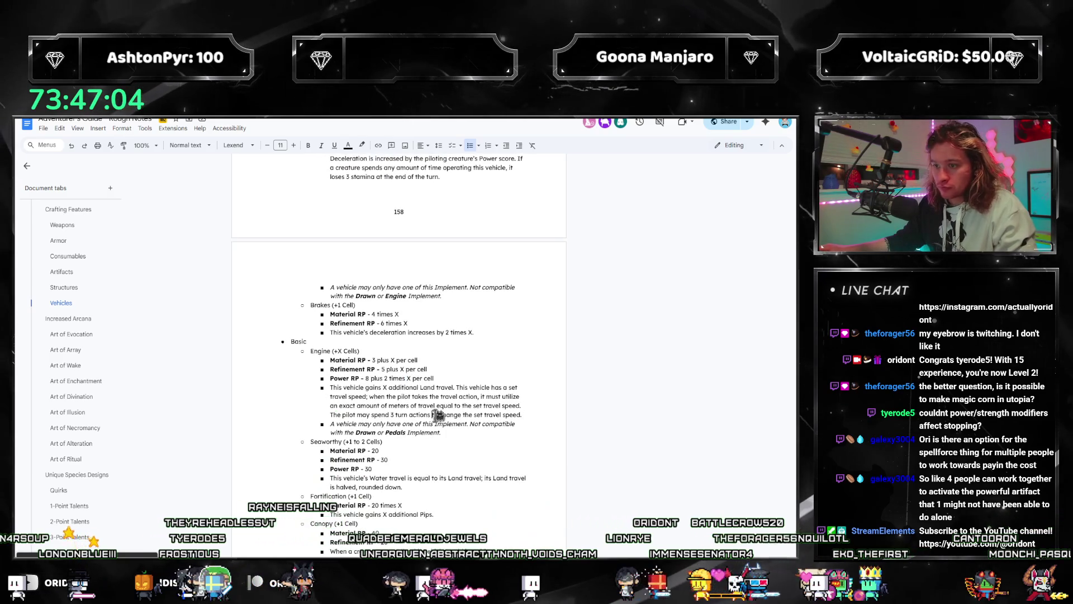
scroll(438, 415, "up", 3)
scroll(442, 436, "down", 1)
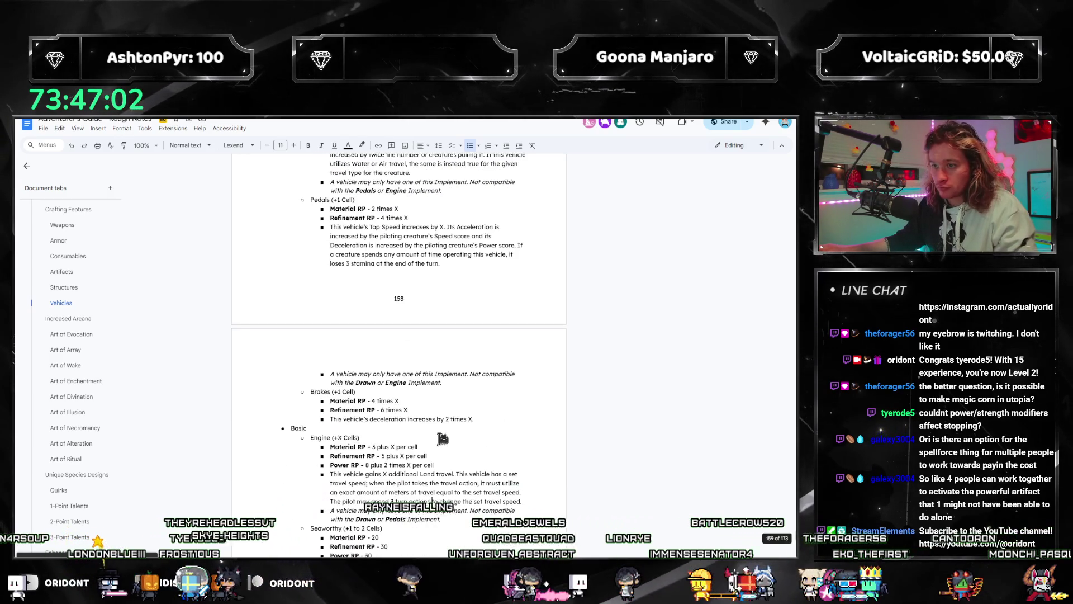
scroll(385, 435, "down", 2)
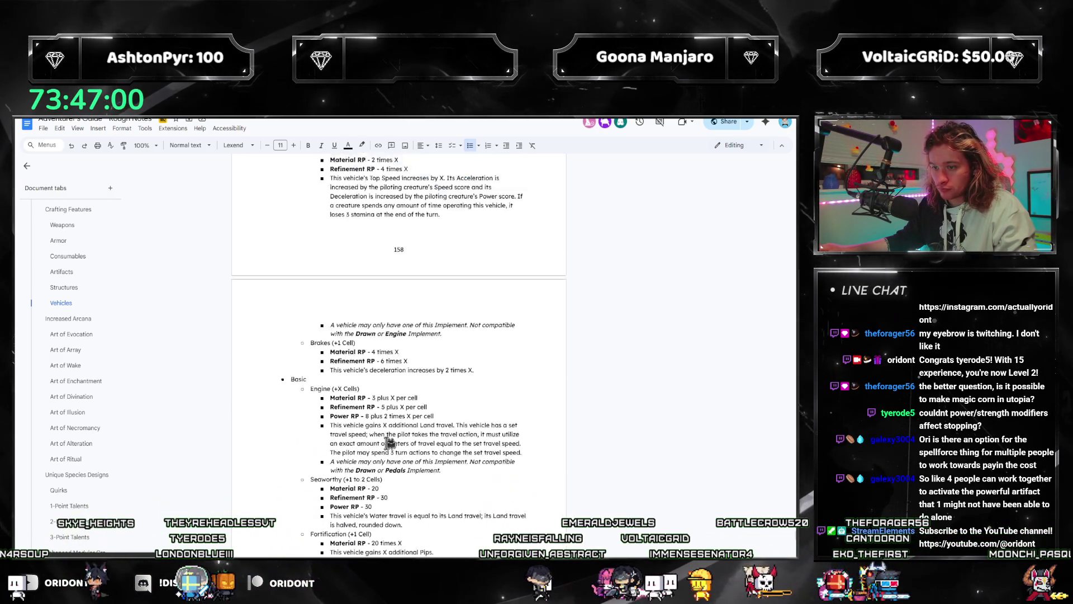
left_click(451, 363)
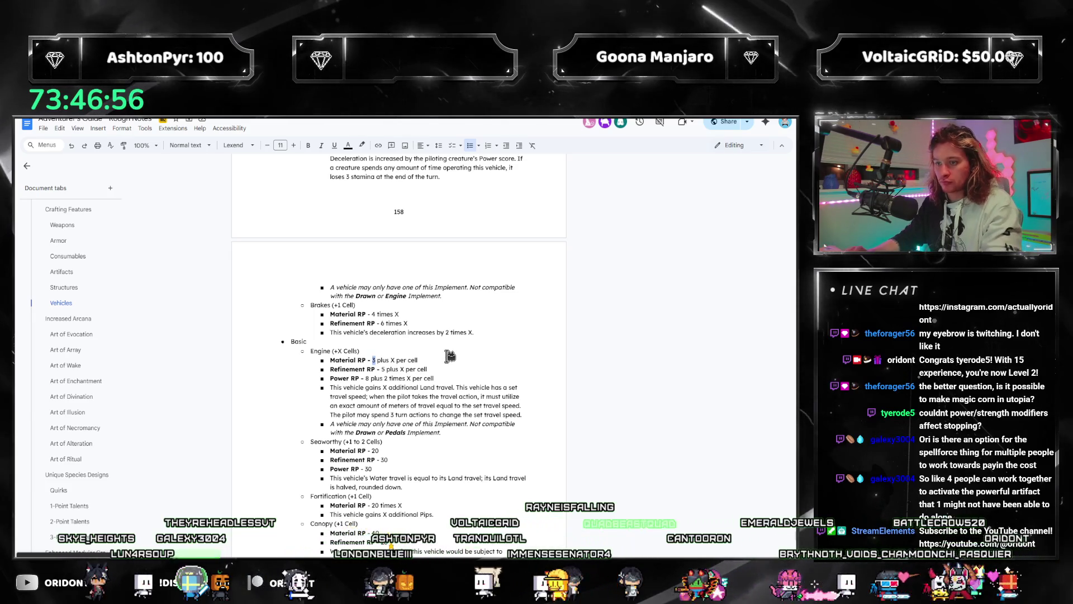
key("ctrl+Left")
key("ctrl+Left")
key("ctrl+Left")
key("shift+Right")
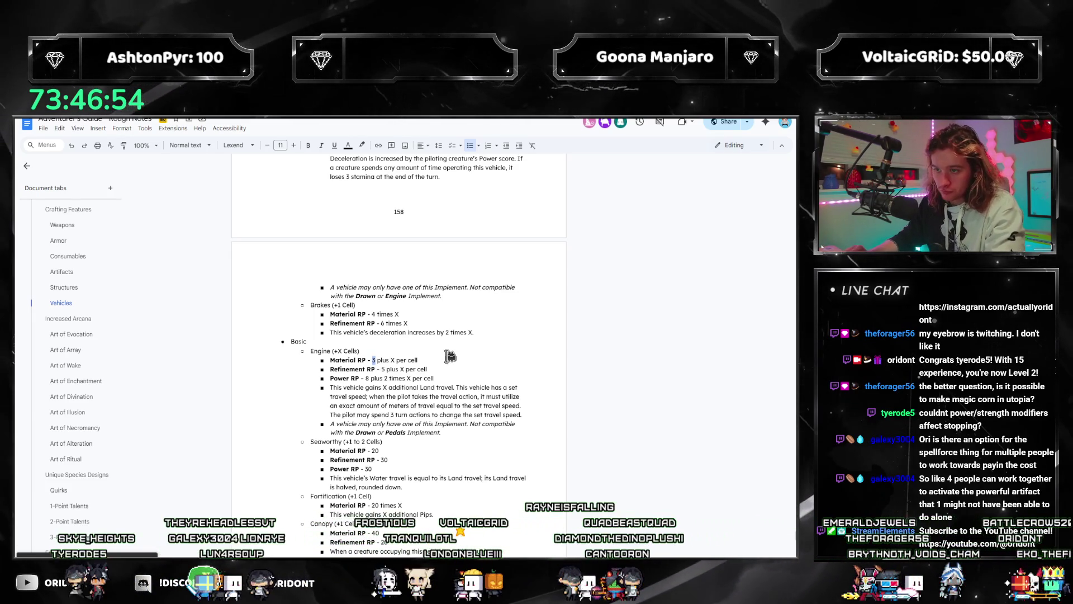
key("Left")
key("Left")
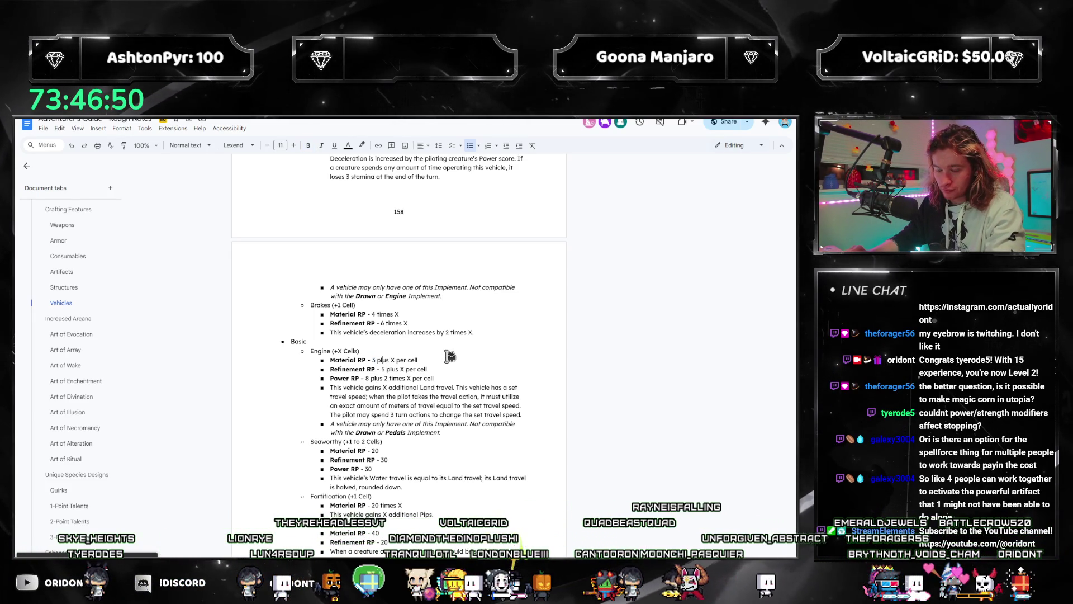
key("Down")
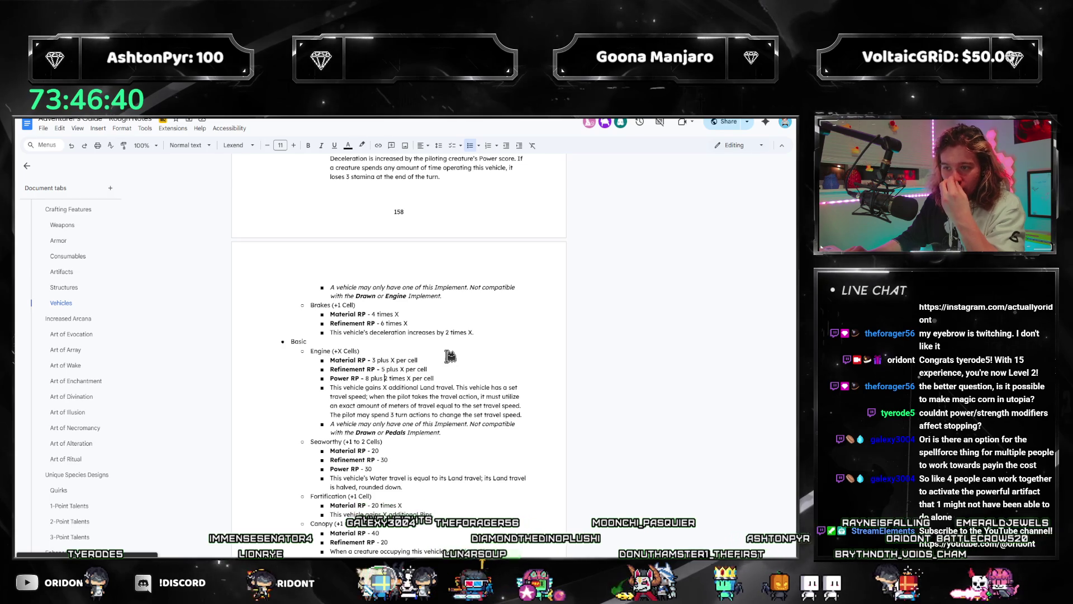
key("shift+Right")
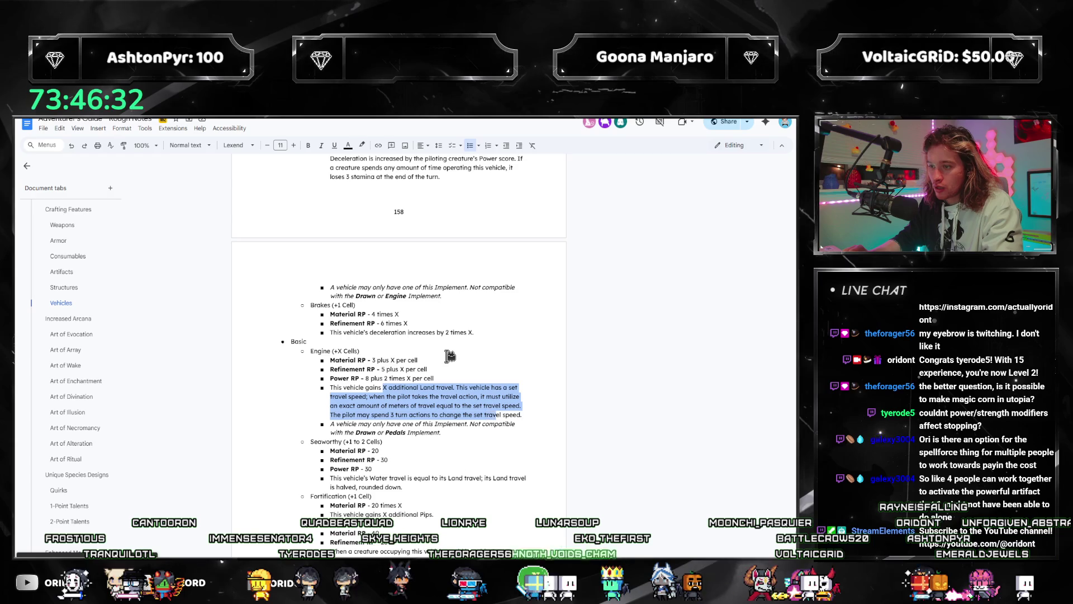
Step: Rewrite the Engine description as 'This vehicle's Top Speed increases by 10 and its Acceleration increases by 5.'
key("BackSpace")
key("BackSpace")
key("BackSpace")
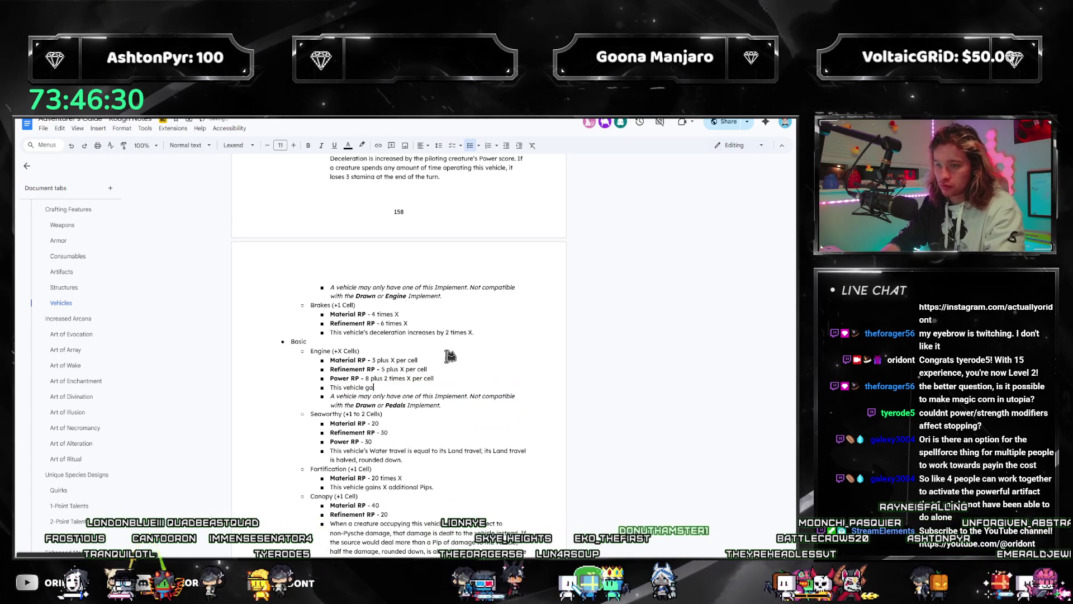
type("'s to")
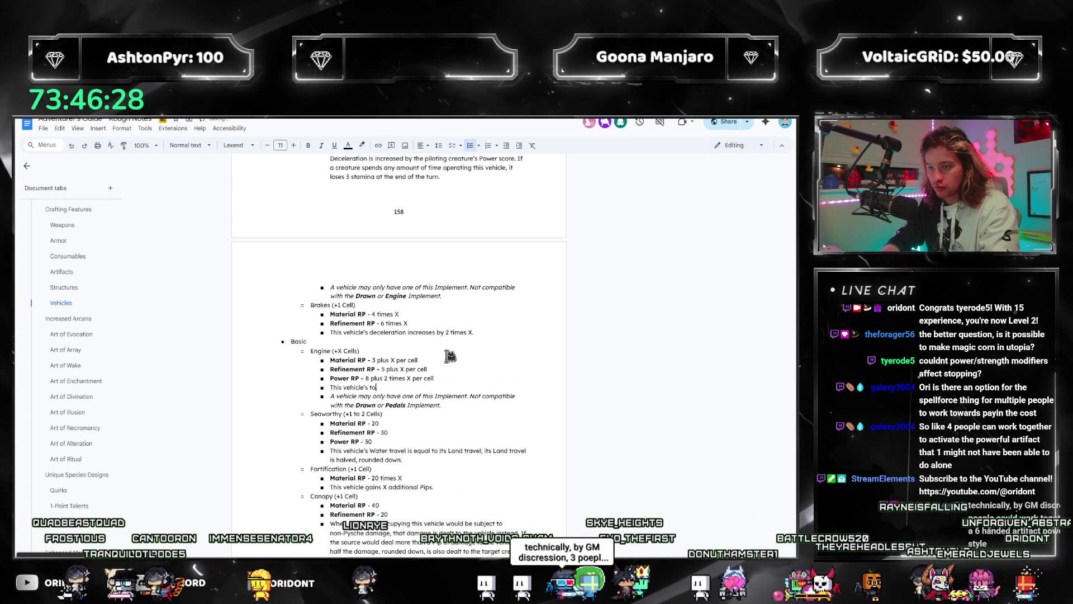
key("BackSpace")
key("BackSpace")
type("Top Speed increases by 10")
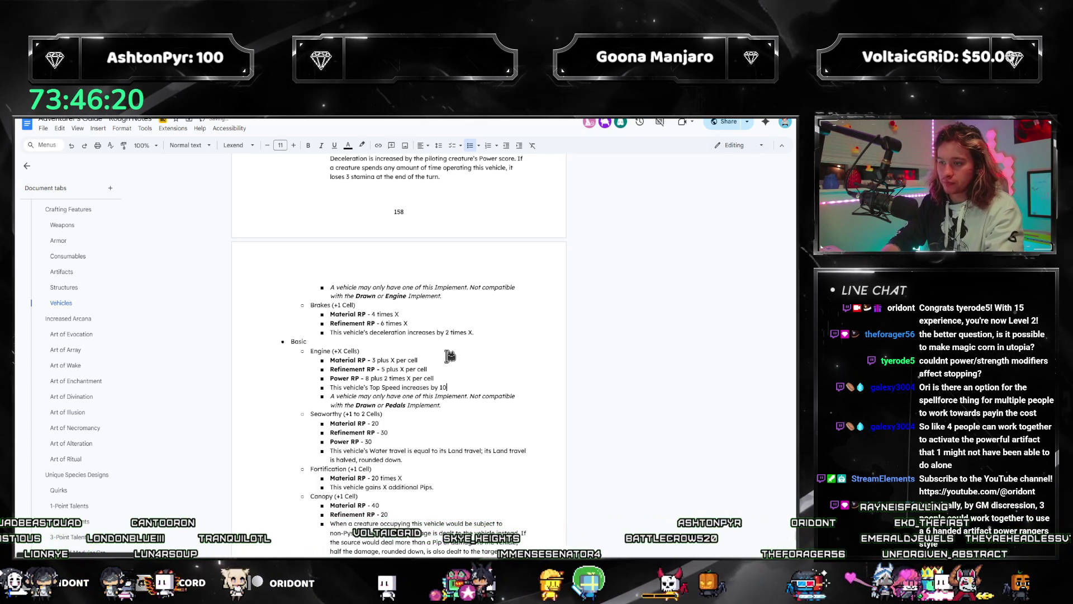
type("its ")
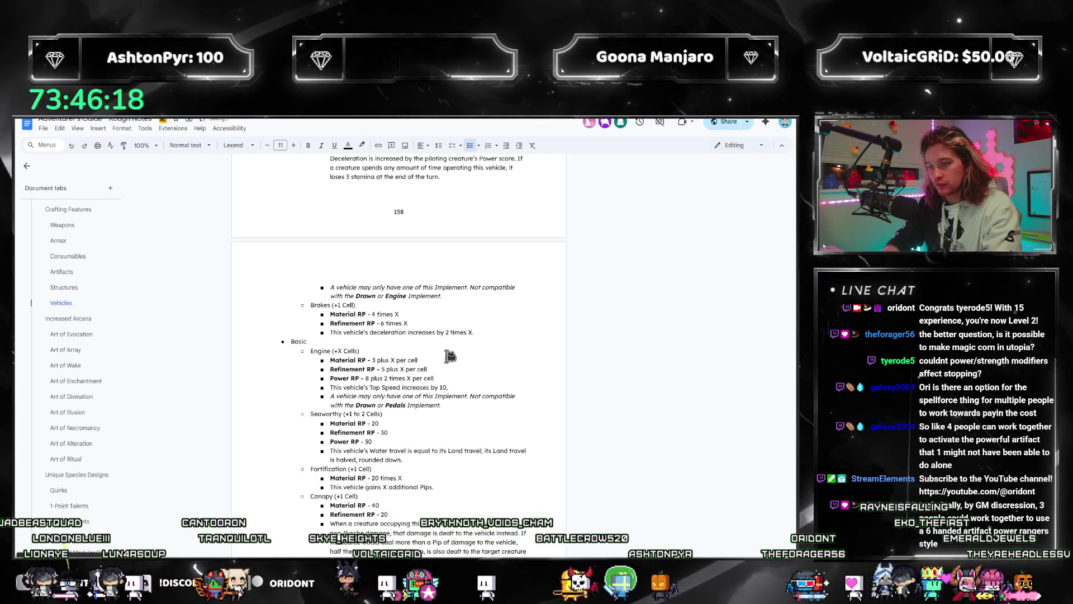
type("Acceleration increas")
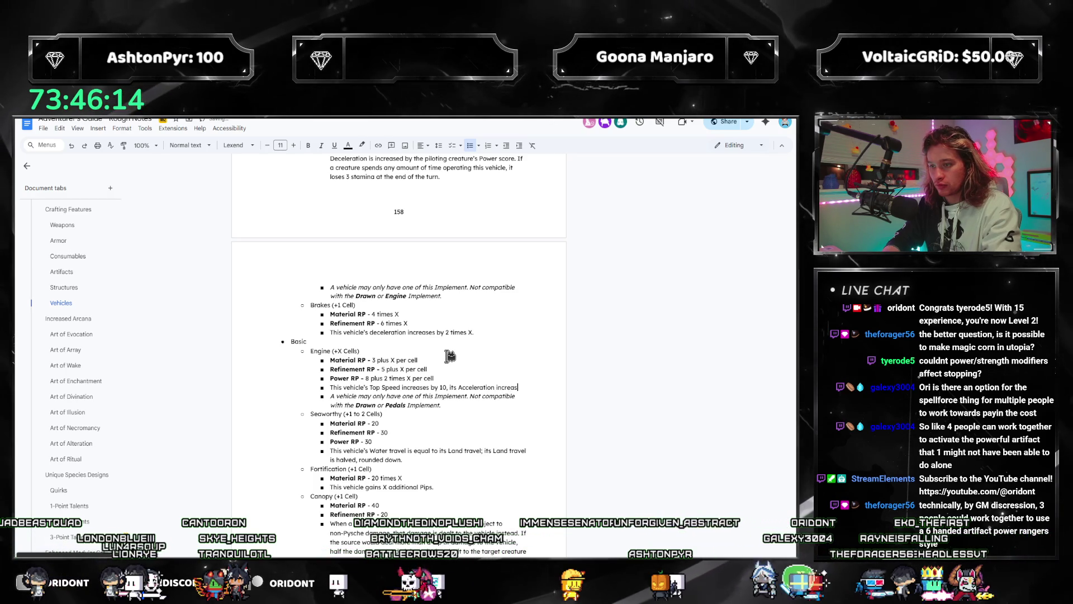
type("es by 5, and i")
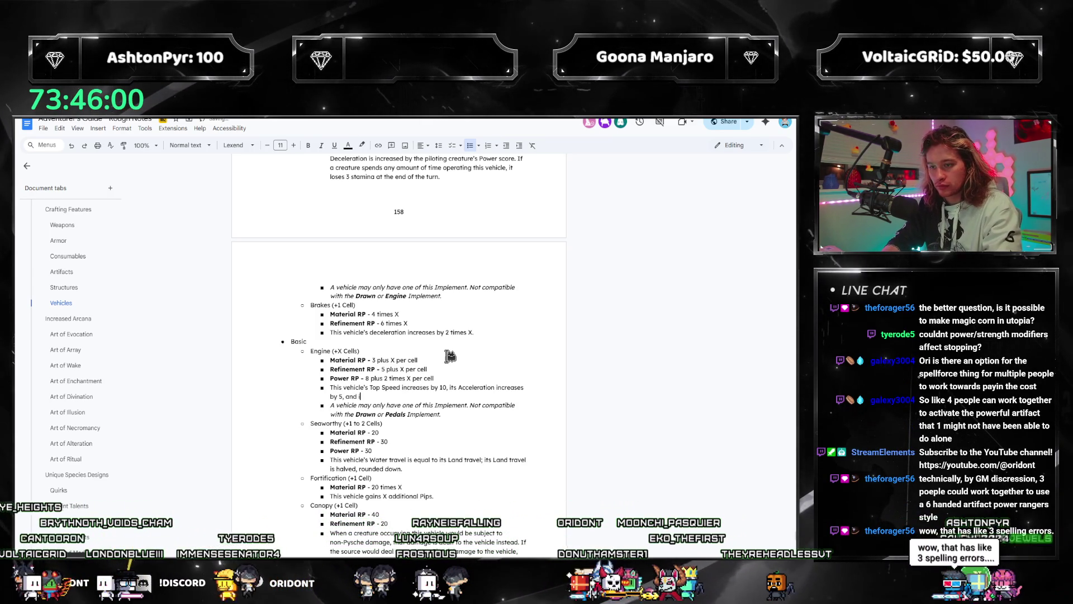
key("BackSpace")
key("BackSpace")
key("BackSpace")
type(".")
left_click(450, 387)
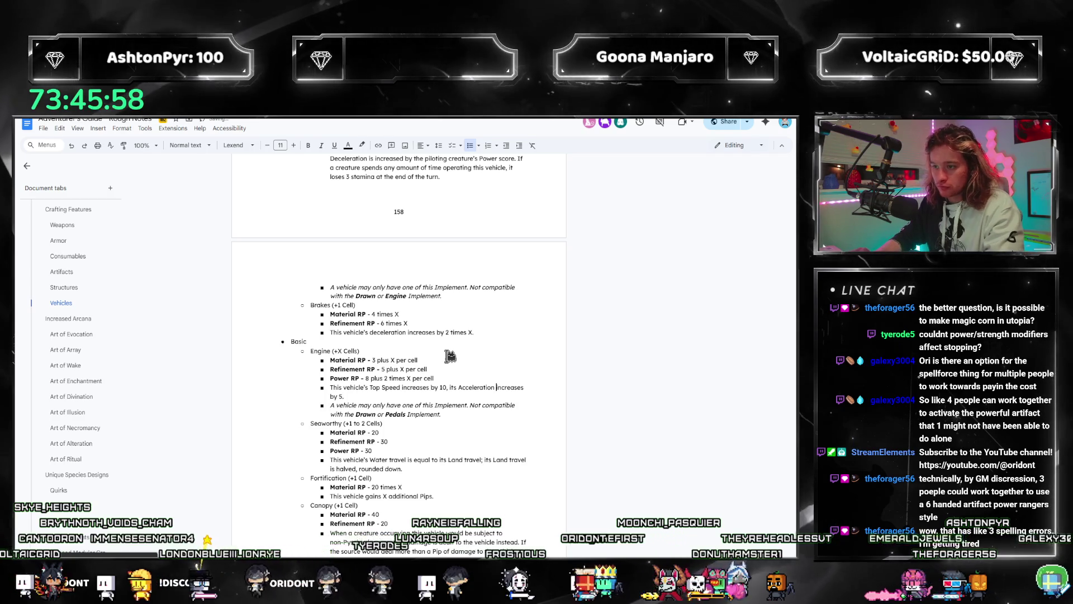
key("BackSpace")
key("BackSpace")
type("and")
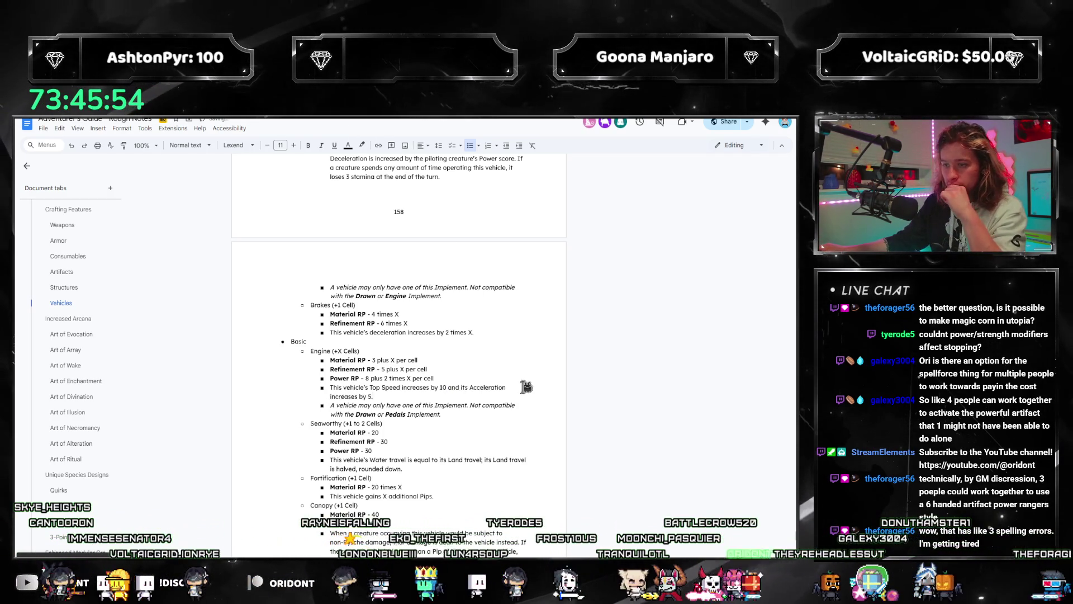
scroll(486, 406, "up", 1)
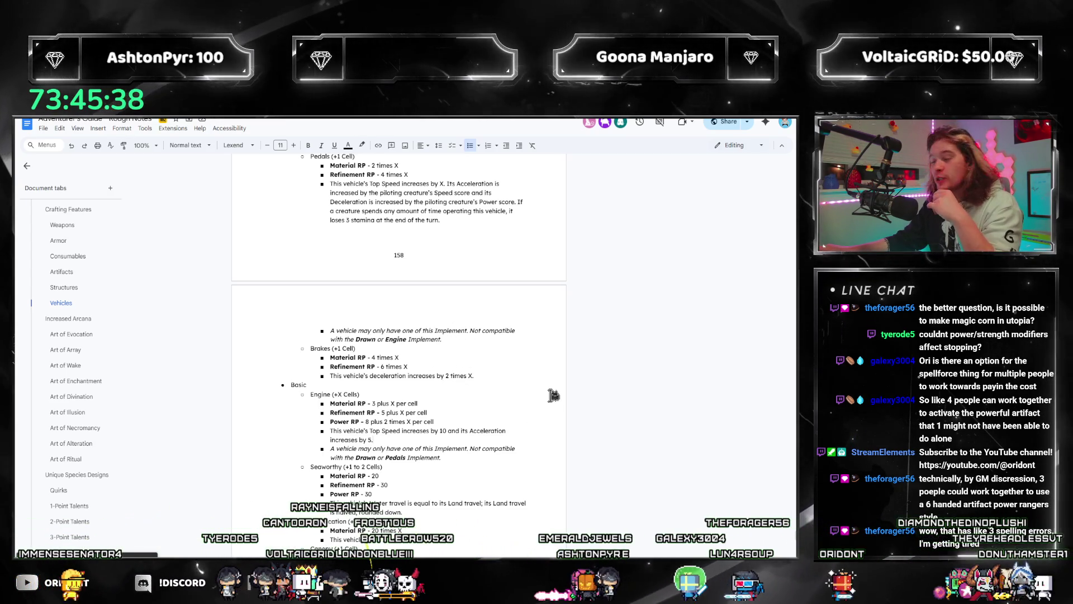
Step: Reword the Chassis bullet to 'up to X Medium creatures beyond the pilot', dropping 'additional'
scroll(489, 414, "up", 1)
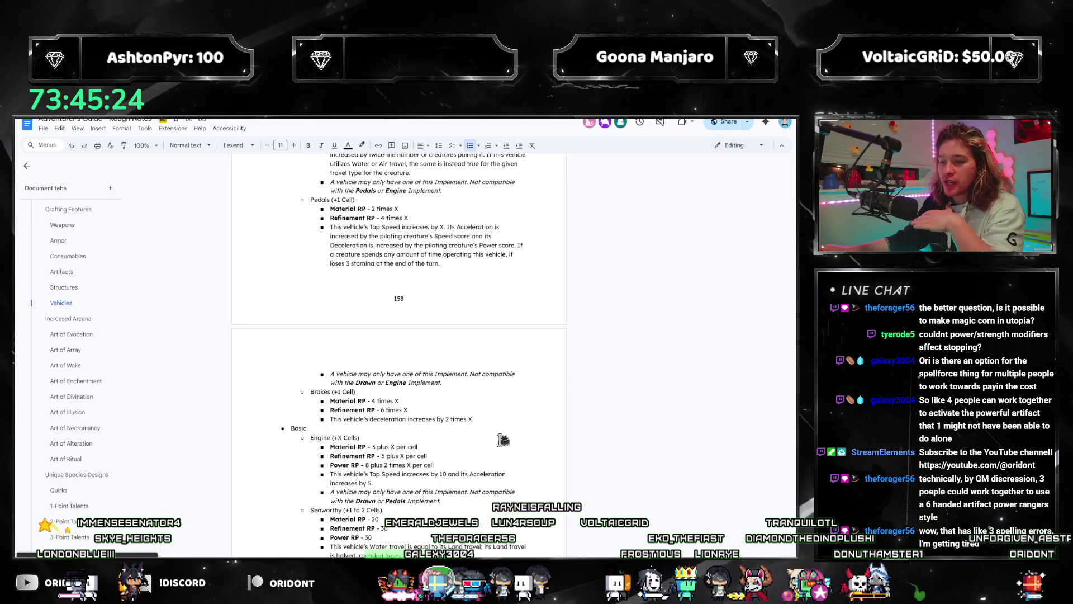
scroll(503, 436, "up", 5)
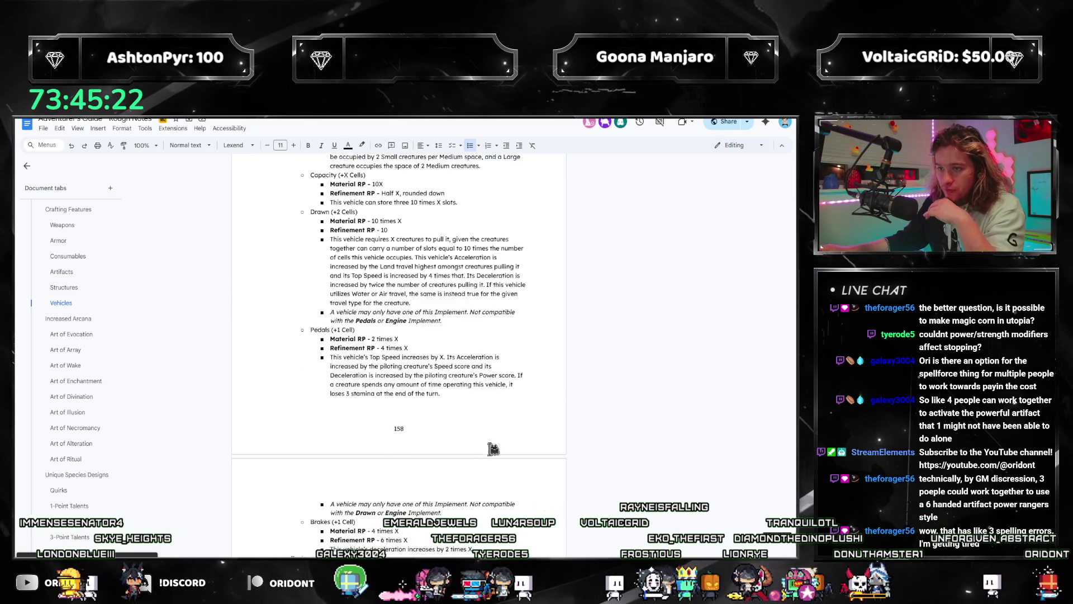
scroll(493, 449, "up", 3)
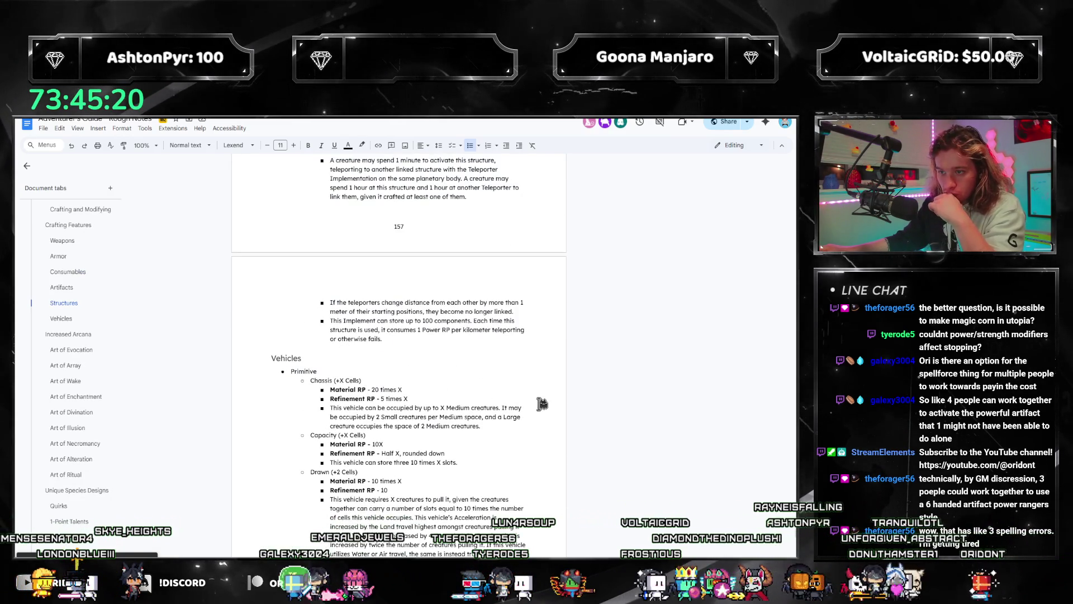
scroll(541, 404, "down", 1)
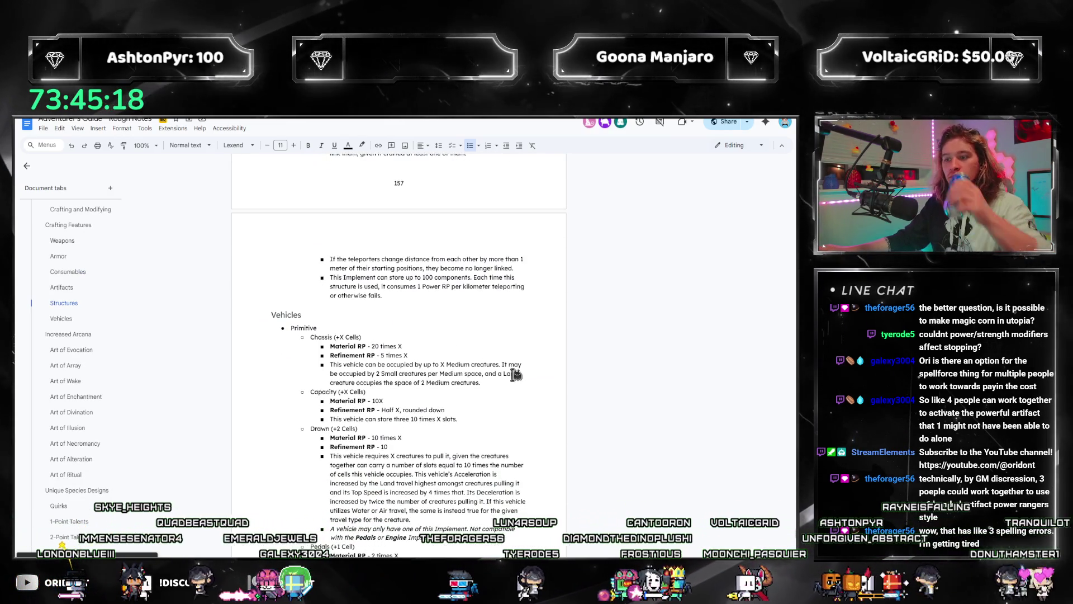
scroll(494, 372, "up", 3)
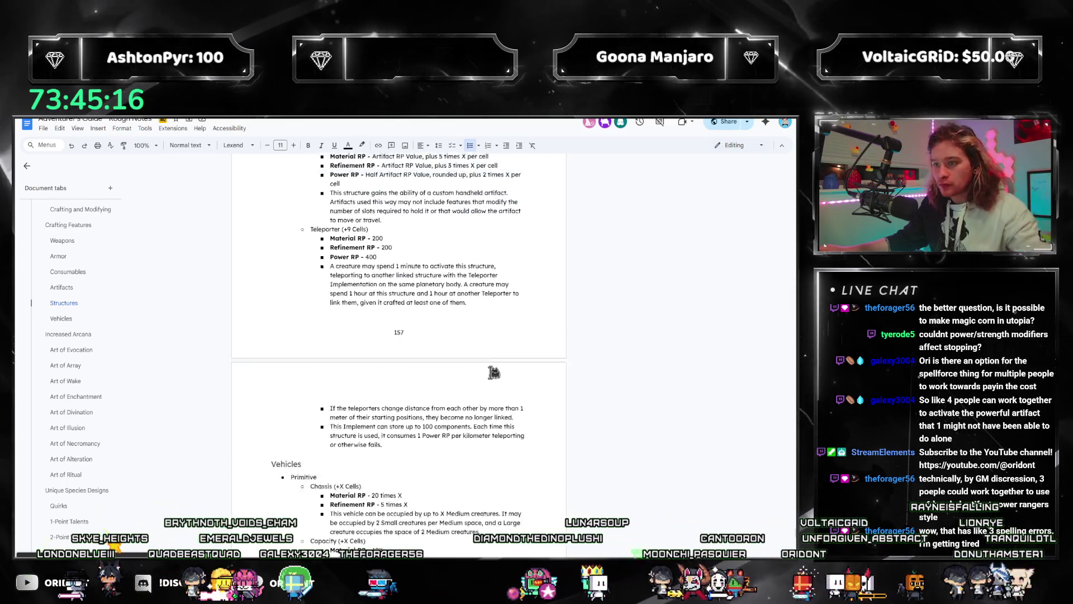
scroll(494, 371, "up", 2)
scroll(475, 386, "down", 6)
left_click(497, 373)
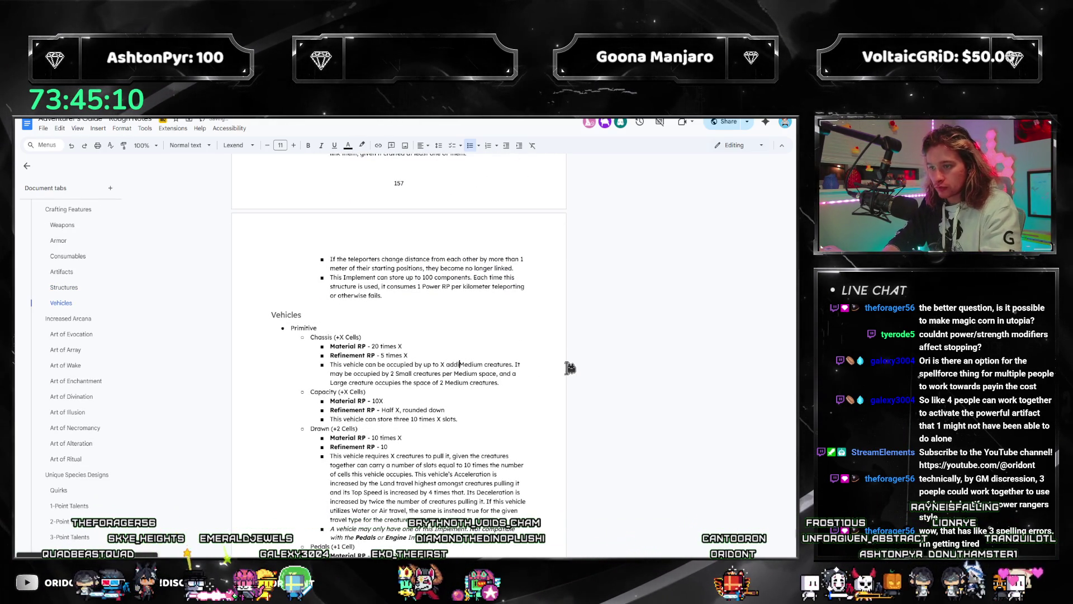
type("tional")
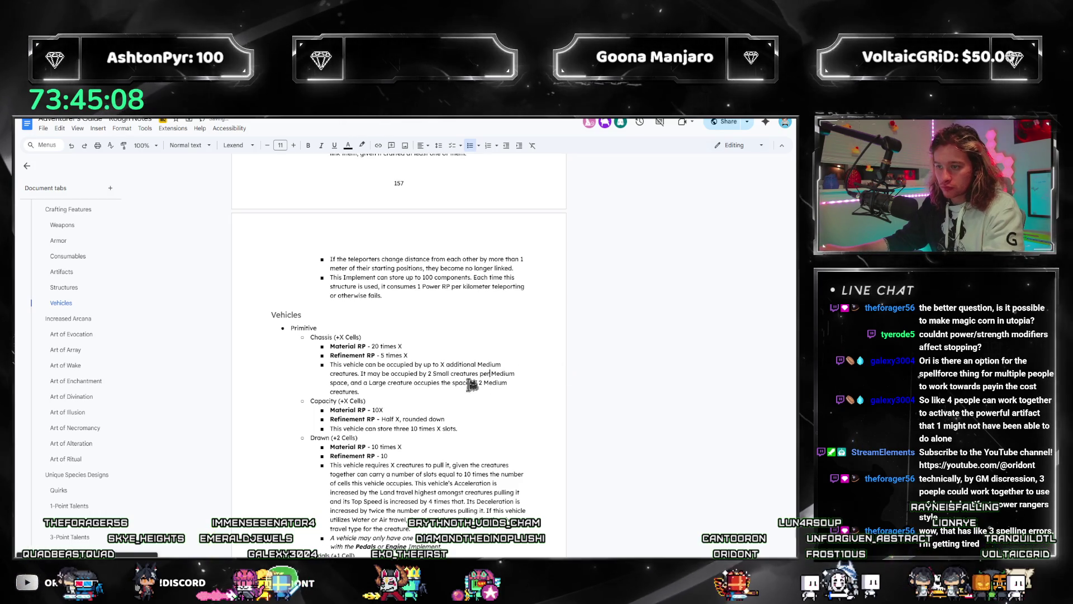
key("ctrl+Left")
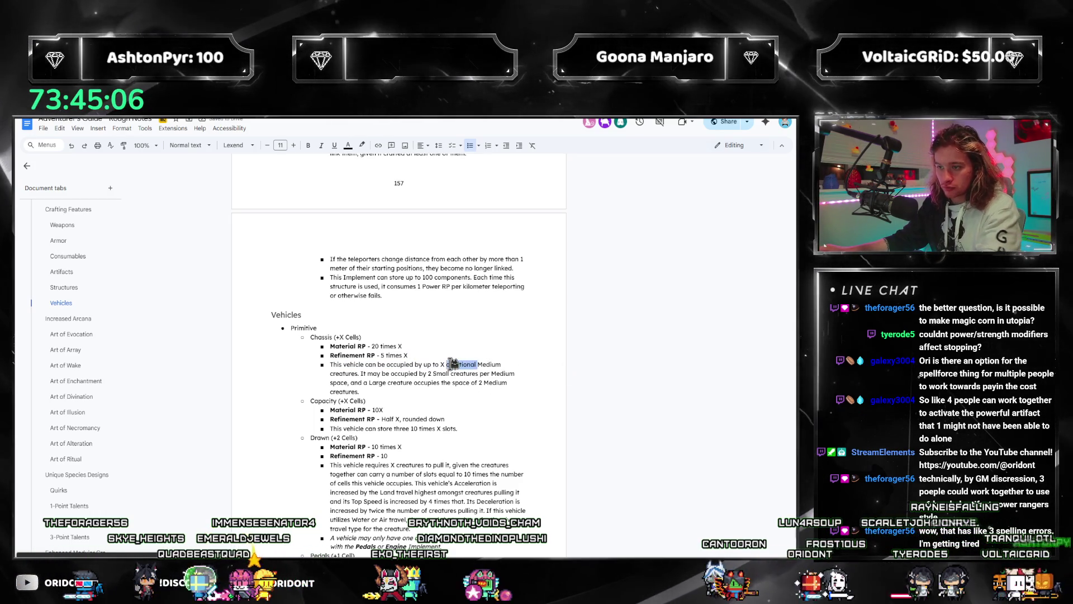
left_click(359, 373)
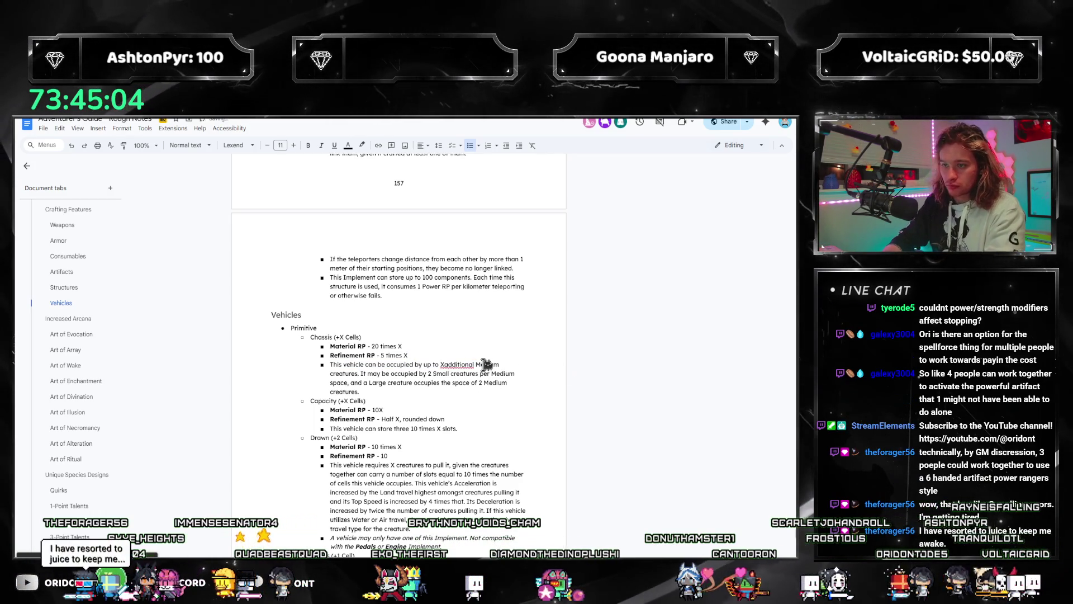
type("beyondthe pilot")
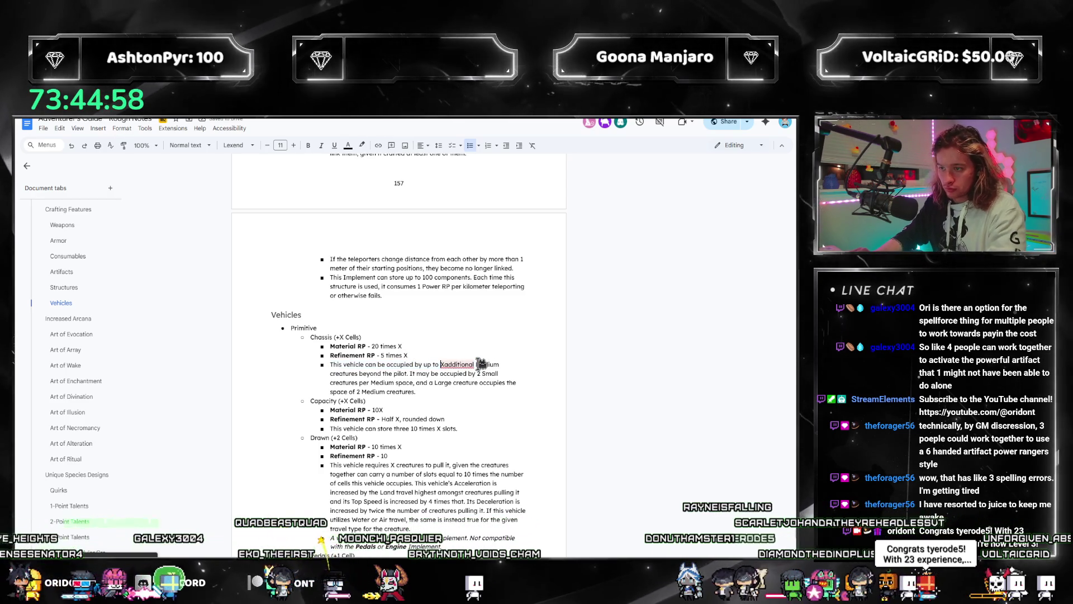
key("ctrl+Delete")
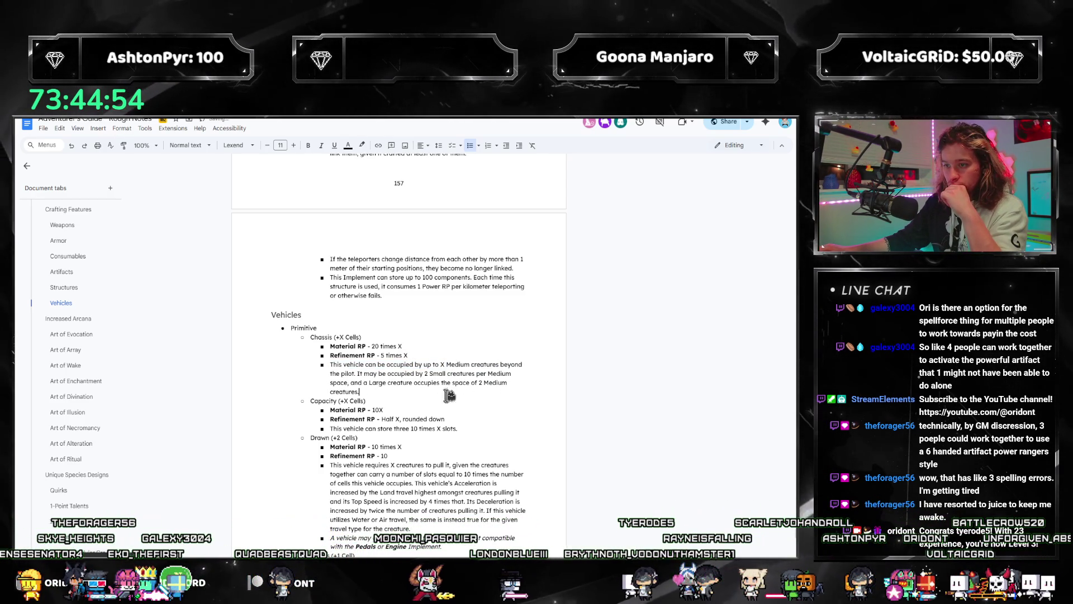
Step: Review the Fortification entry: 20 times X Material RP granting X additional Pips
scroll(515, 411, "down", 10)
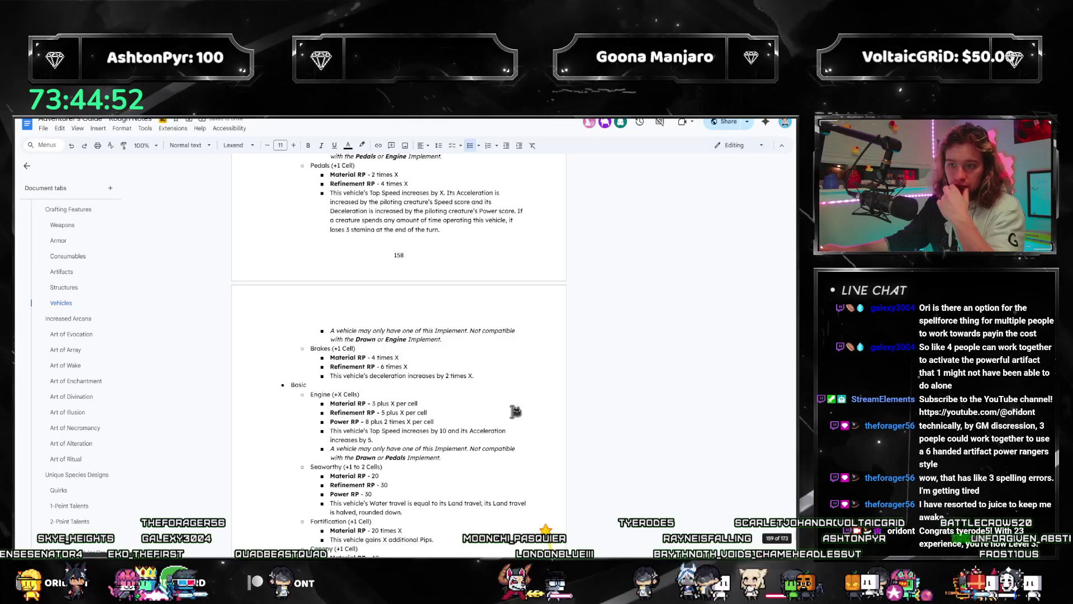
scroll(503, 408, "down", 2)
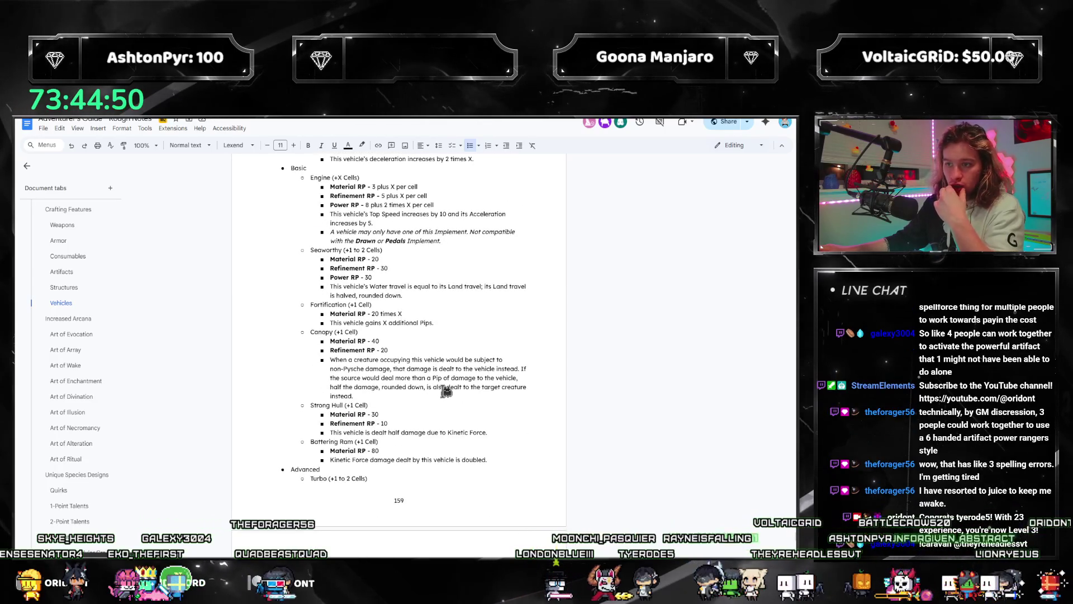
scroll(446, 390, "up", 3)
left_click_drag(434, 410, 323, 401)
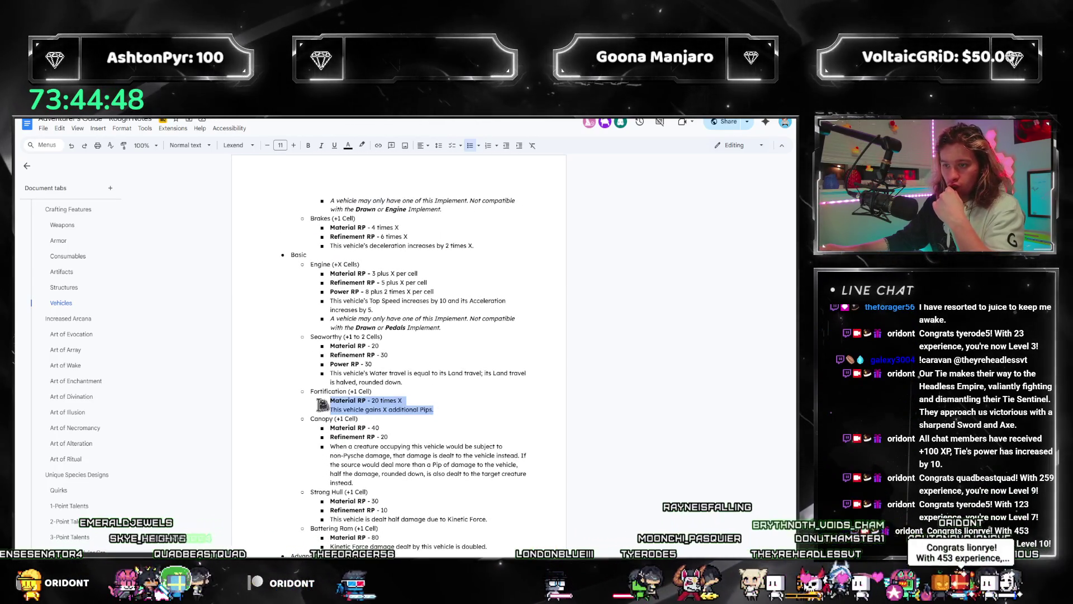
left_click(448, 410)
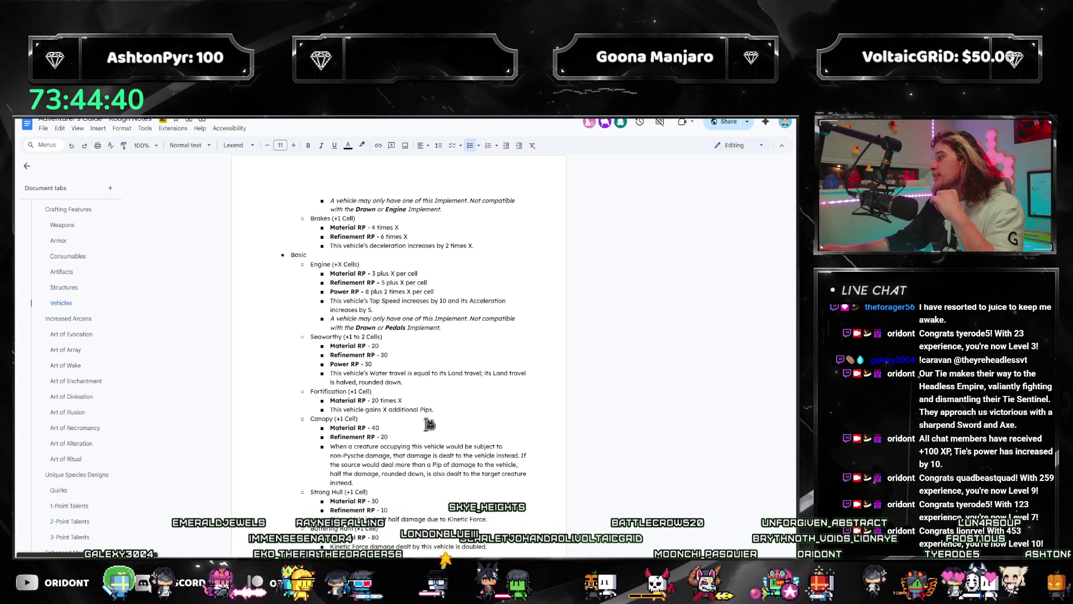
scroll(447, 422, "up", 1)
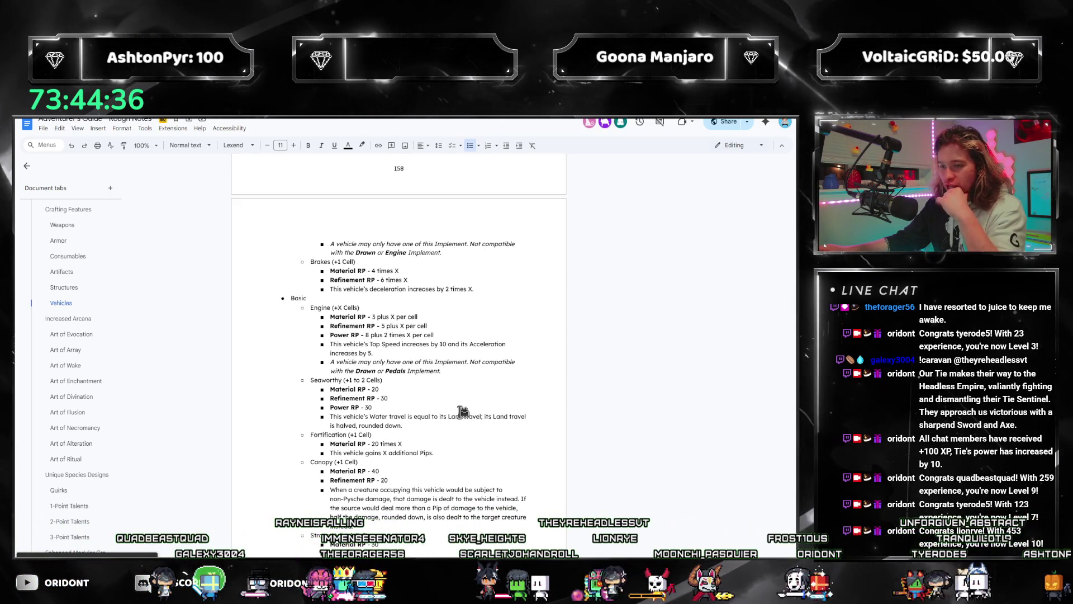
scroll(483, 406, "up", 1)
scroll(559, 408, "up", 15)
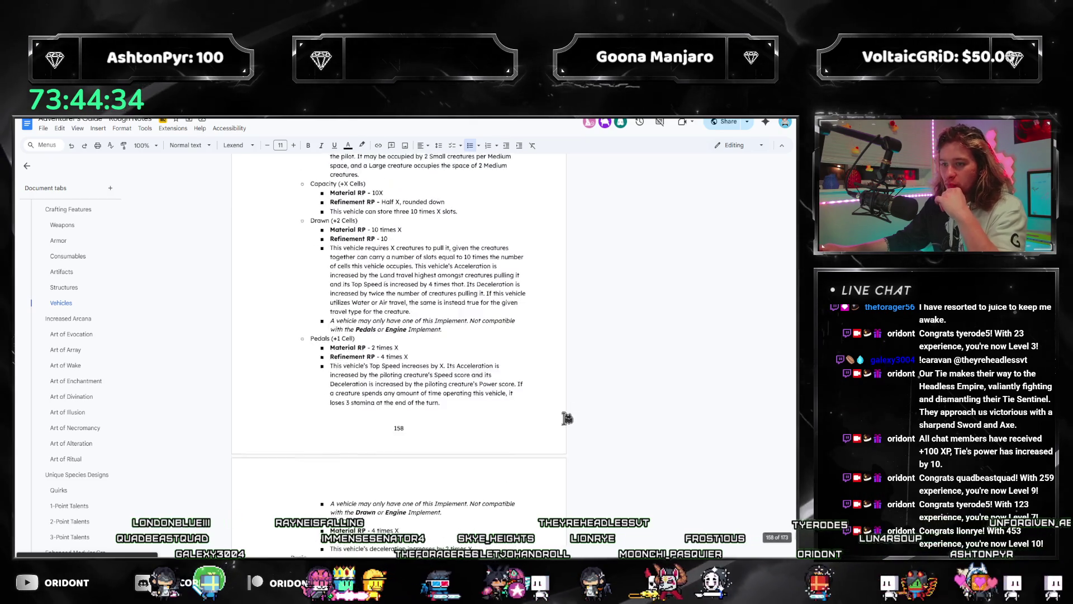
Step: Jump to the Structures section and find the Encryption (Modifier) entry
scroll(559, 408, "up", 20)
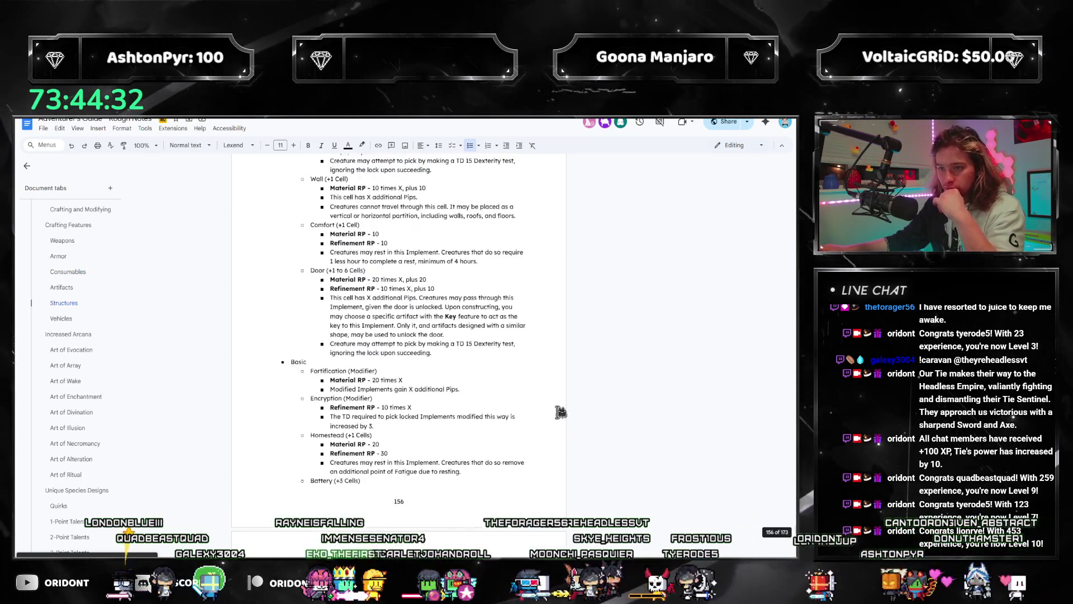
left_click(77, 320)
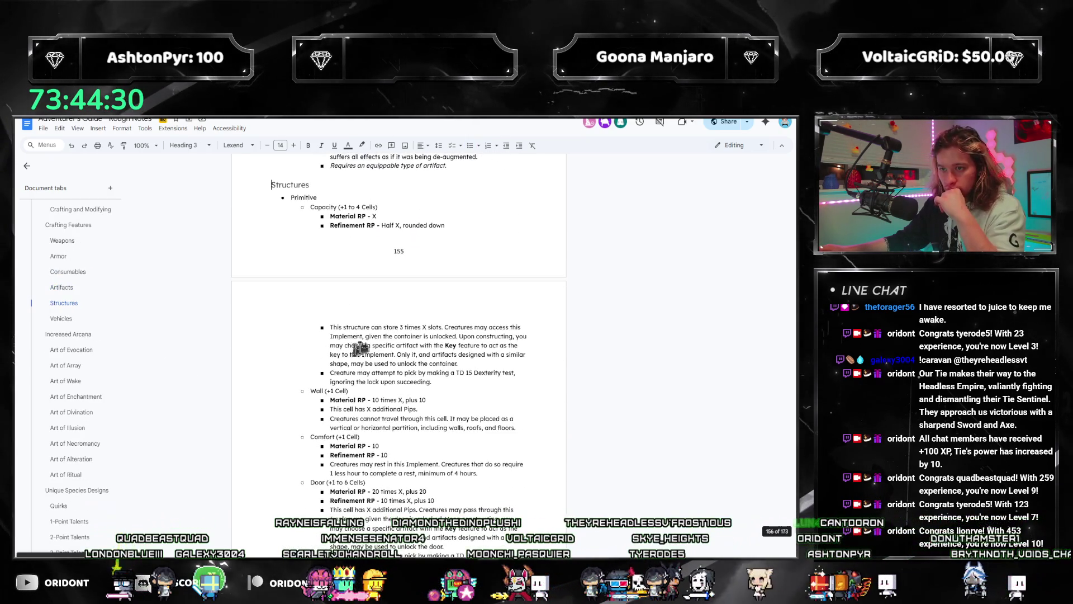
scroll(440, 341, "down", 10)
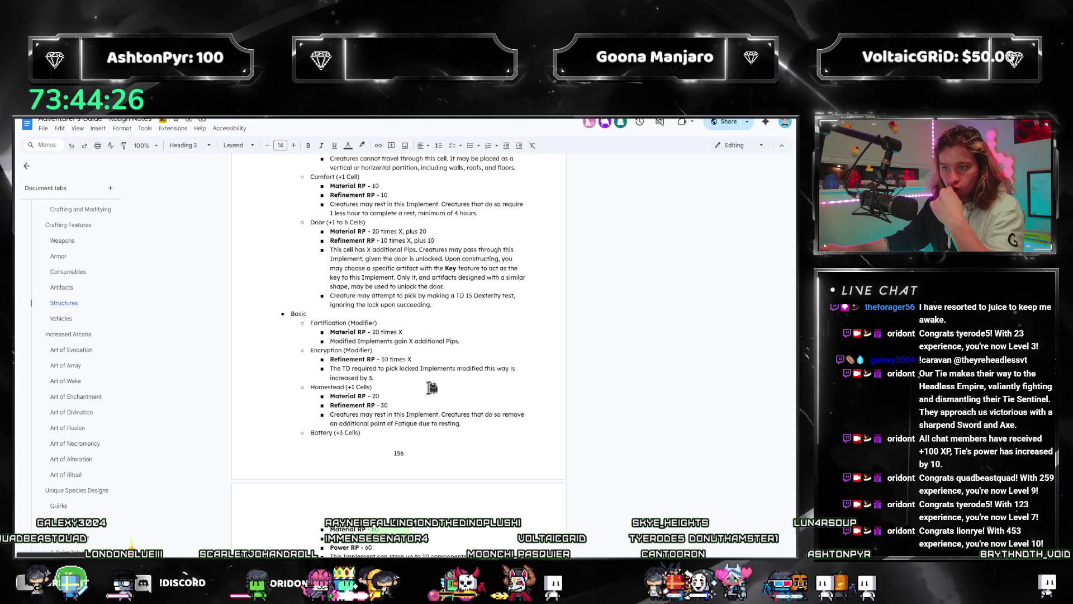
scroll(435, 389, "up", 1)
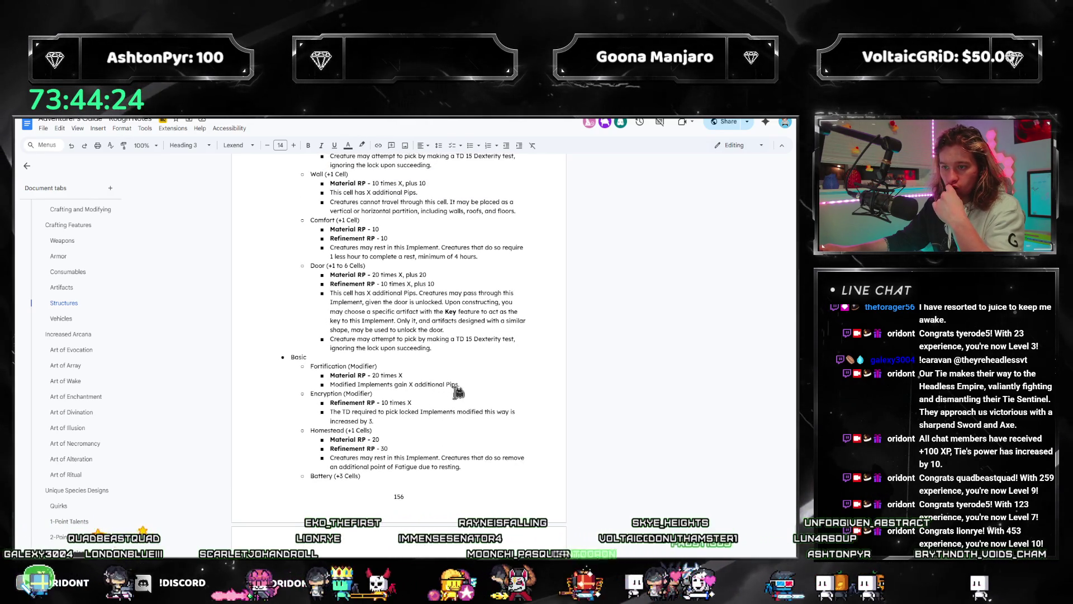
scroll(459, 392, "up", 7)
scroll(459, 386, "down", 4)
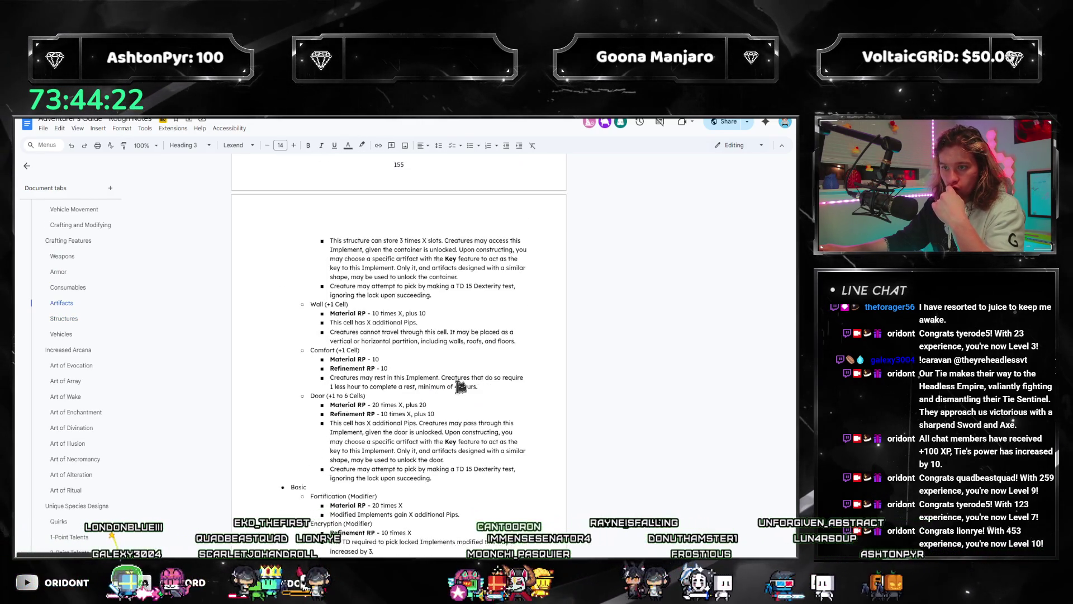
scroll(459, 386, "down", 4)
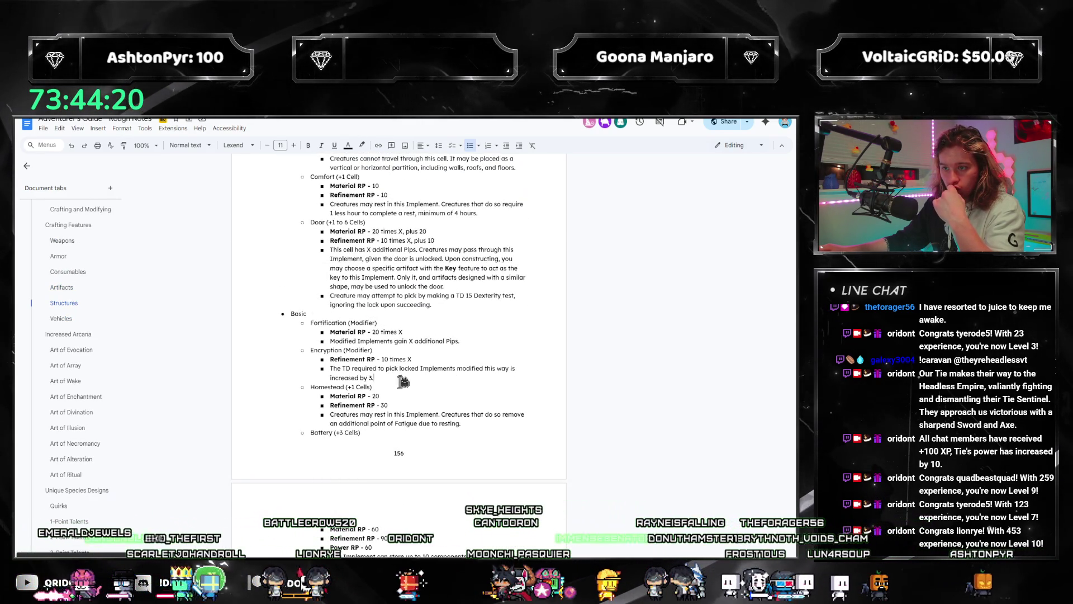
Step: Add an italic bullet 'Requires an implement that can be unlocked.' below the Encryption rule
key("Return")
key("ctrl+i")
type("Require")
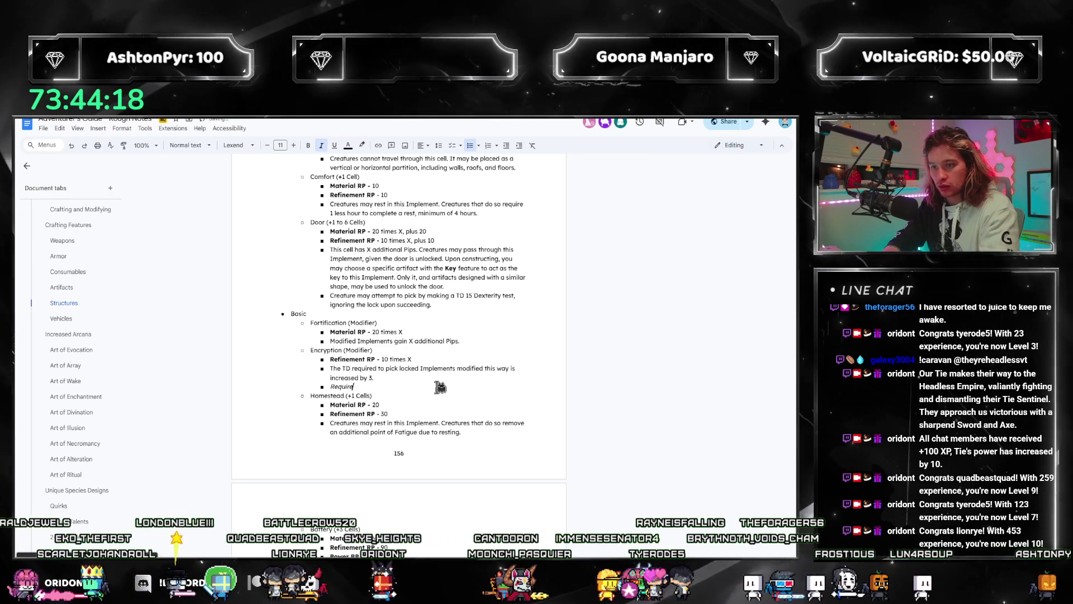
type("s a")
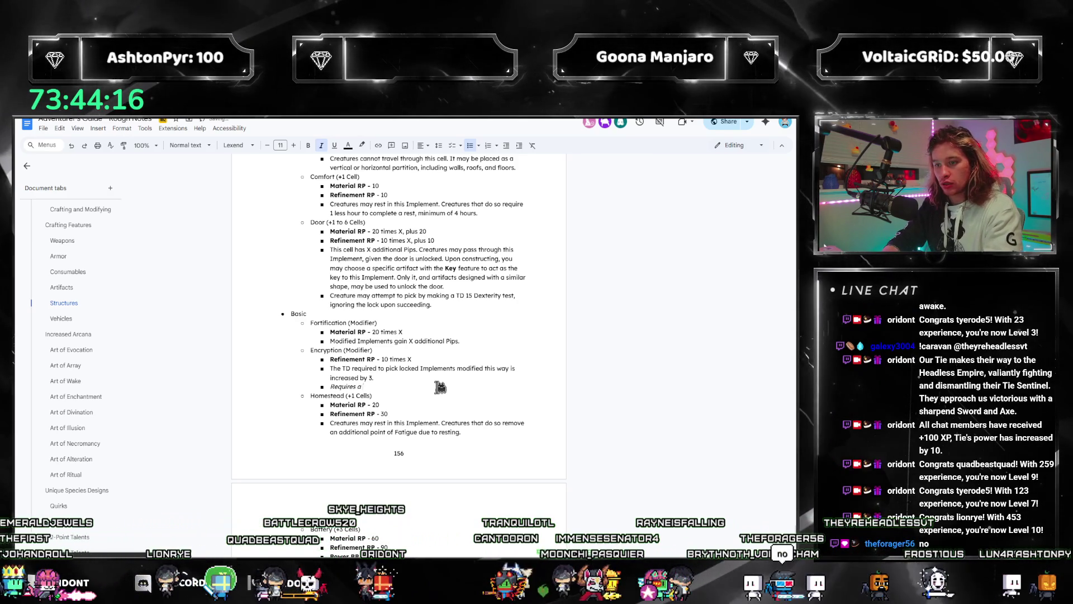
scroll(440, 386, "up", 5)
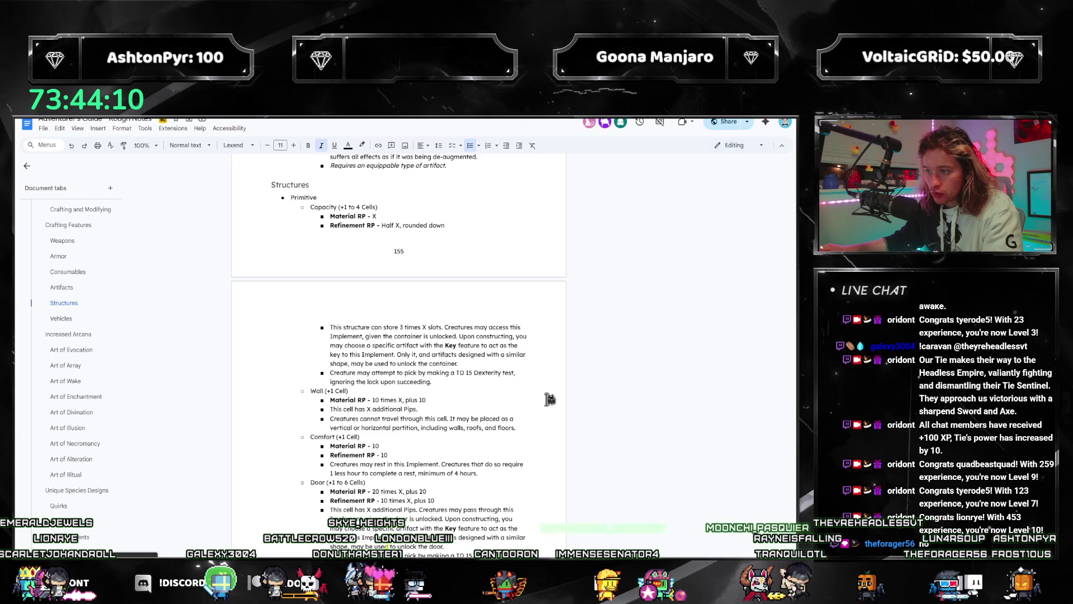
scroll(547, 397, "up", 4)
scroll(531, 394, "down", 6)
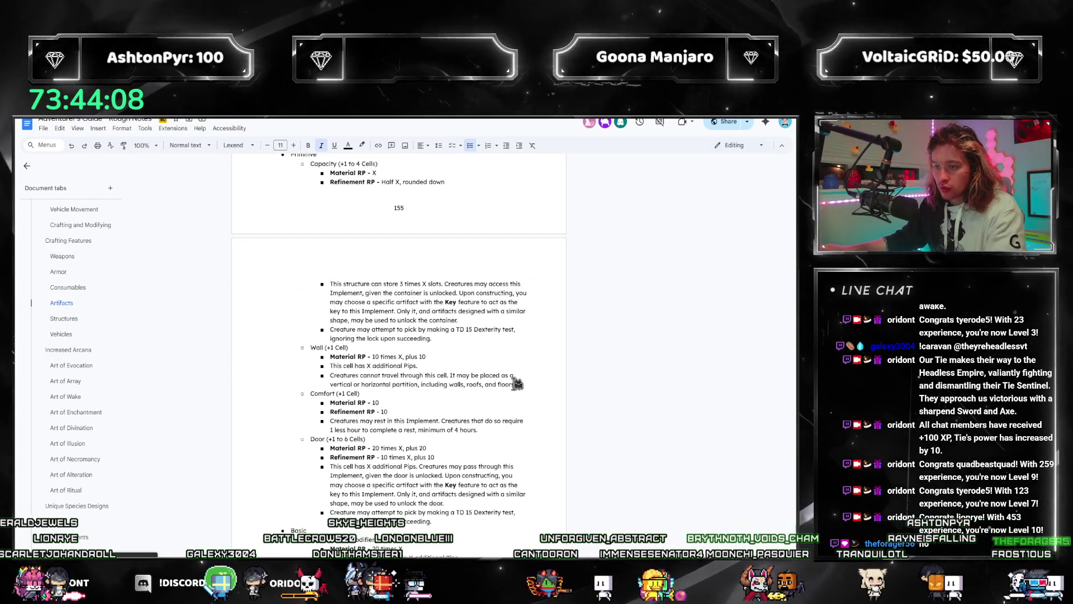
scroll(536, 408, "down", 2)
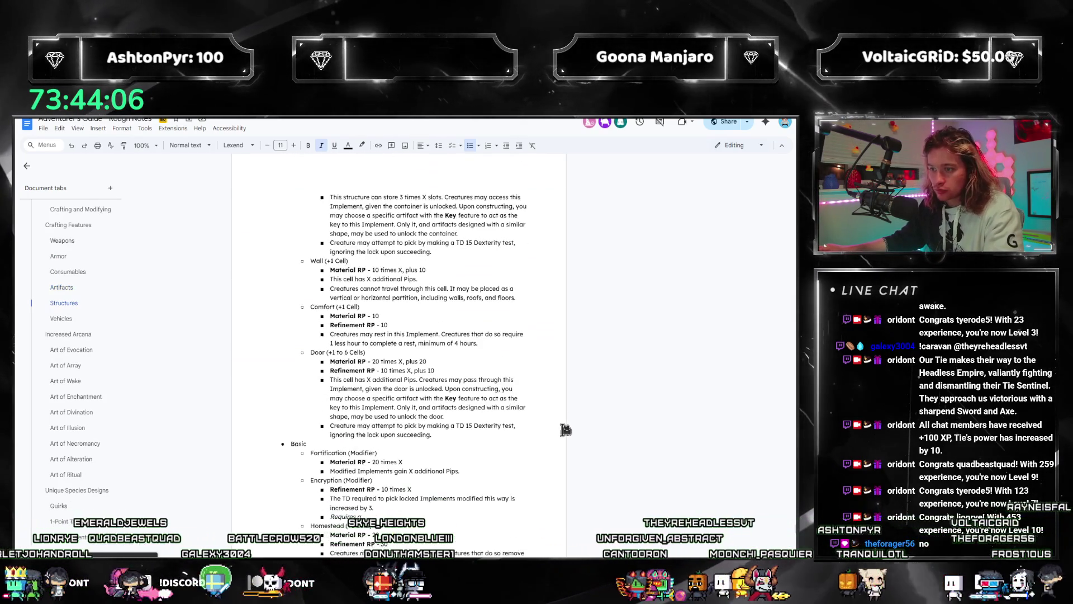
scroll(565, 430, "down", 1)
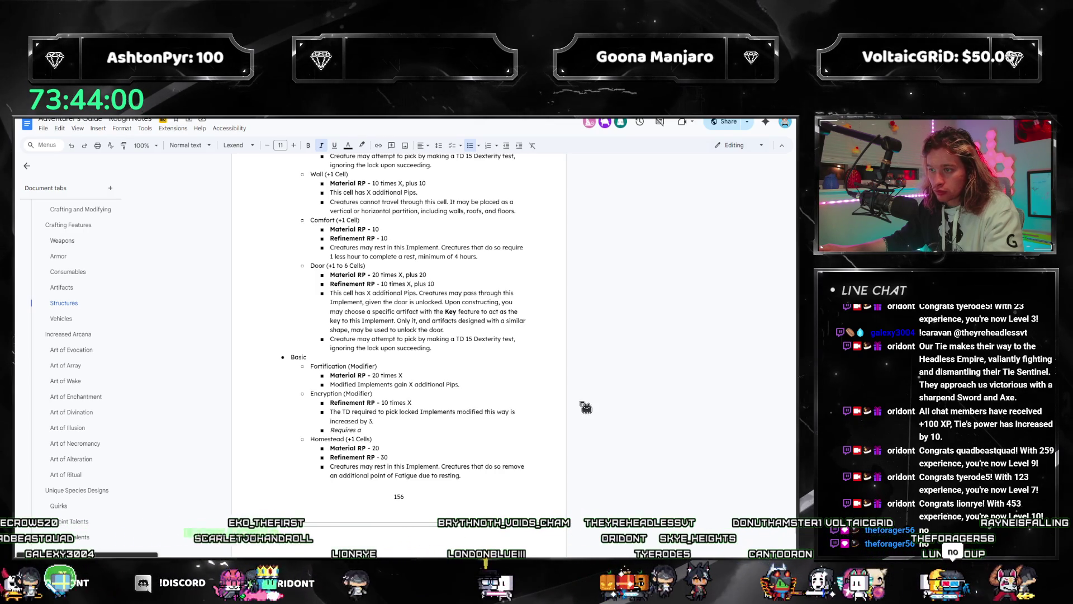
type("n imp")
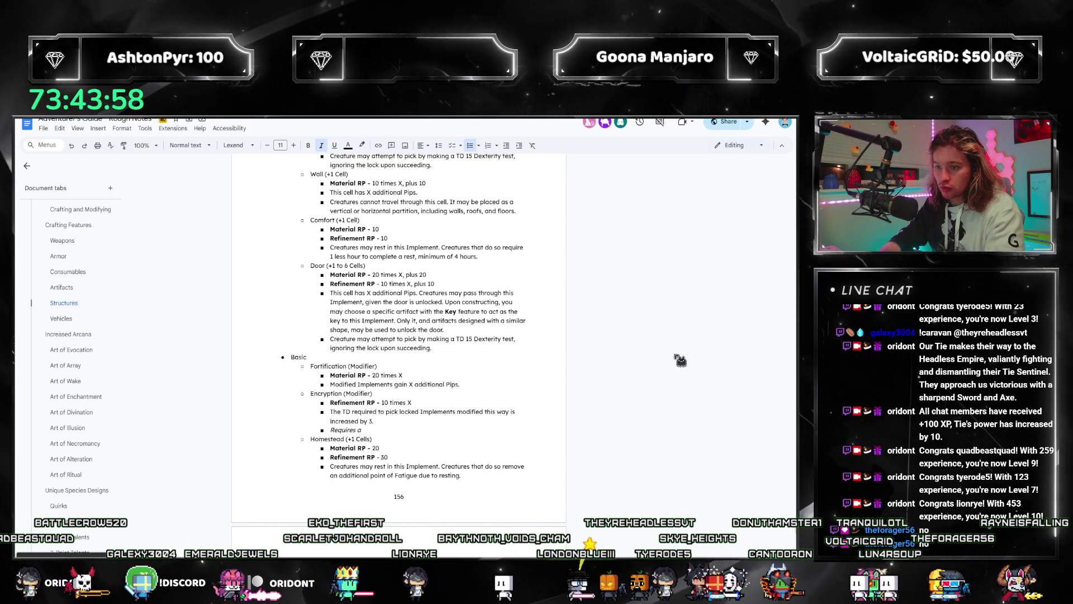
type("lement that can be unlocked.")
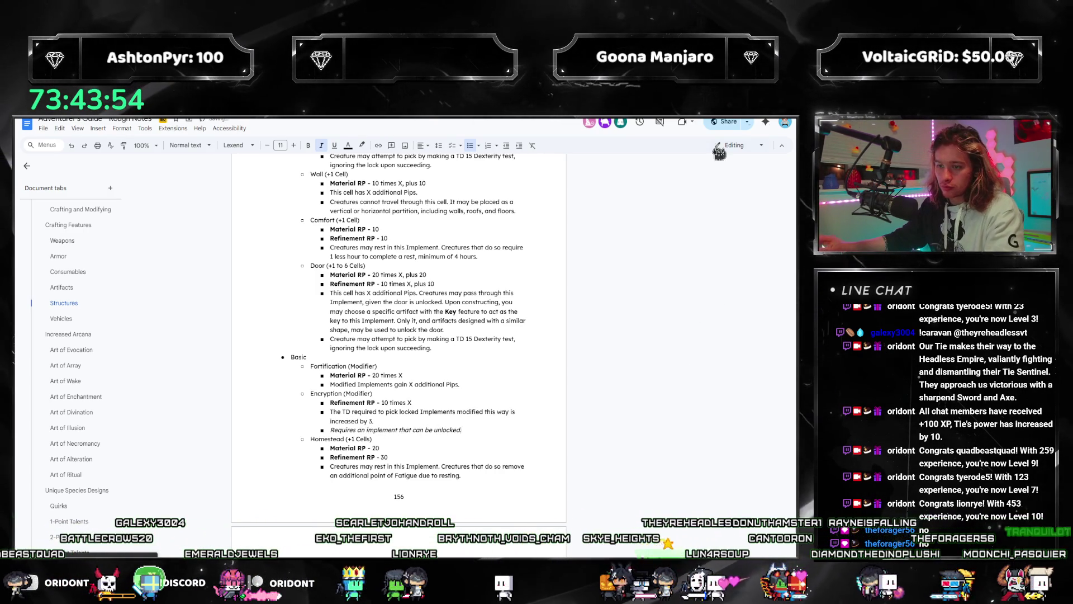
scroll(576, 296, "down", 2)
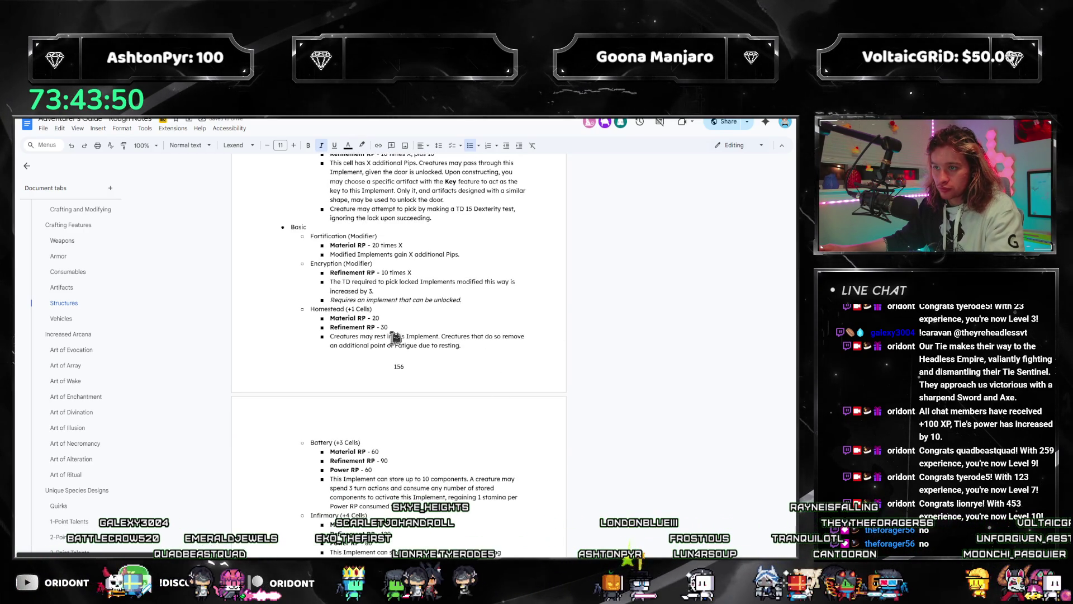
scroll(394, 337, "up", 1)
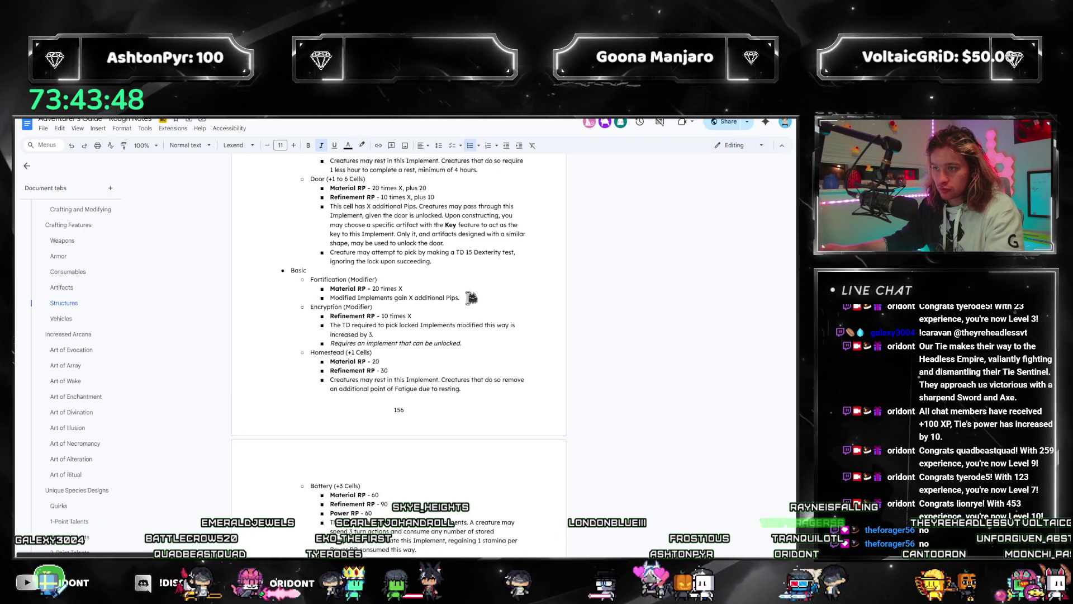
scroll(453, 433, "down", 2)
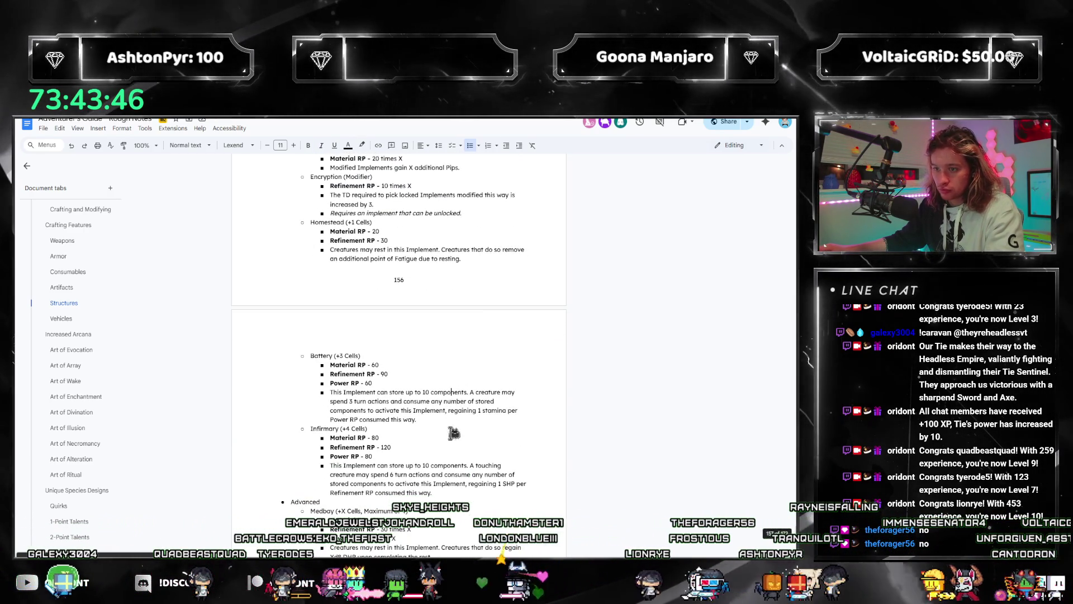
scroll(453, 433, "up", 2)
scroll(524, 412, "down", 3)
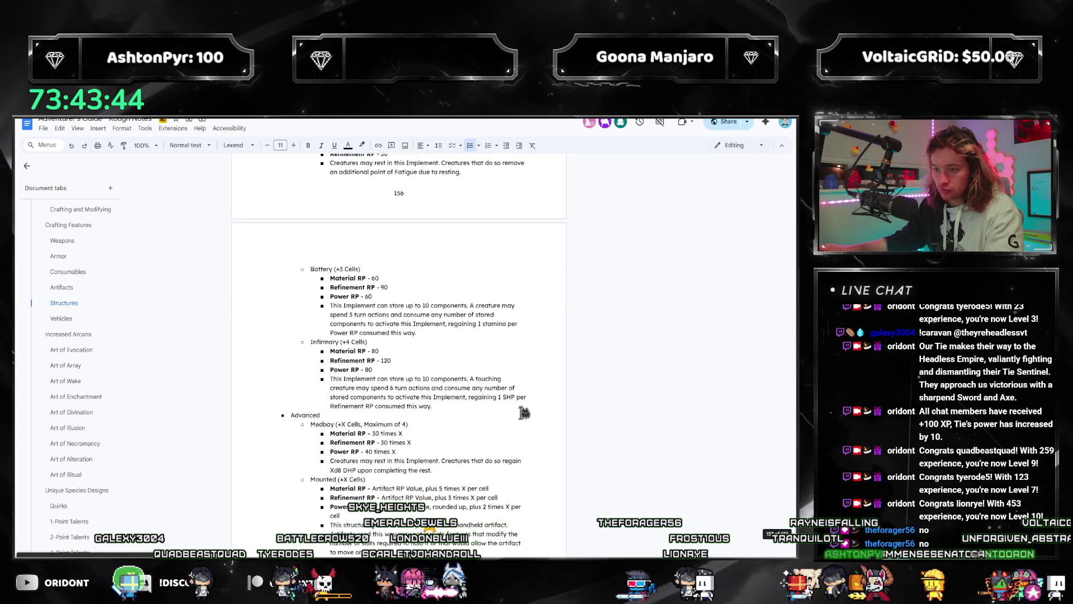
scroll(524, 412, "down", 3)
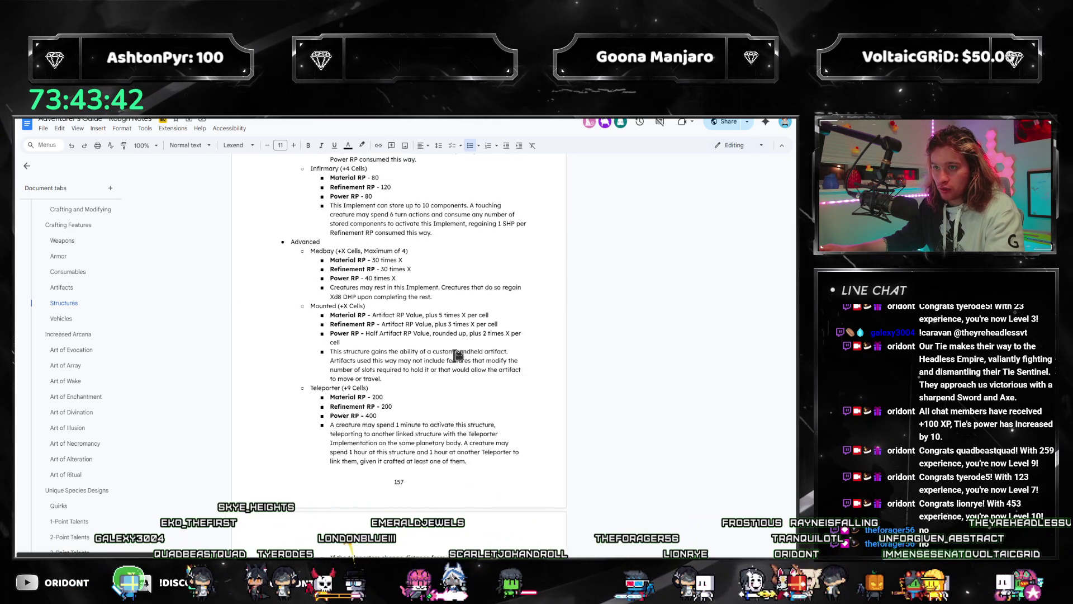
scroll(457, 355, "down", 1)
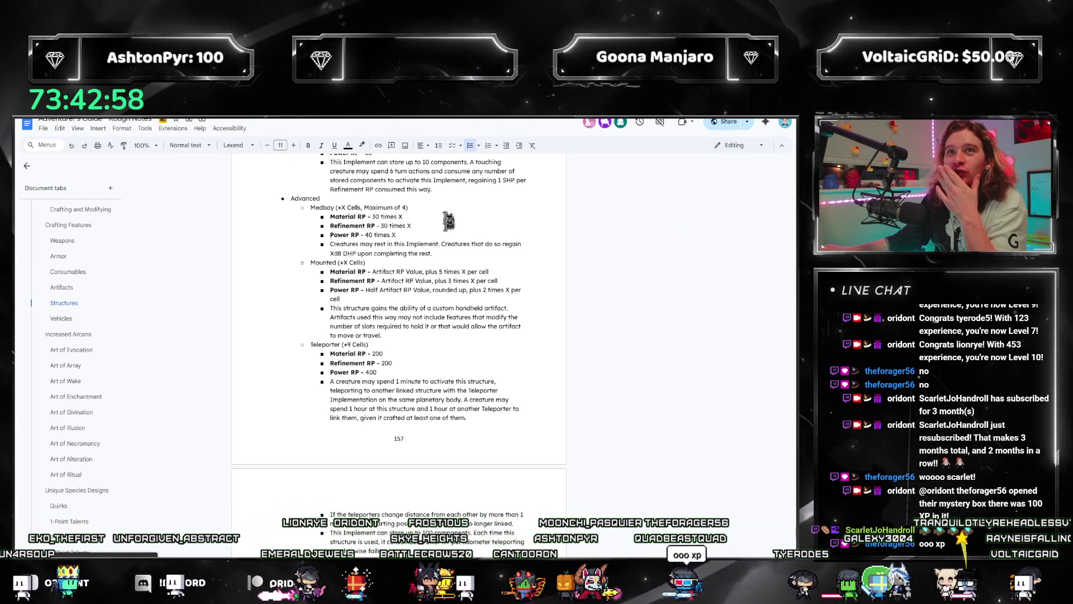
scroll(395, 376, "up", 3)
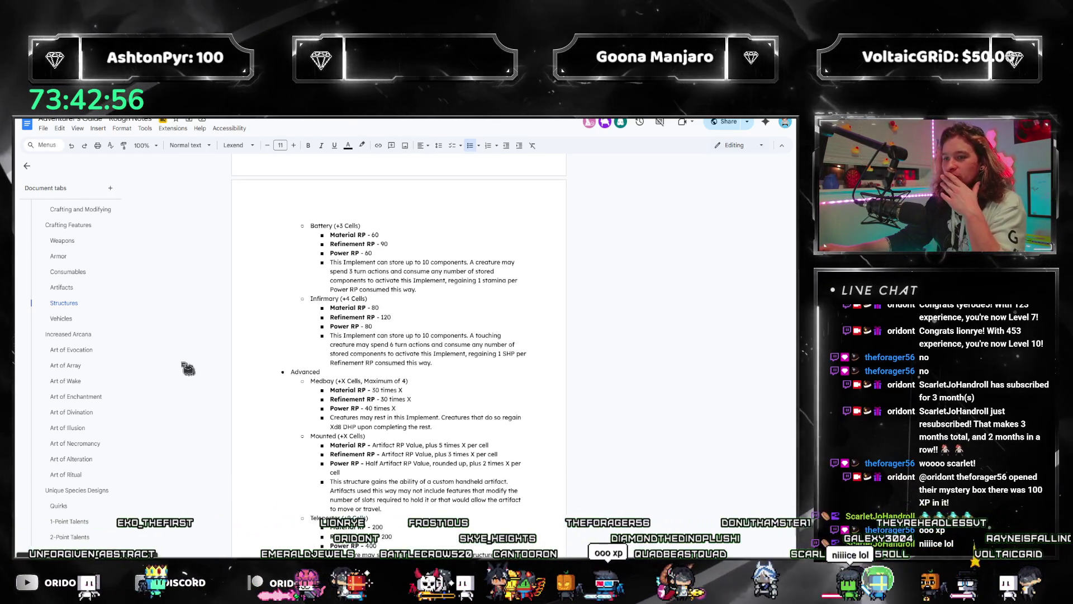
Step: Jump to the Vehicles section and locate the Turbo entry
left_click(62, 319)
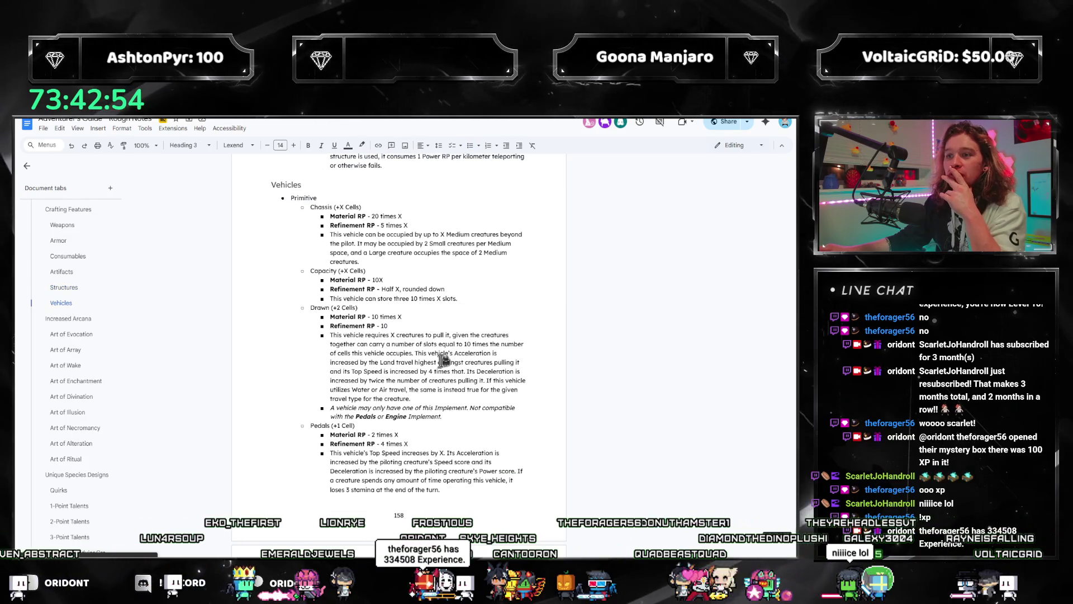
scroll(447, 357, "down", 10)
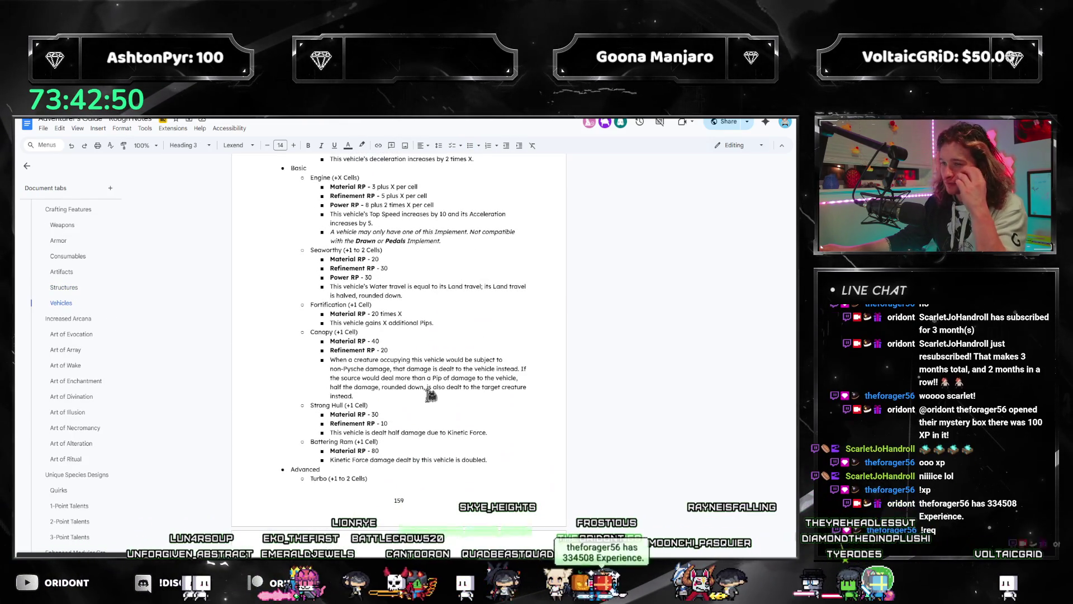
scroll(447, 360, "down", 1)
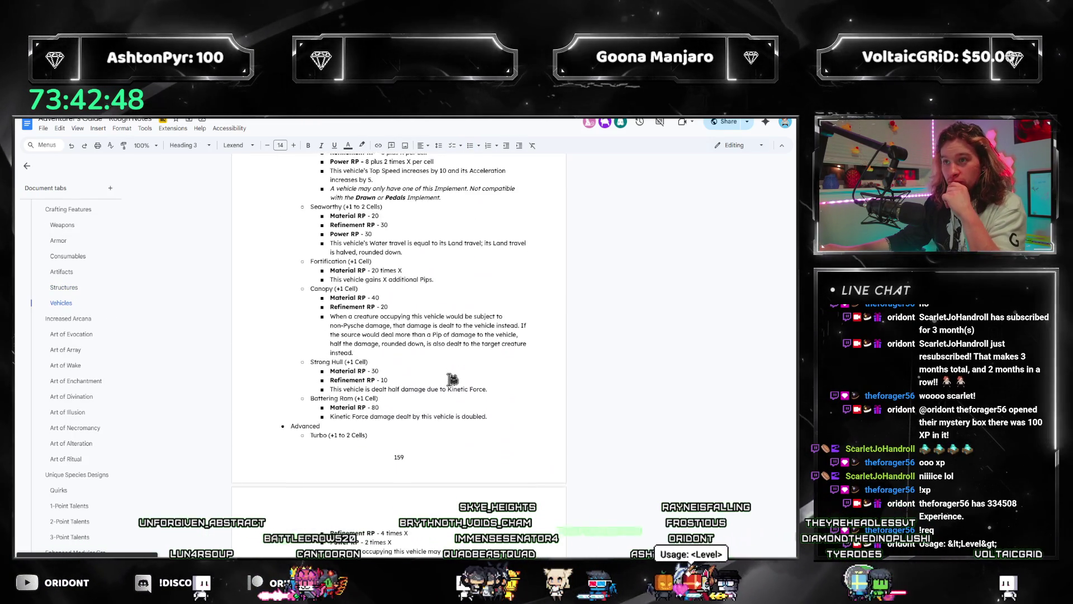
scroll(503, 364, "up", 2)
scroll(559, 370, "down", 1)
scroll(556, 366, "down", 2)
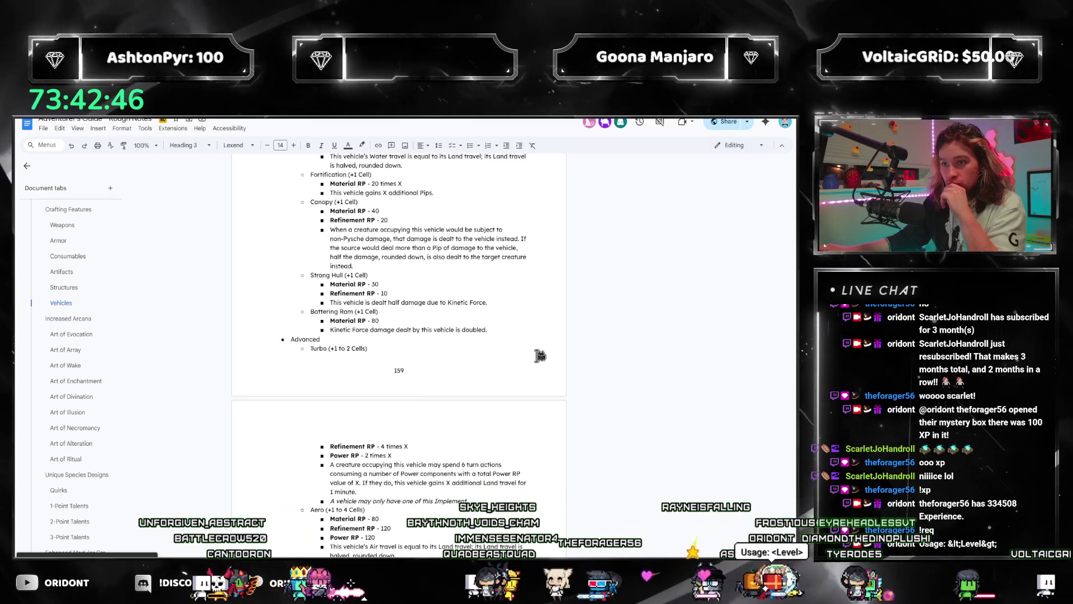
scroll(551, 361, "up", 3)
scroll(543, 355, "down", 3)
scroll(539, 360, "down", 3)
scroll(536, 372, "up", 2)
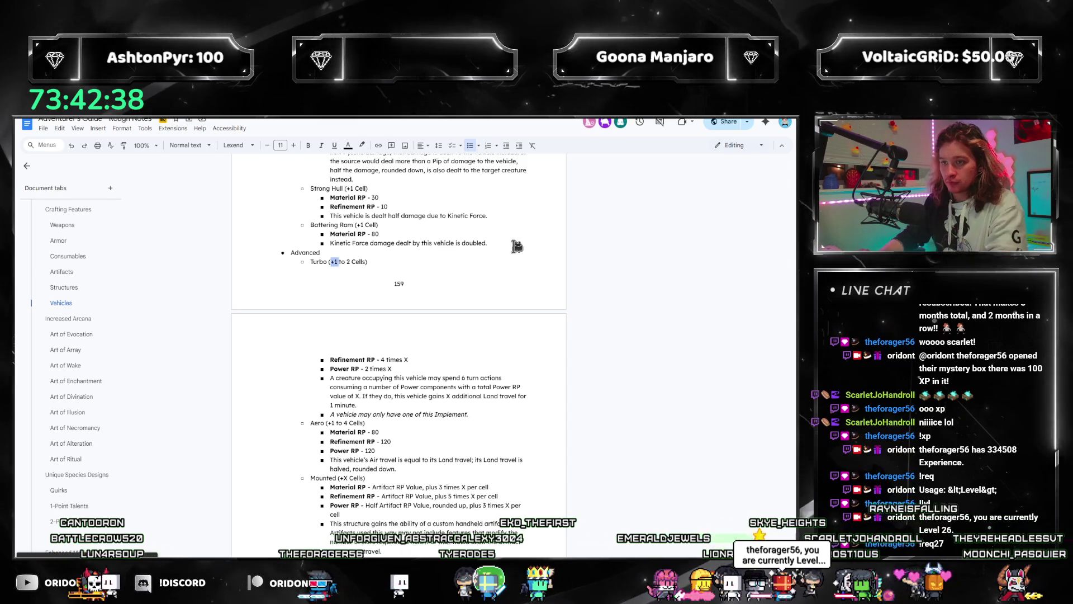
Step: Replace Turbo's '+1 to 2 Cells' note with 'Modifier for the Engine Implement' and select Engine
left_click_drag(330, 261, 351, 261)
key("ctrl+shift+Right")
type("Modifier")
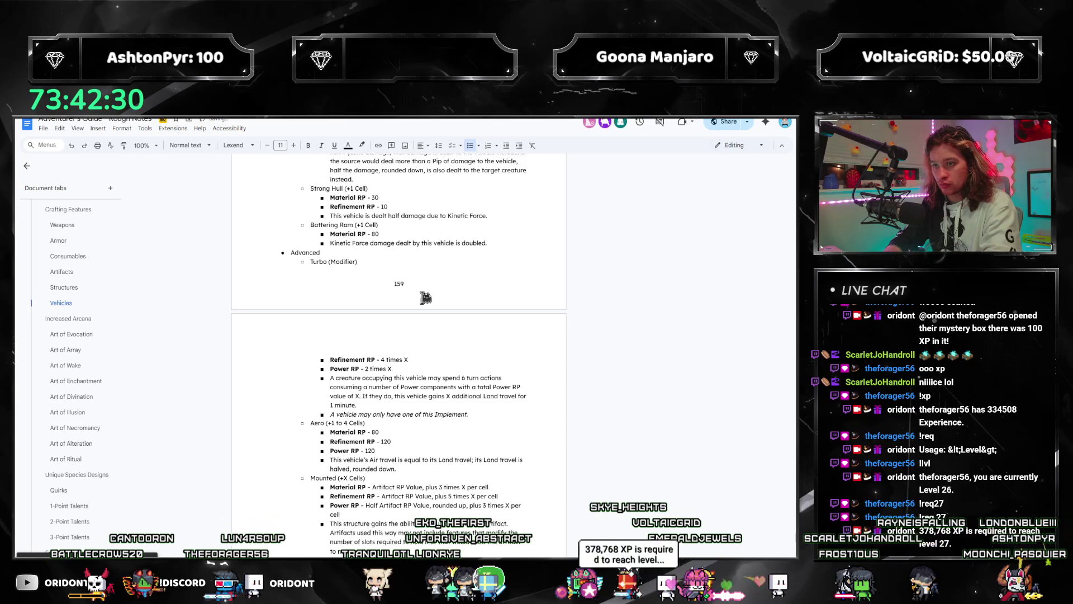
type("he Engine imp")
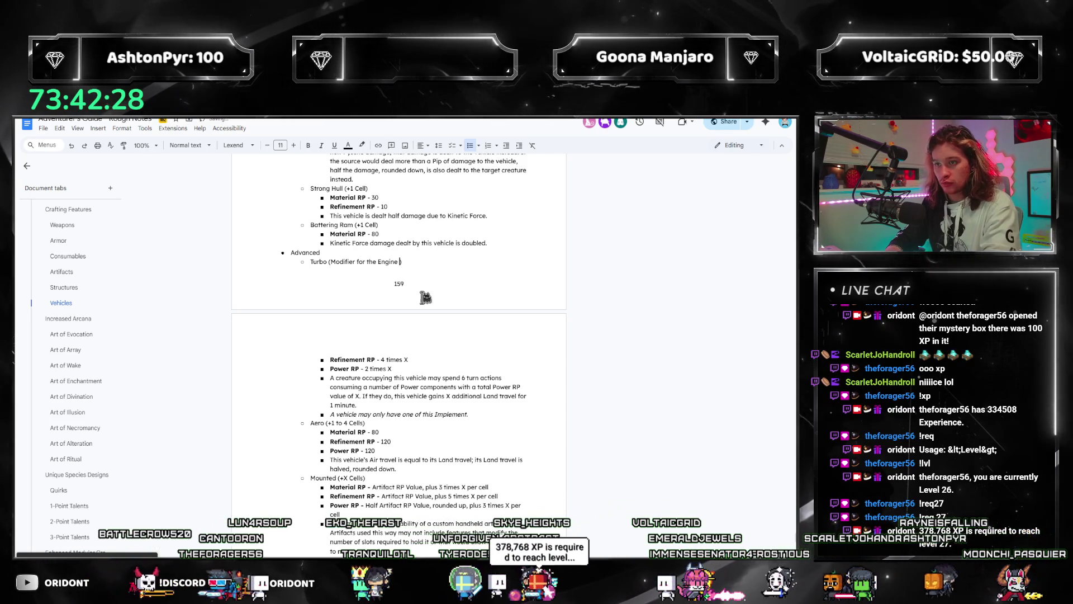
key("BackSpace")
key("BackSpace")
key("BackSpace")
type("Implement")
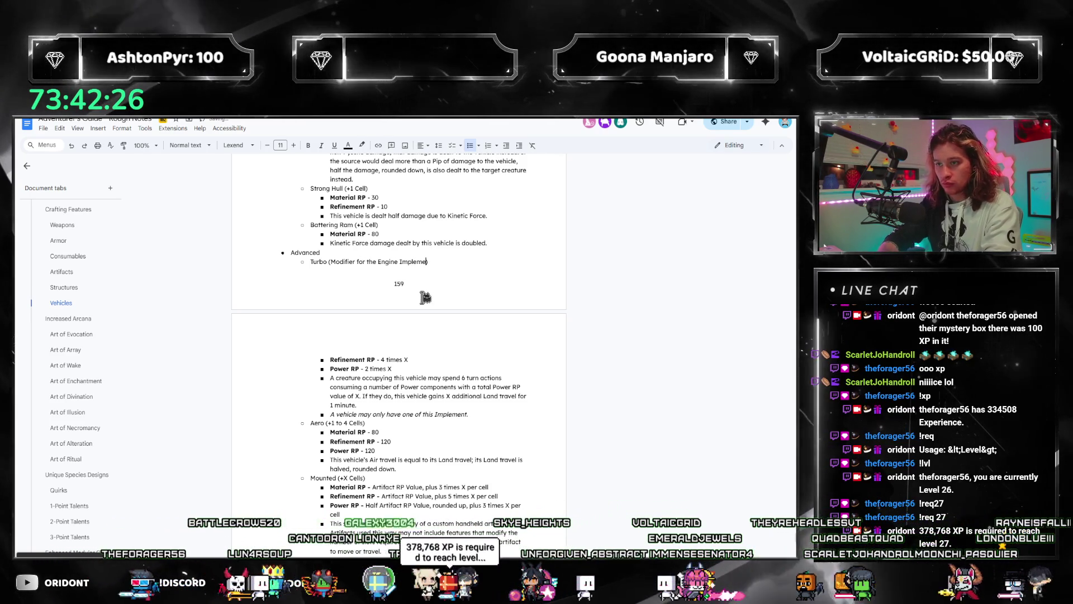
key("ctrl+Left")
key("ctrl+Left")
key("ctrl+shift+Right")
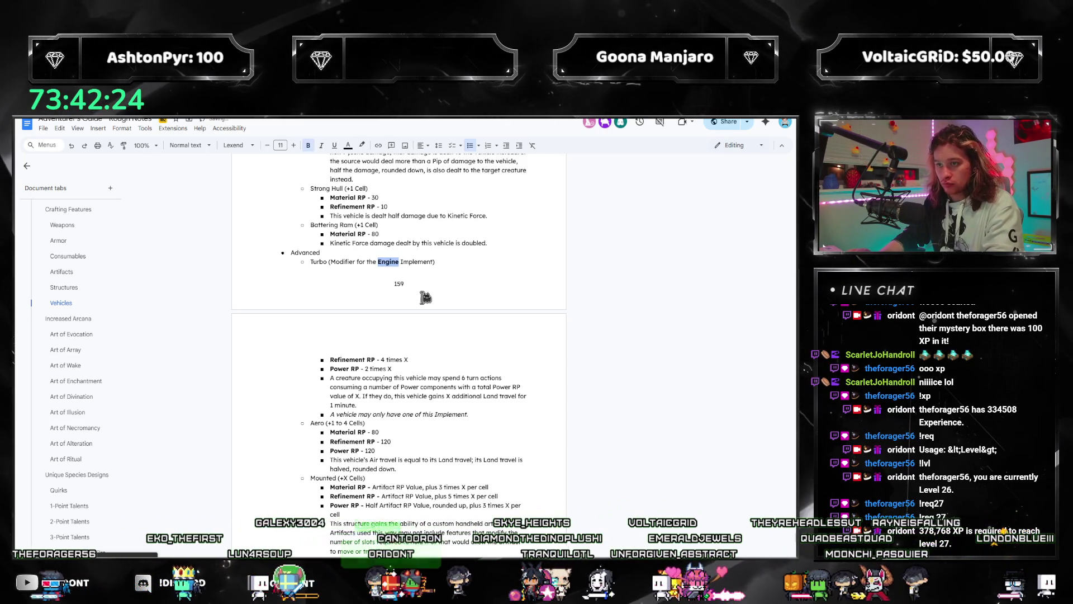
scroll(496, 381, "up", 12)
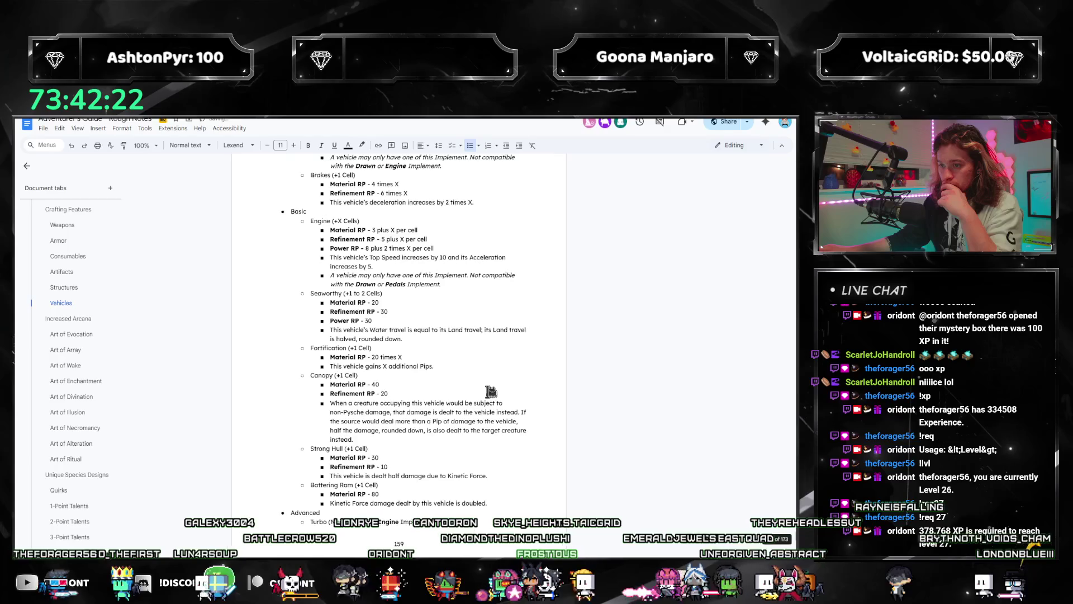
scroll(491, 393, "up", 5)
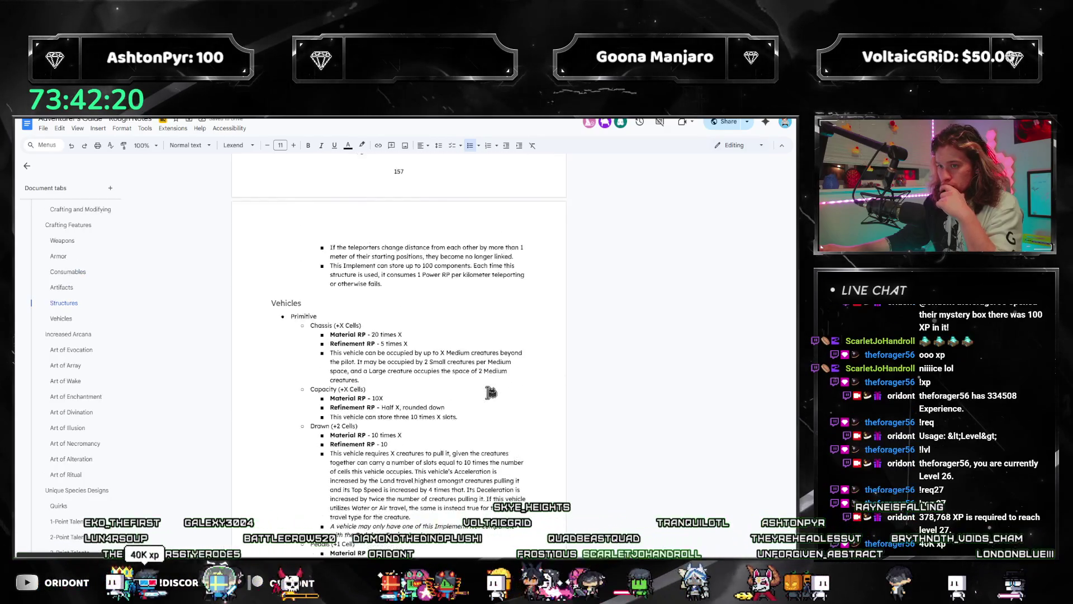
scroll(490, 397, "down", 10)
scroll(489, 401, "down", 6)
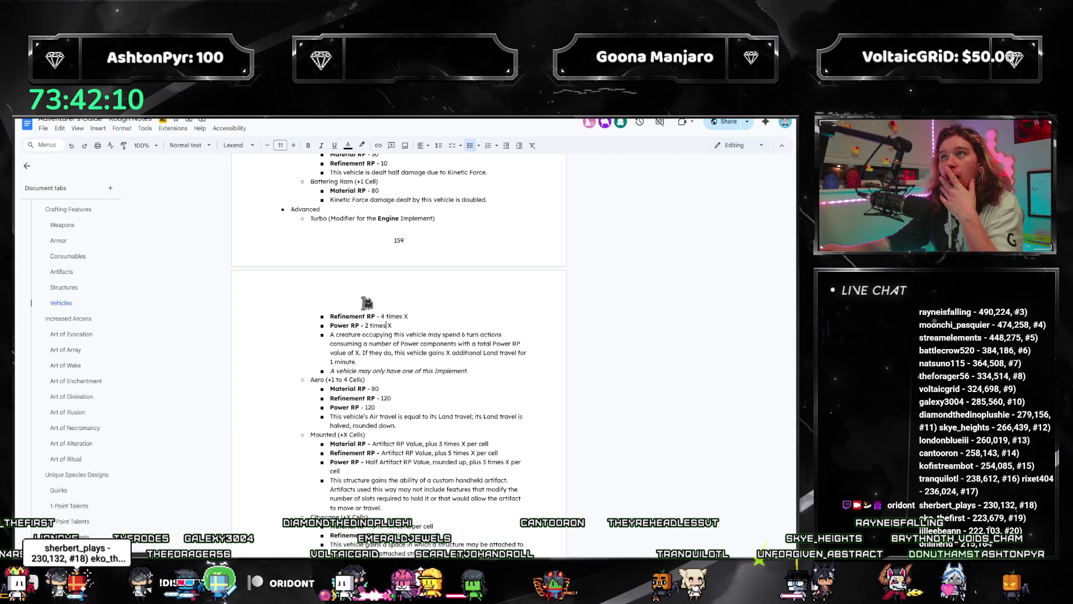
Step: Set Turbo's Refinement RP to 5 times X and Power RP to 10 times X, then start removing its modifier note
scroll(406, 365, "up", 1)
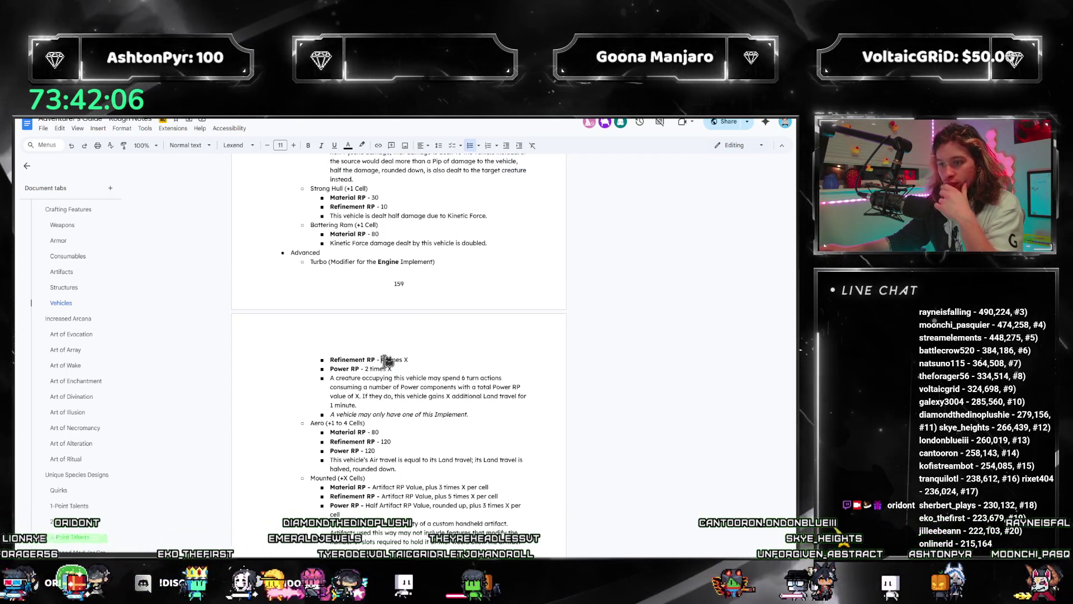
double_click(382, 359)
type("5")
key("Down")
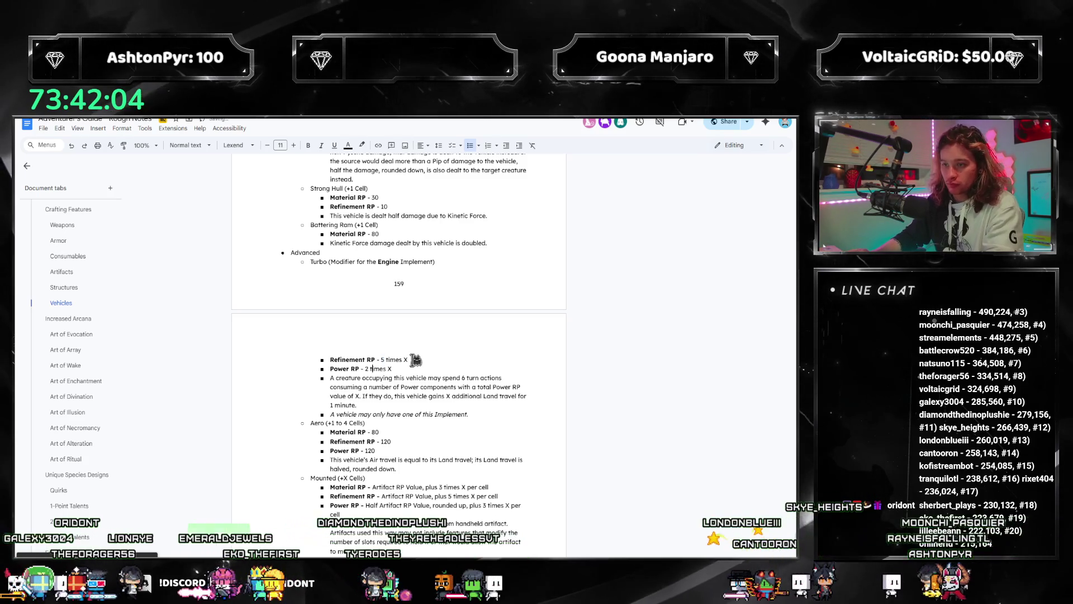
key("Left")
key("shift+Left")
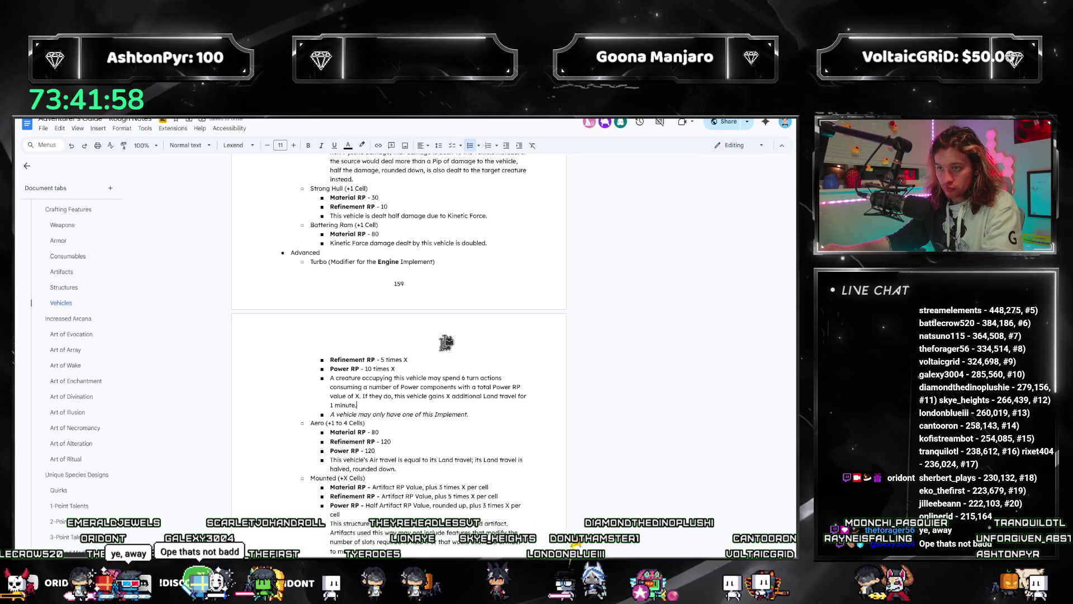
double_click(425, 262)
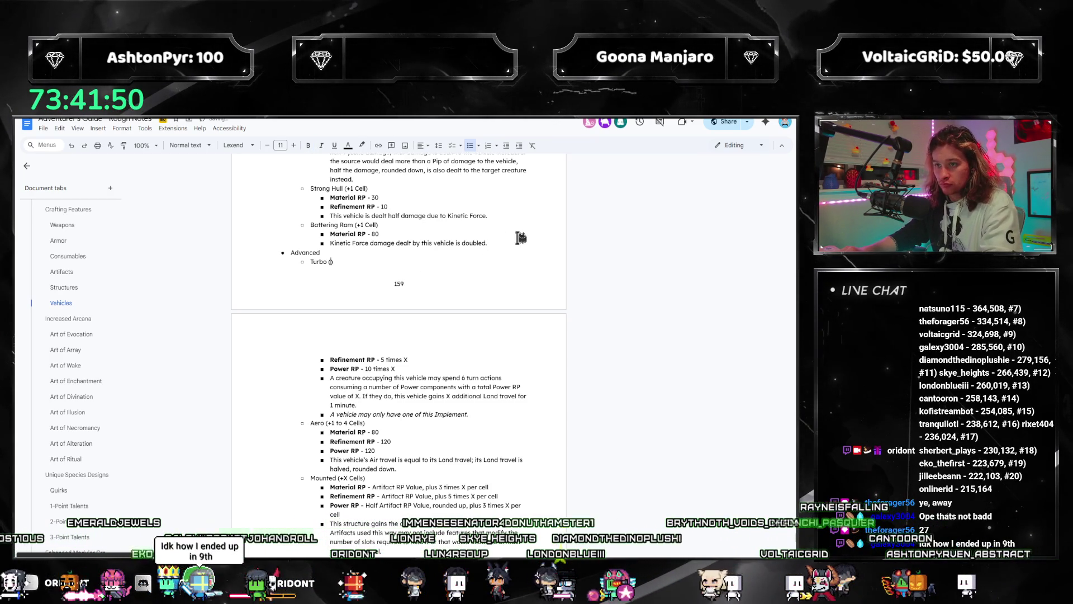
Step: Make the Turbo heading '(+1 Cell)' and change its italic note to 'Requires the Engine Implement.'
type("+1 Cell")
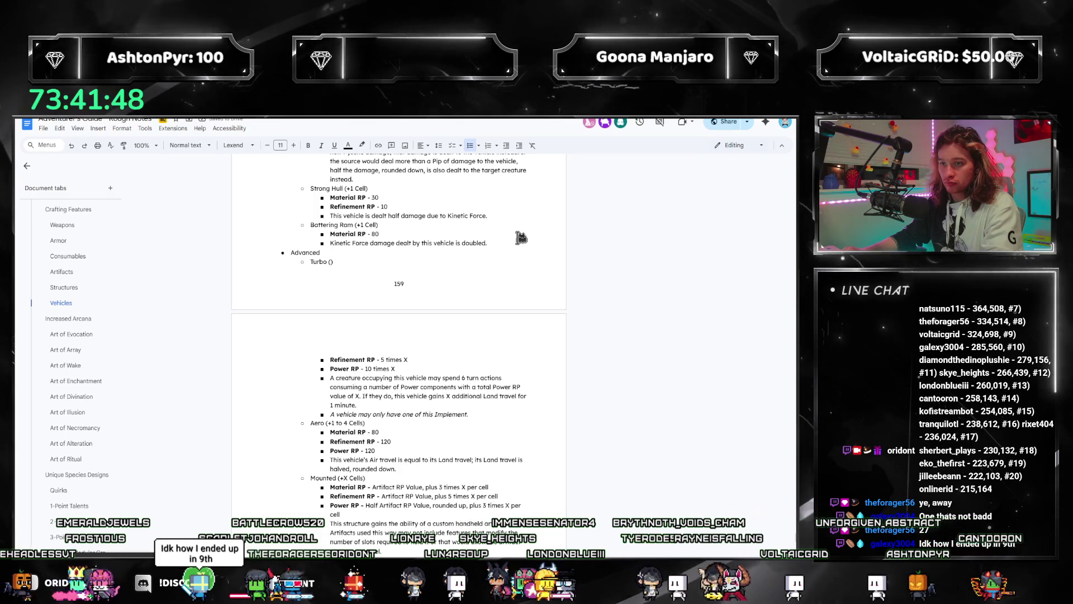
type(")")
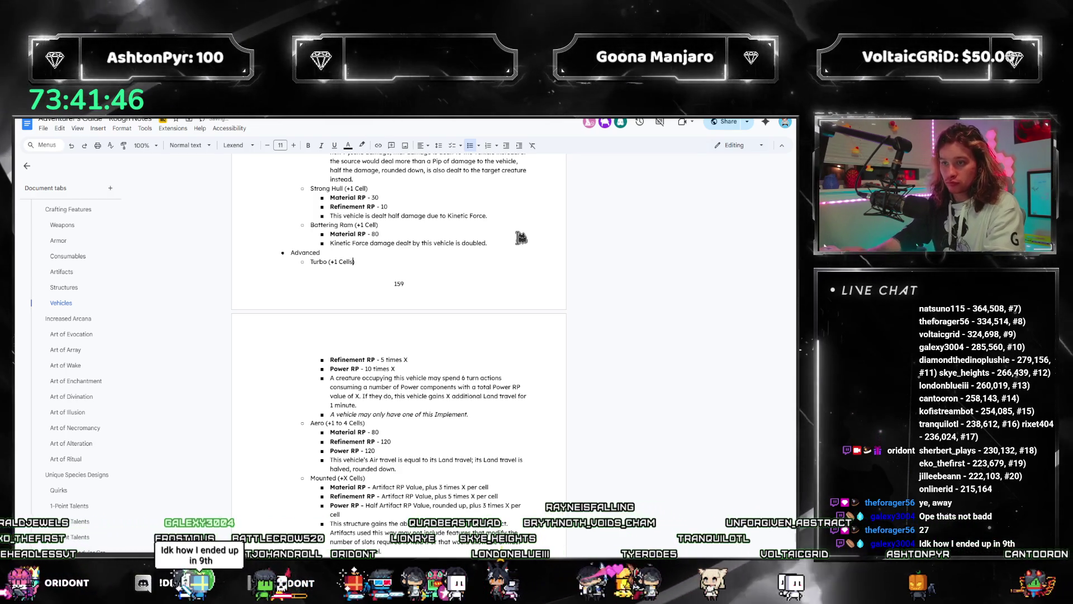
left_click(424, 386)
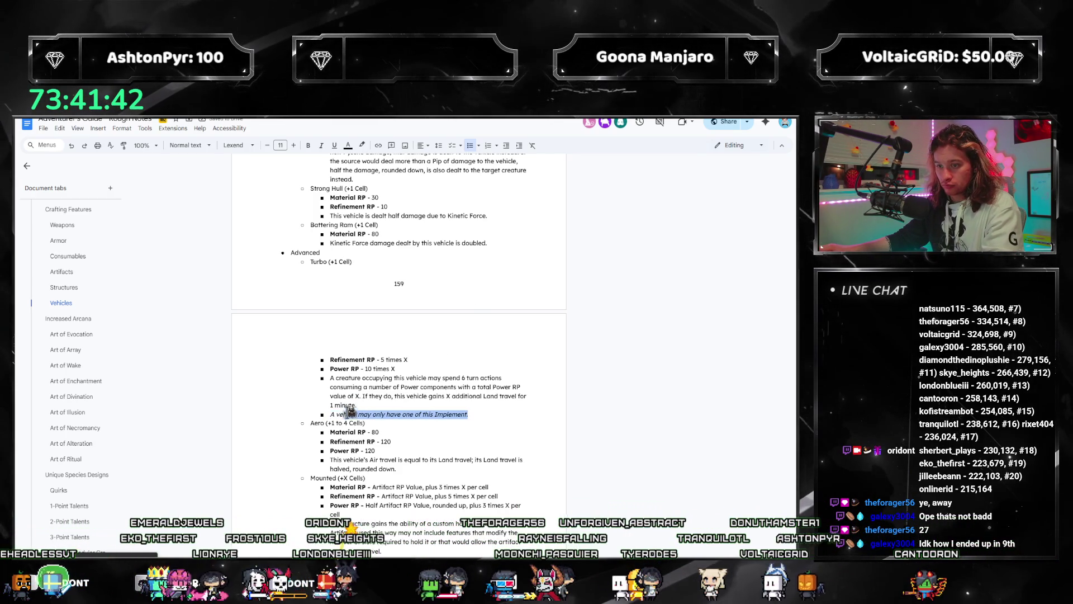
type("Requires the")
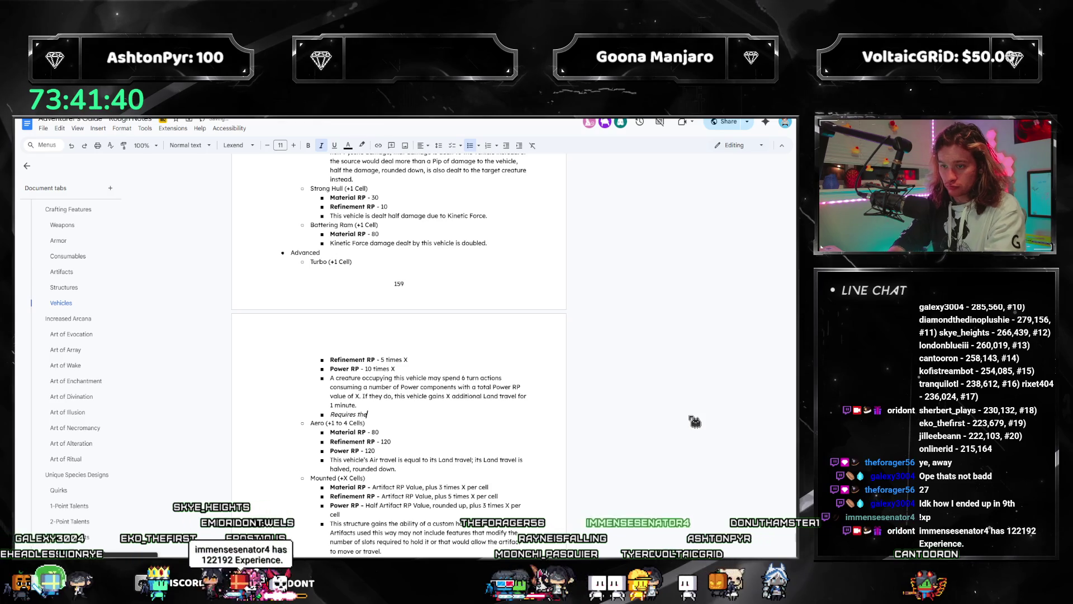
type(" Engine I")
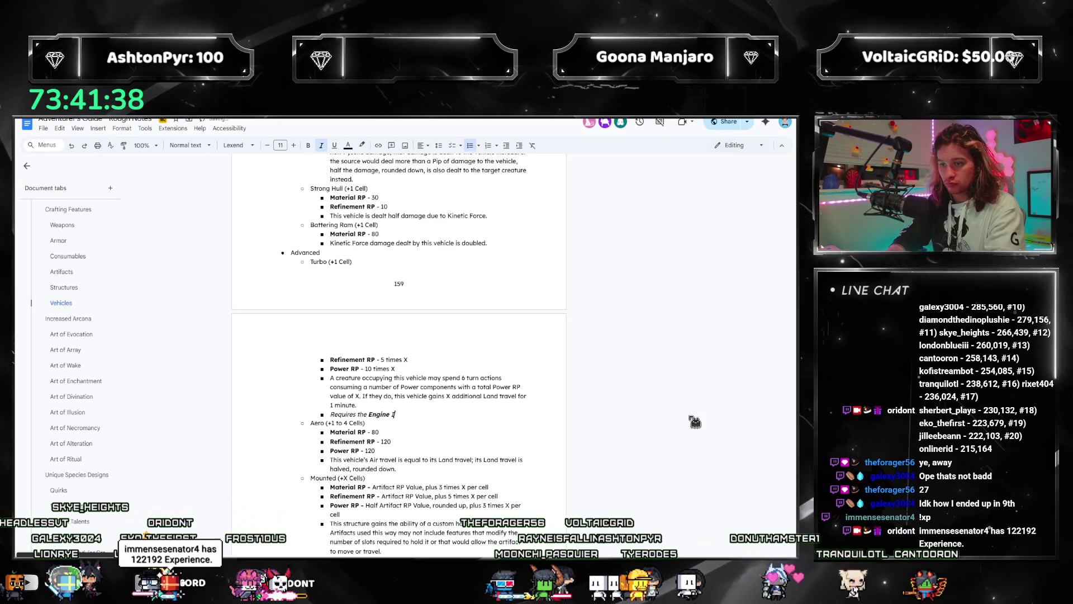
type("mplement.")
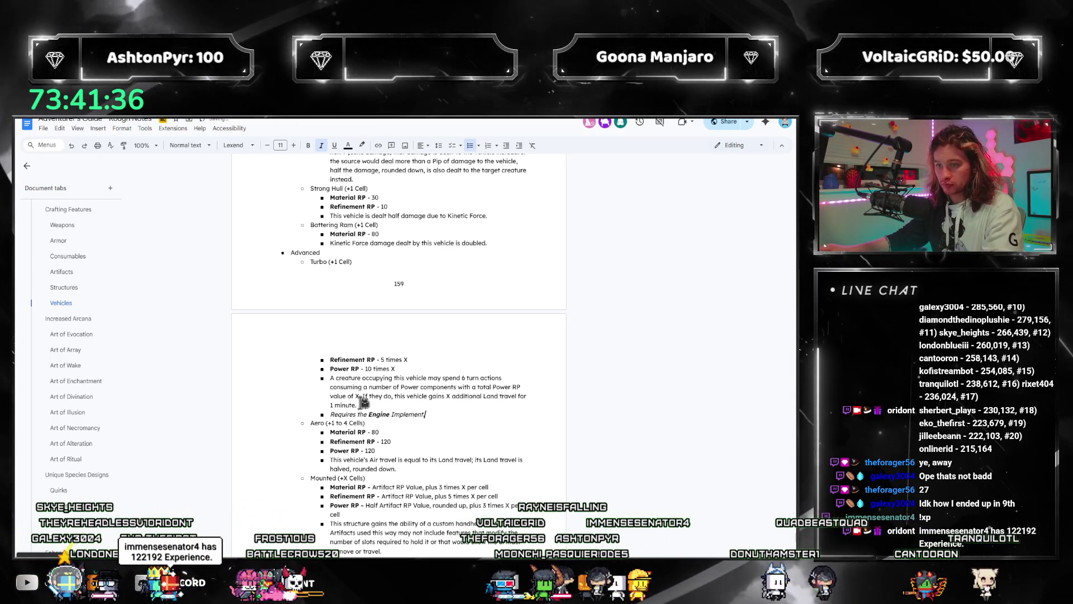
triple_click(336, 378)
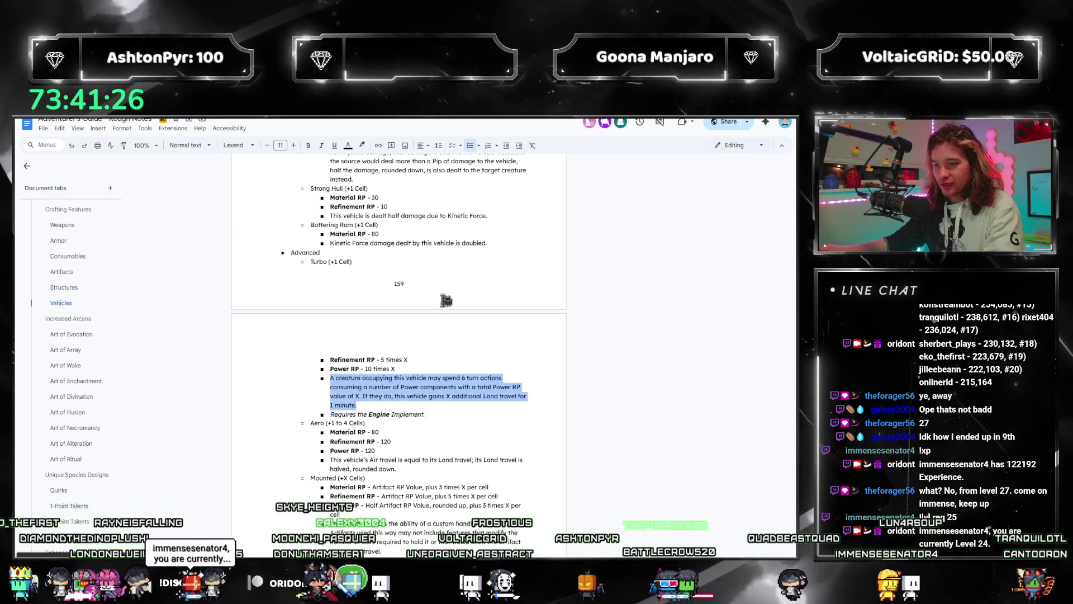
Step: Paste the Top Speed and Acceleration description over Turbo's old rules text
scroll(434, 307, "up", 2)
left_click(382, 446)
key("shift+Left")
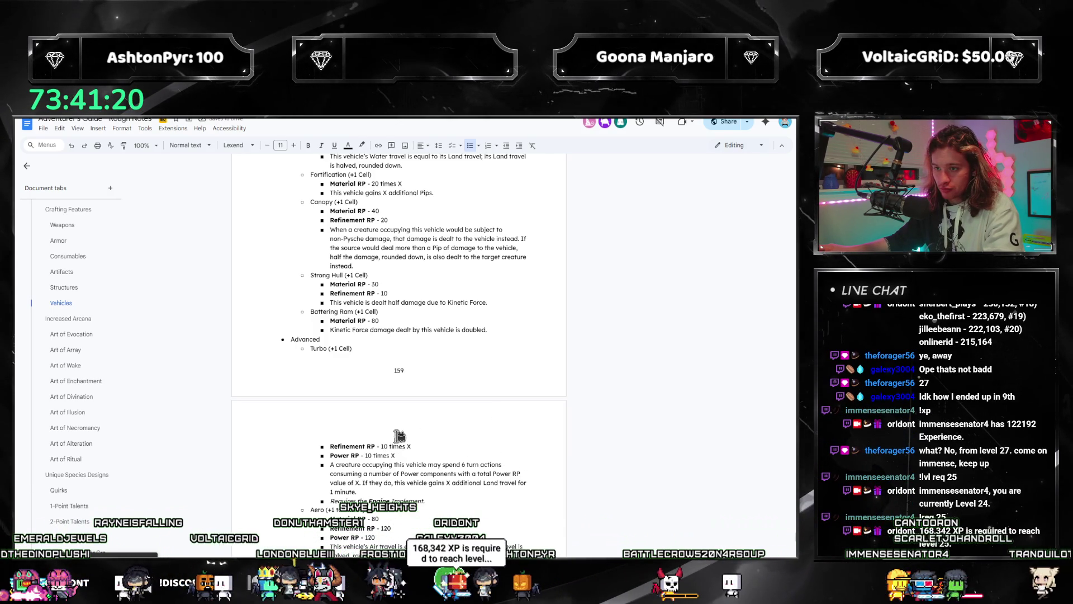
scroll(464, 441, "up", 10)
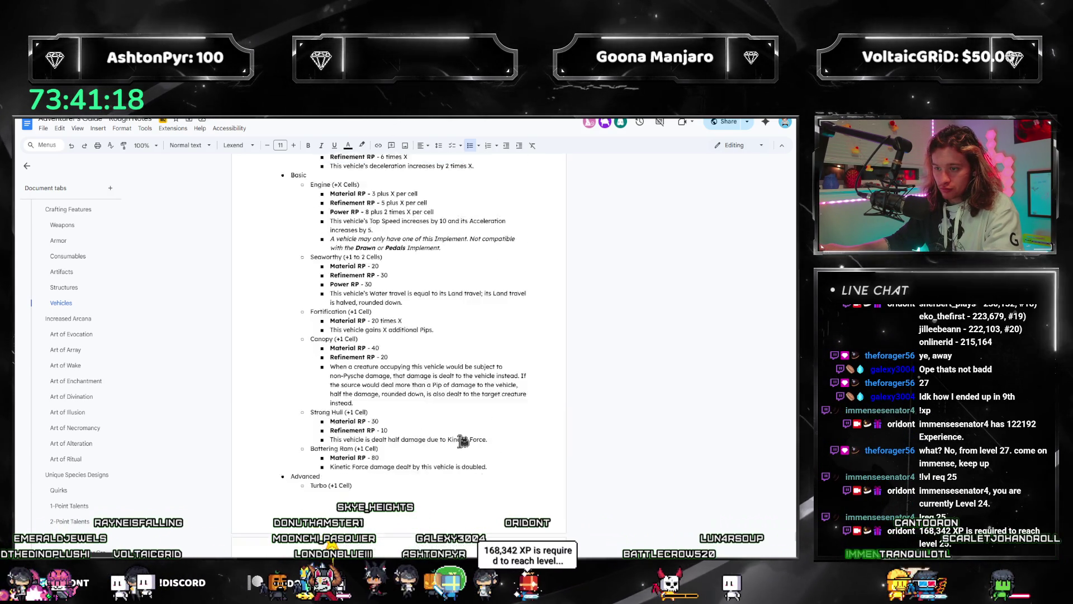
scroll(453, 455, "down", 3)
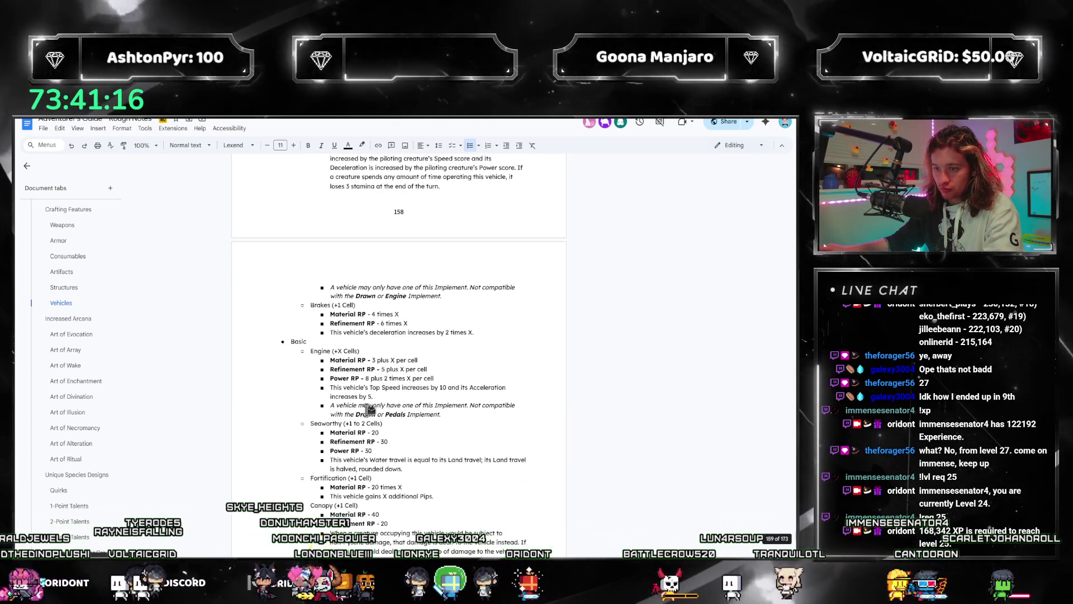
triple_click(358, 389)
key("ctrl+c")
scroll(355, 420, "down", 10)
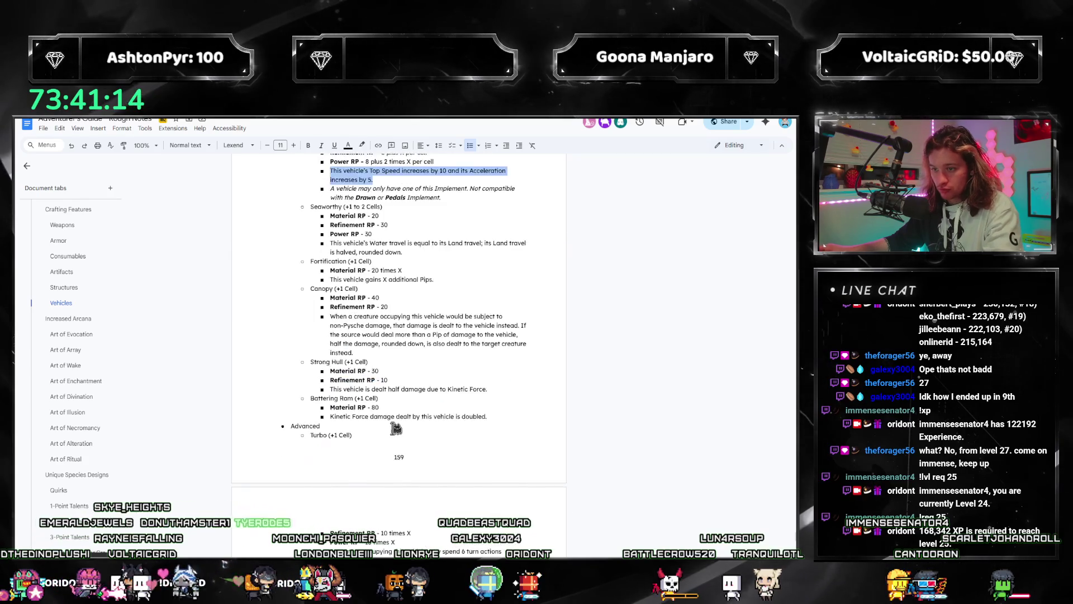
scroll(390, 351, "up", 3)
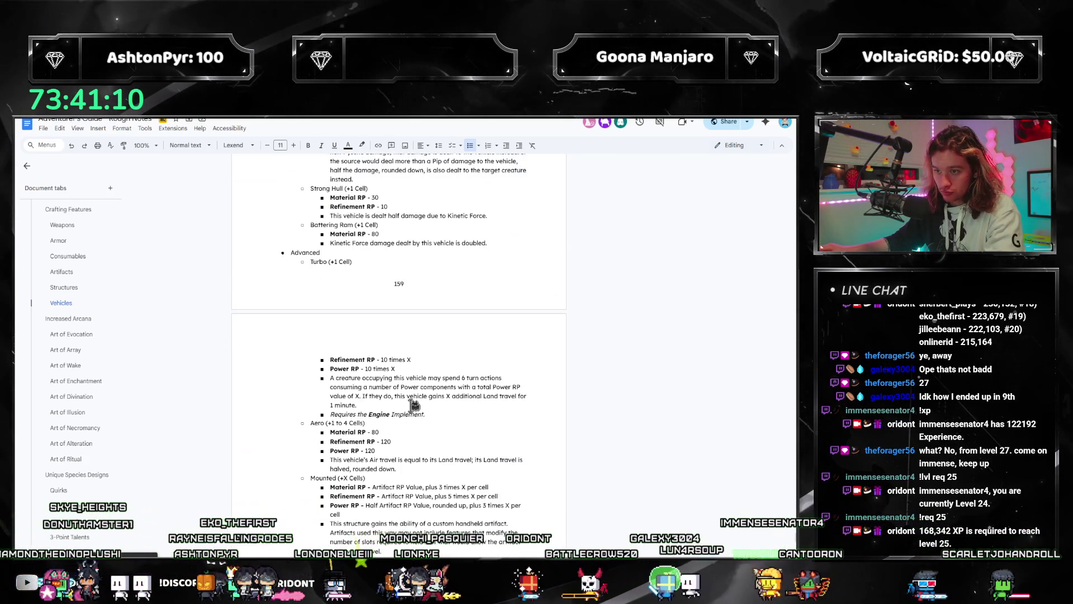
key("ctrl+v")
Step: Set both Turbo's Refinement RP and Power RP to 5 times X
double_click(383, 360)
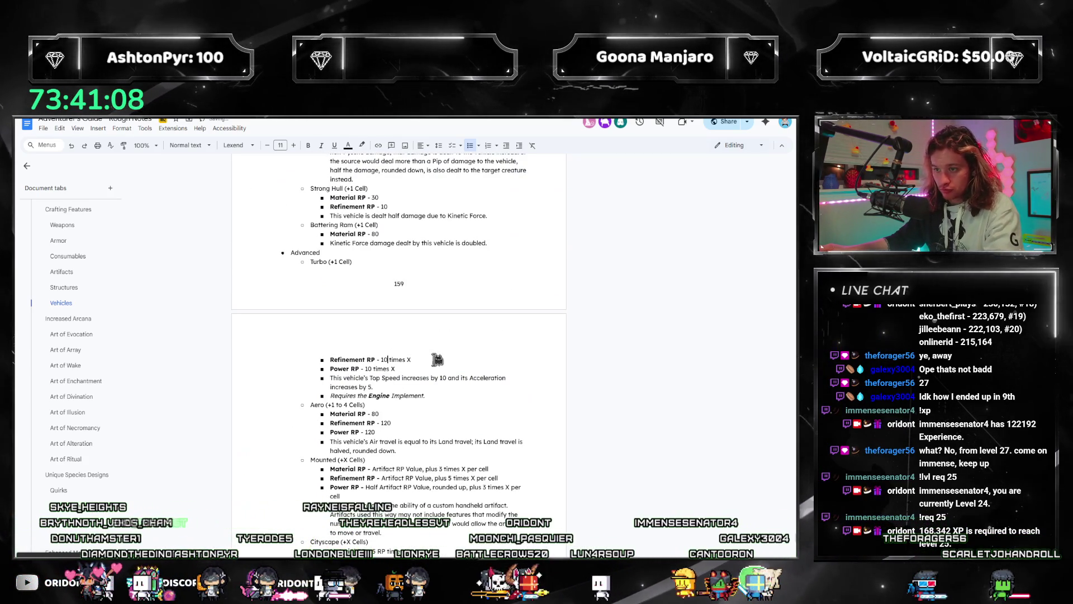
type("5")
key("Down")
key("BackSpace")
key("BackSpace")
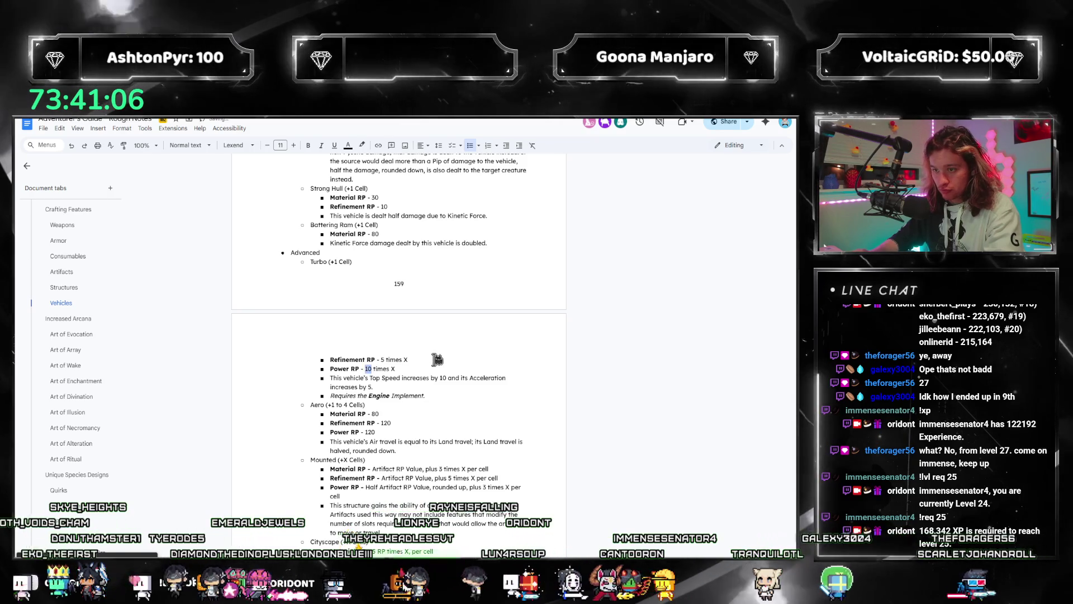
type("5")
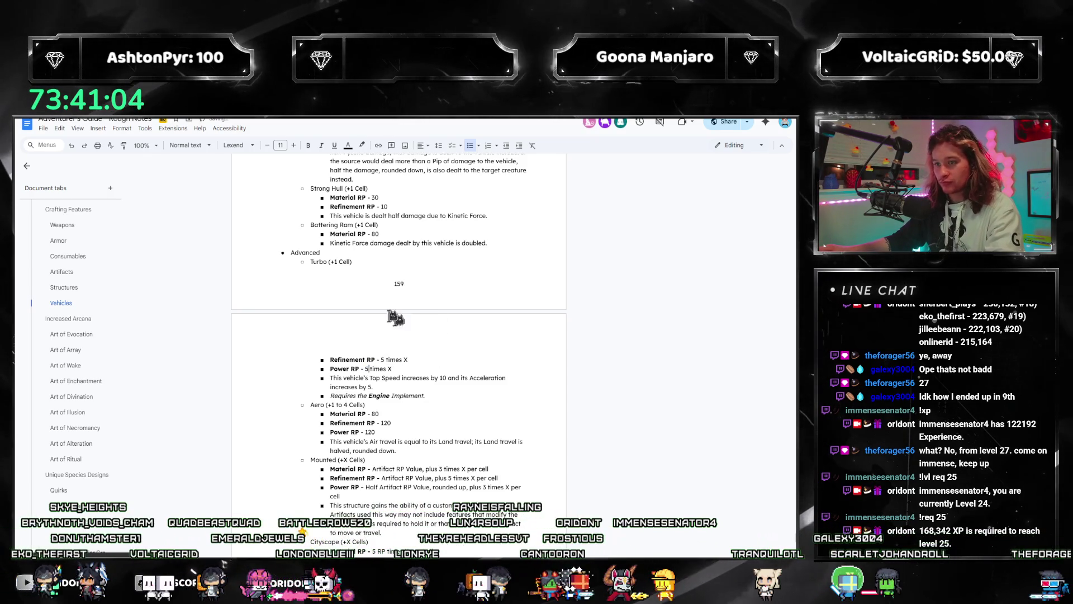
scroll(381, 275, "up", 10)
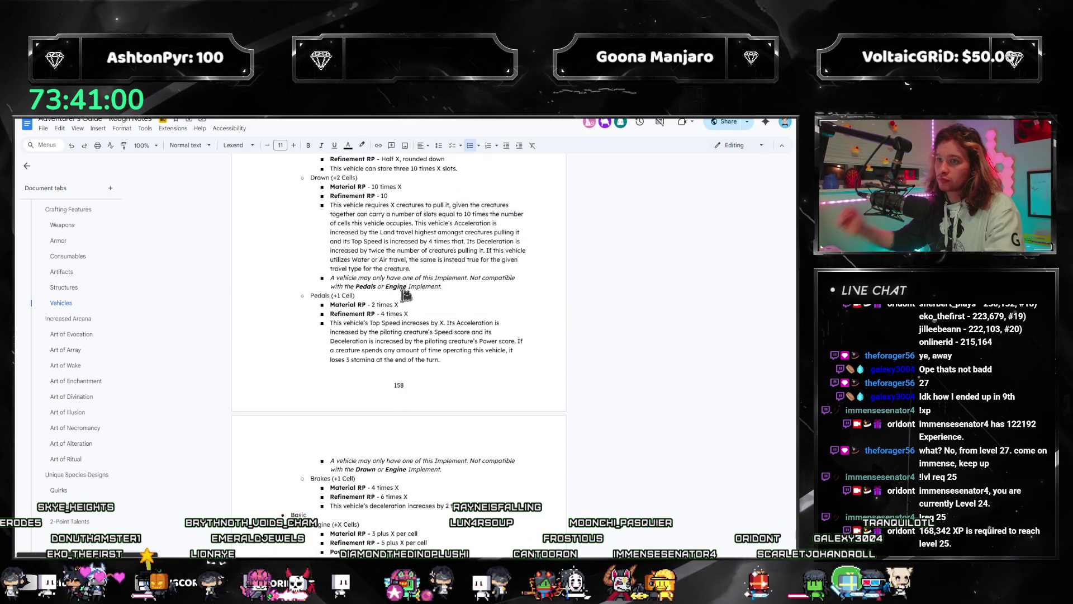
Step: Compare with the Engine entry and rewrite Turbo's bonuses as '20 times X' and '5 times X'
scroll(406, 295, "up", 3)
scroll(435, 281, "down", 15)
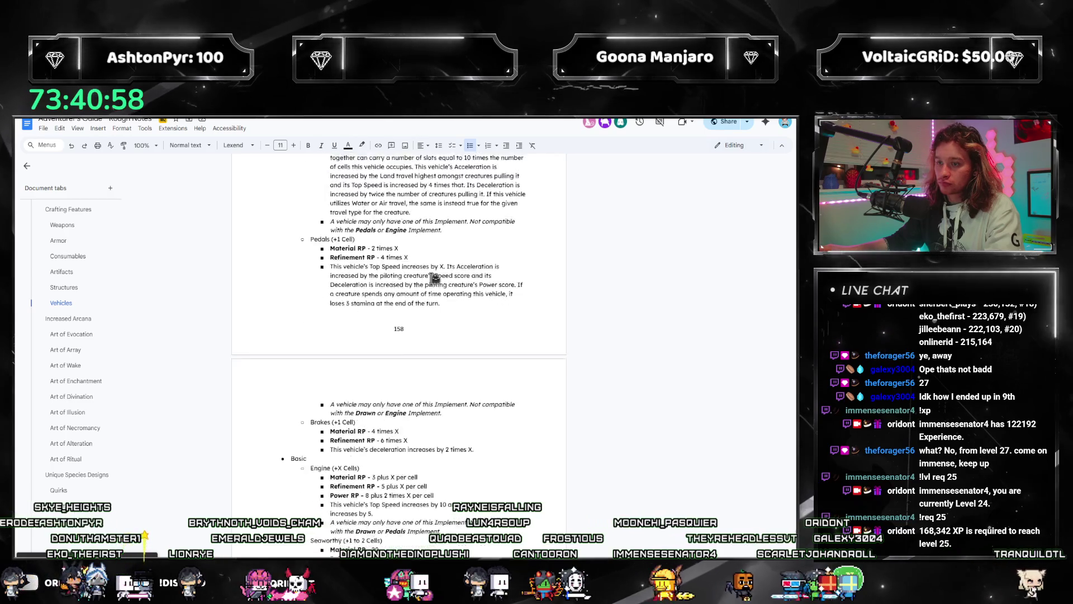
scroll(424, 298, "up", 3)
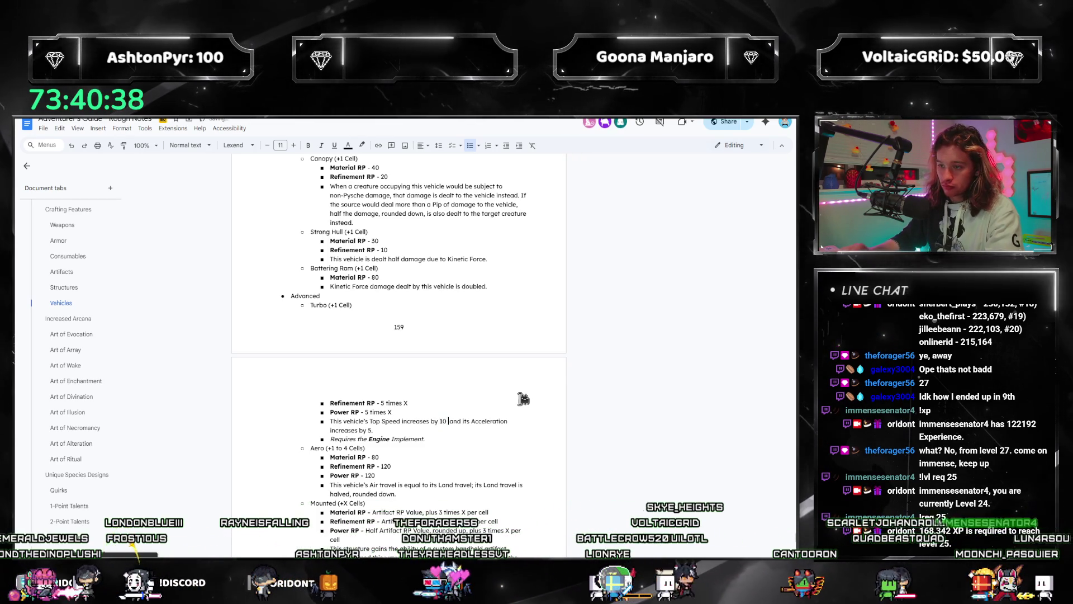
type("time")
key("BackSpace")
key("BackSpace")
key("BackSpace")
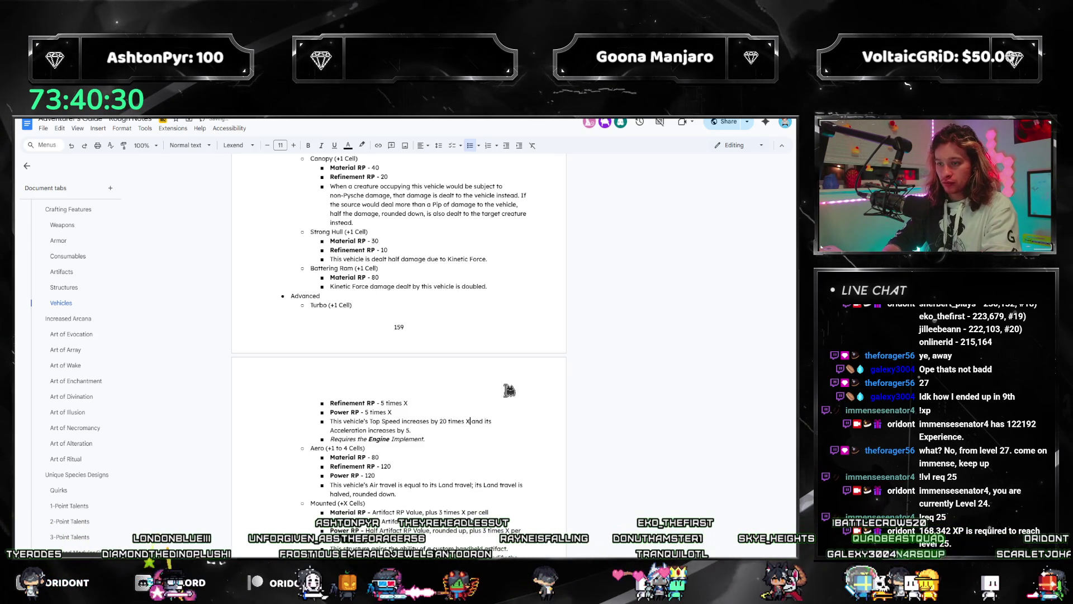
type("times X")
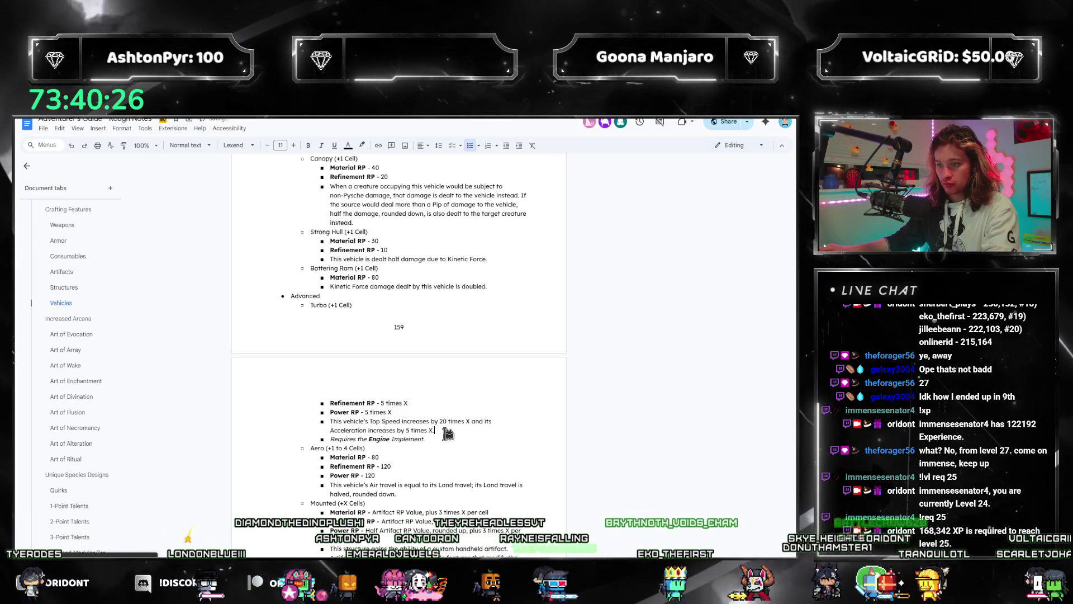
Step: Erase the cell cost from the Turbo entry
scroll(512, 436, "up", 10)
scroll(512, 435, "up", 3)
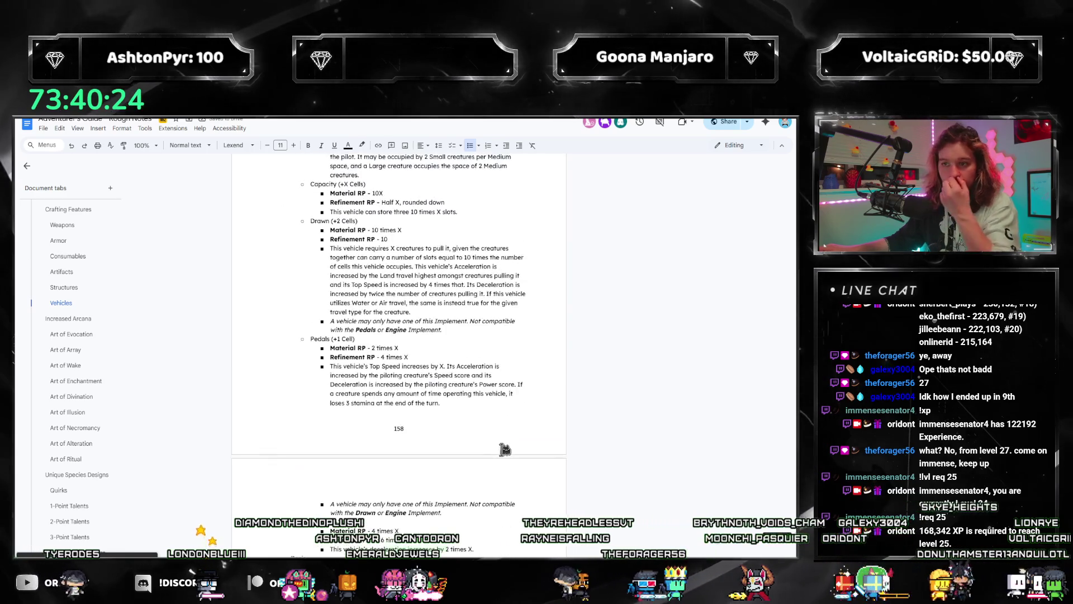
scroll(503, 452, "down", 13)
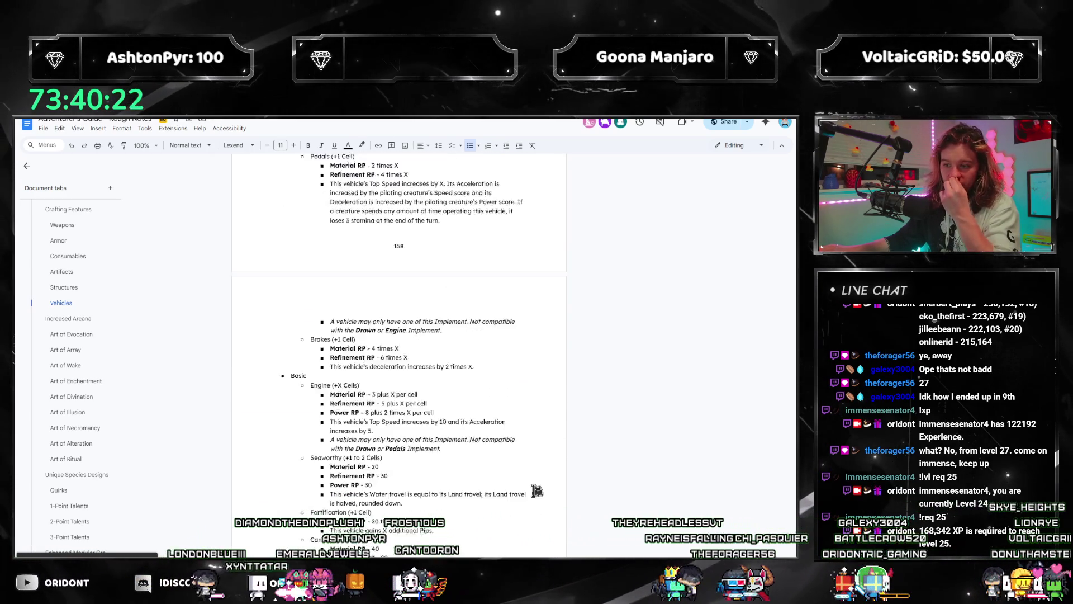
scroll(537, 490, "down", 3)
scroll(535, 494, "up", 6)
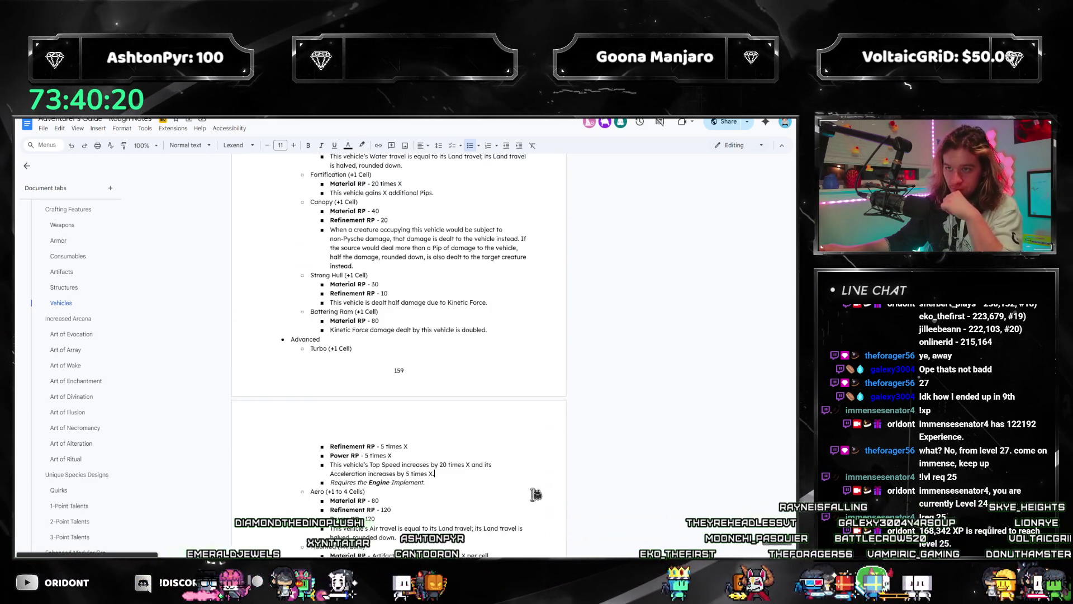
left_click(433, 371)
key("BackSpace")
key("BackSpace")
key("BackSpace")
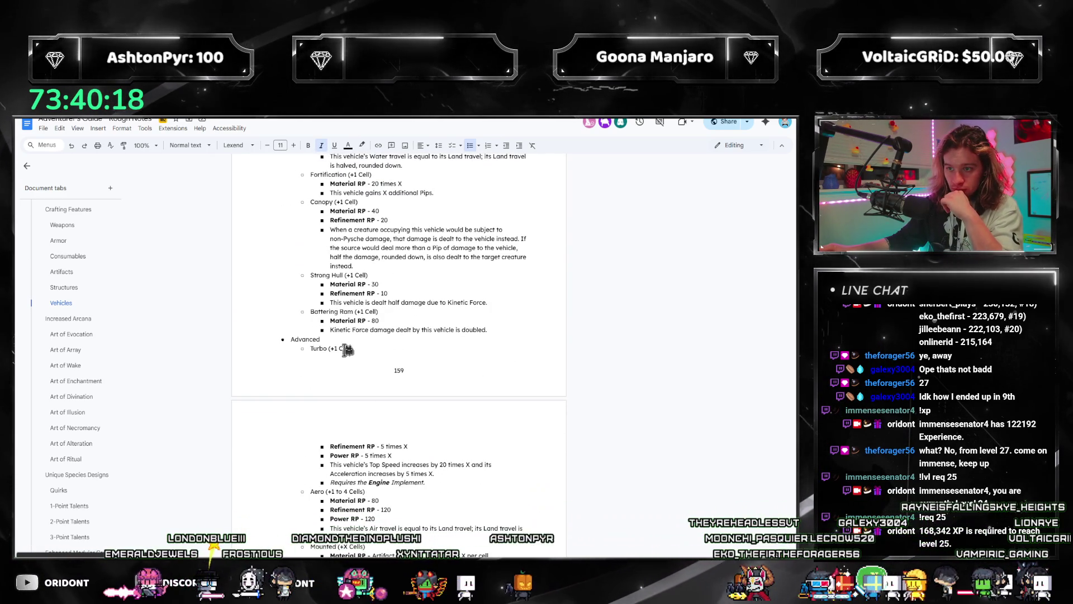
Step: Retitle Turbo as '(Modifier for the Engine Implement)' and delete the Requires the Engine Implement line
key("BackSpace")
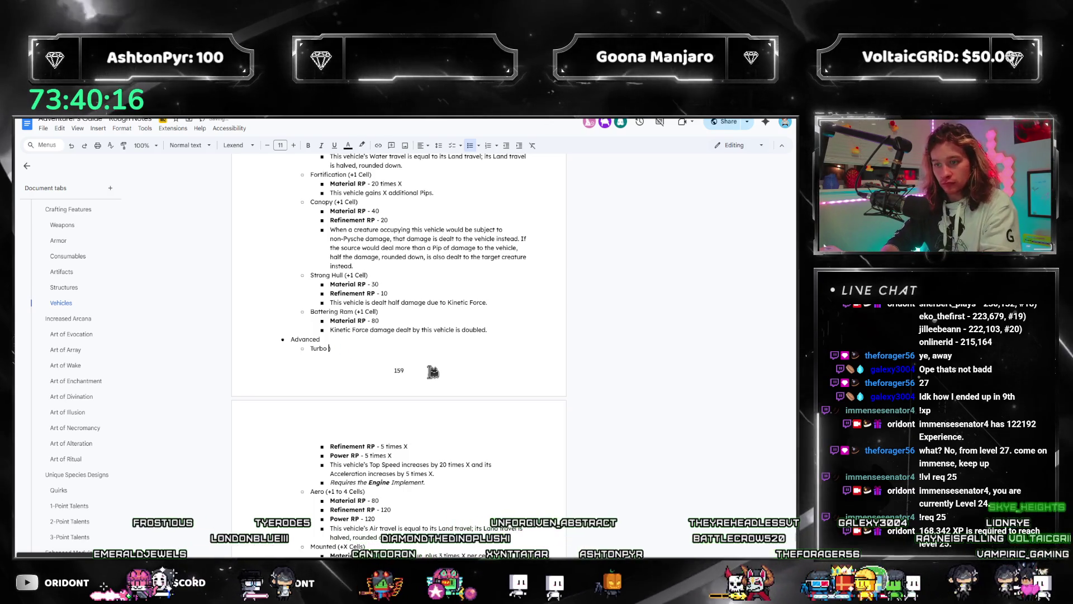
type("(Modifier) for the Engine Implement")
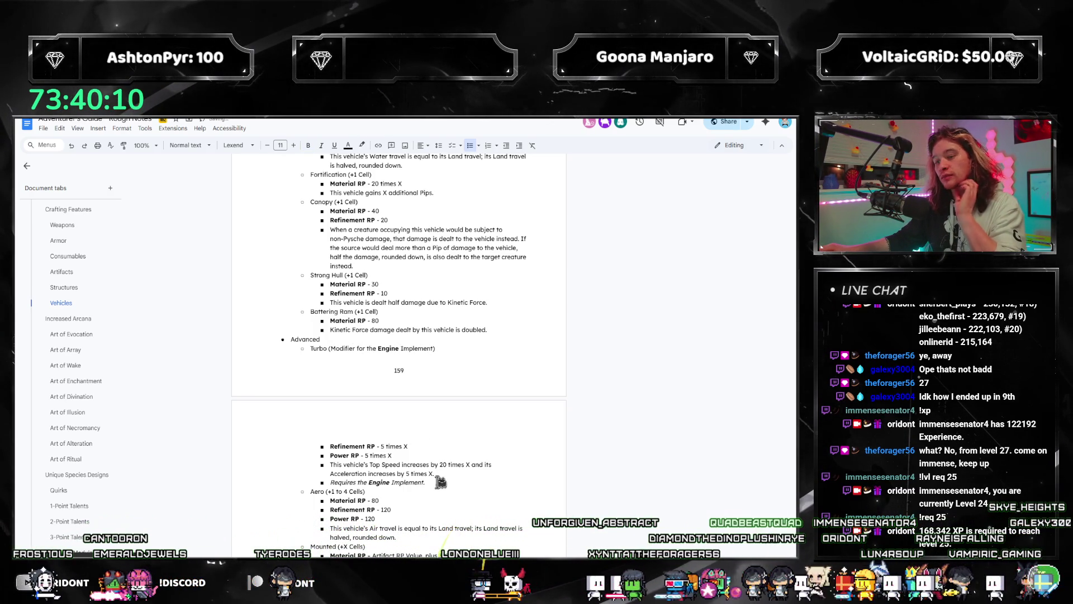
key("BackSpace")
key("BackSpace")
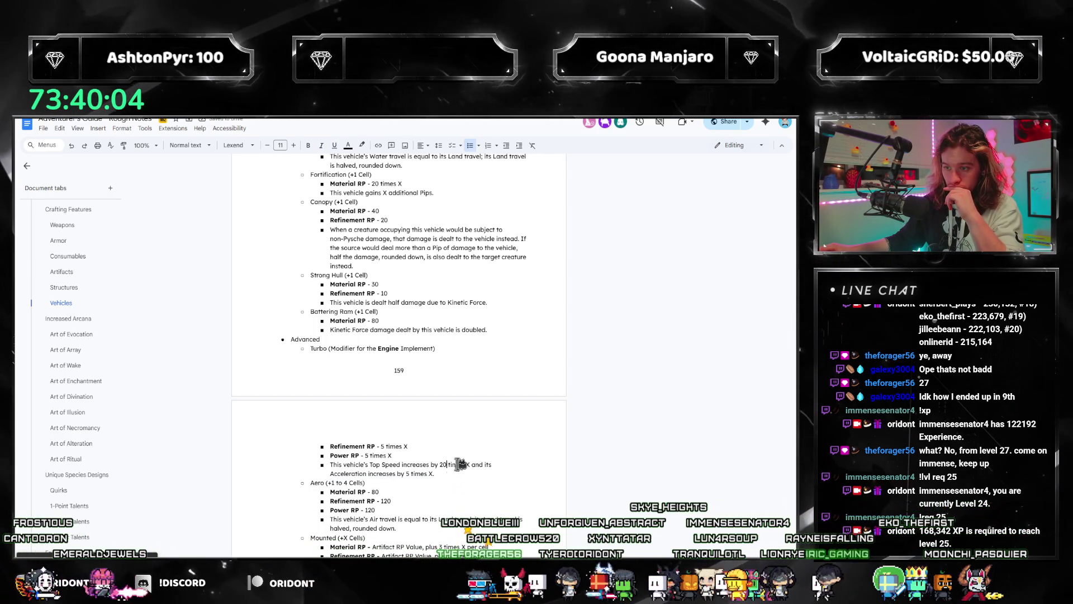
scroll(506, 482, "up", 6)
scroll(497, 479, "up", 3)
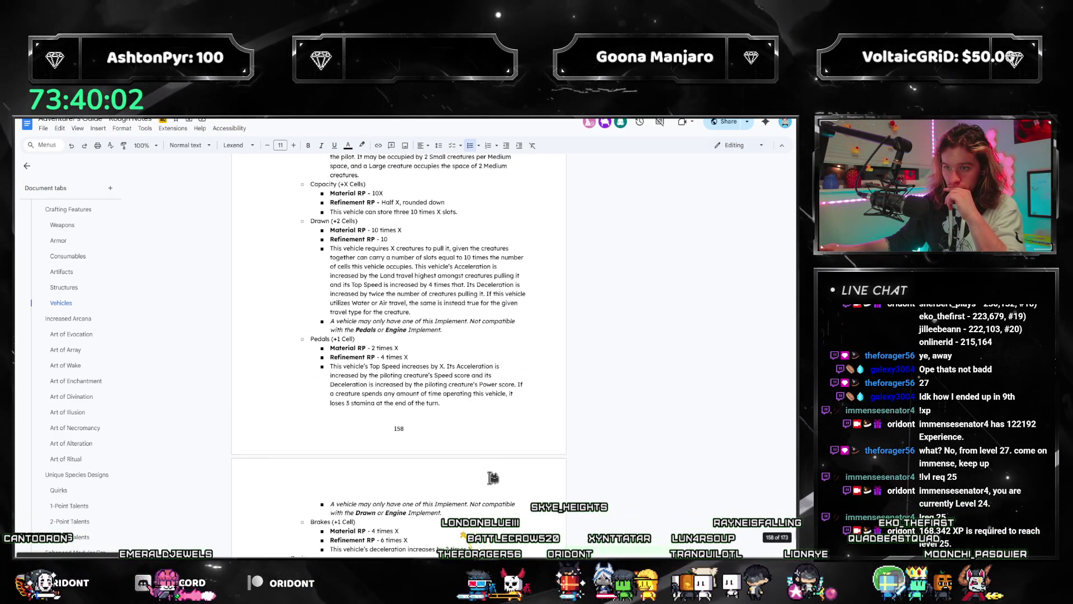
scroll(481, 470, "up", 2)
scroll(435, 423, "down", 5)
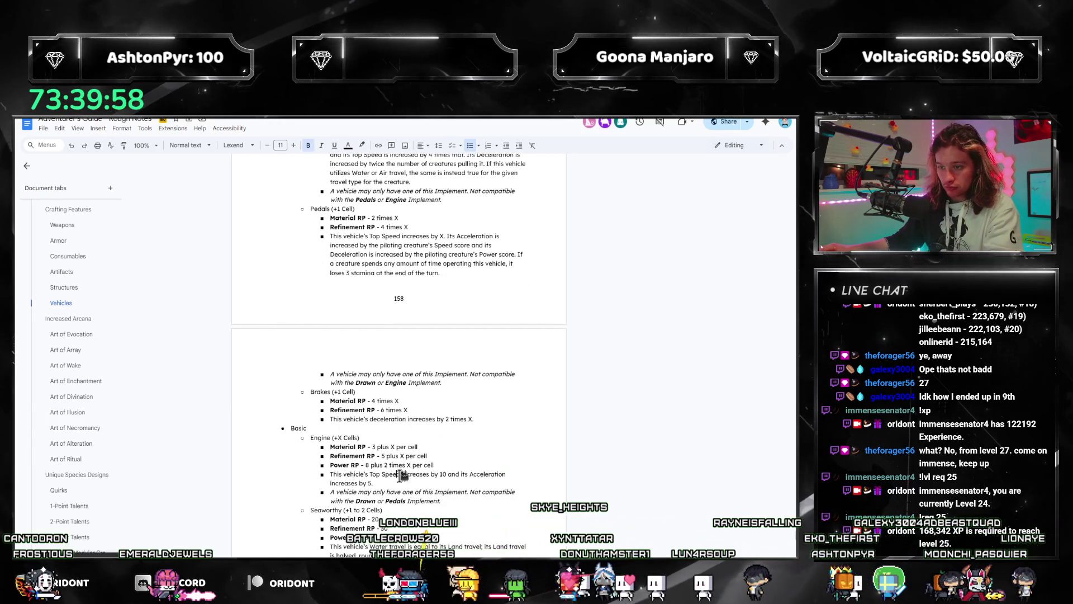
Step: Change the Top Speed bonus to 10 times X
double_click(445, 473)
type("20")
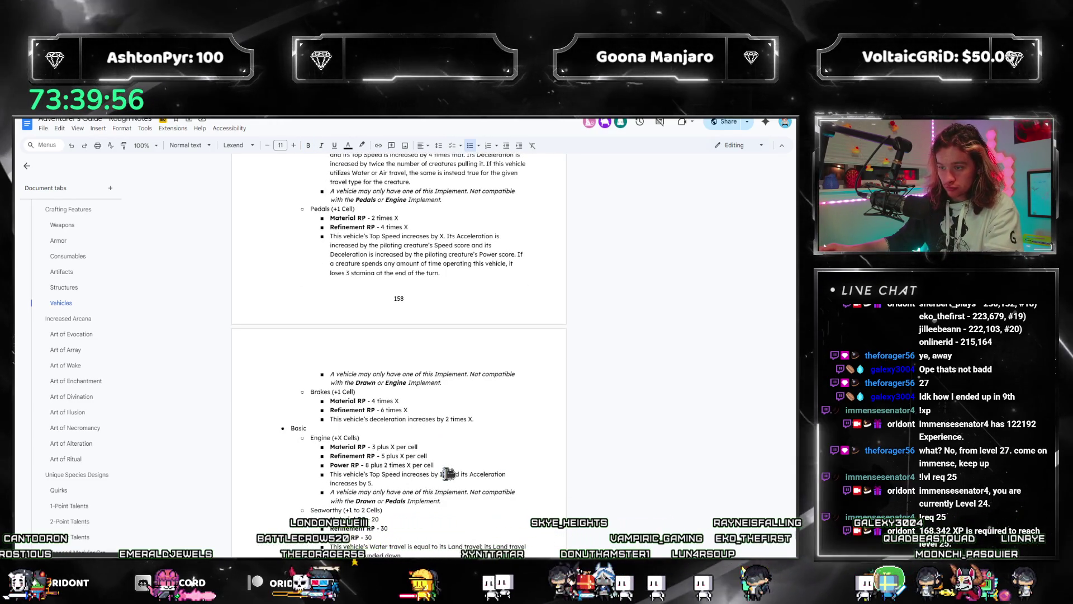
scroll(520, 447, "down", 3)
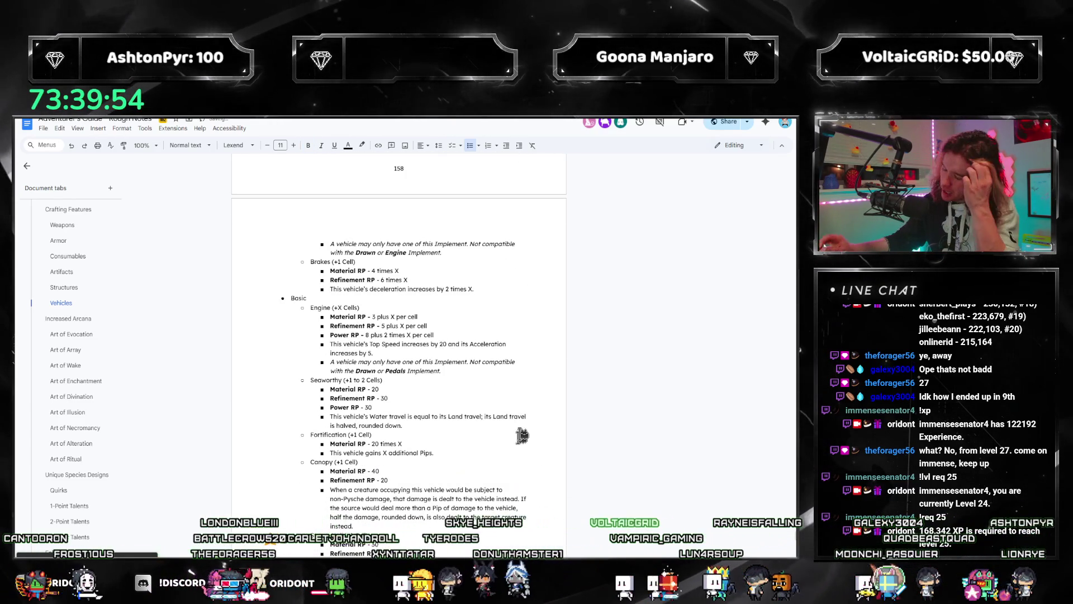
scroll(519, 436, "down", 20)
scroll(515, 419, "up", 3)
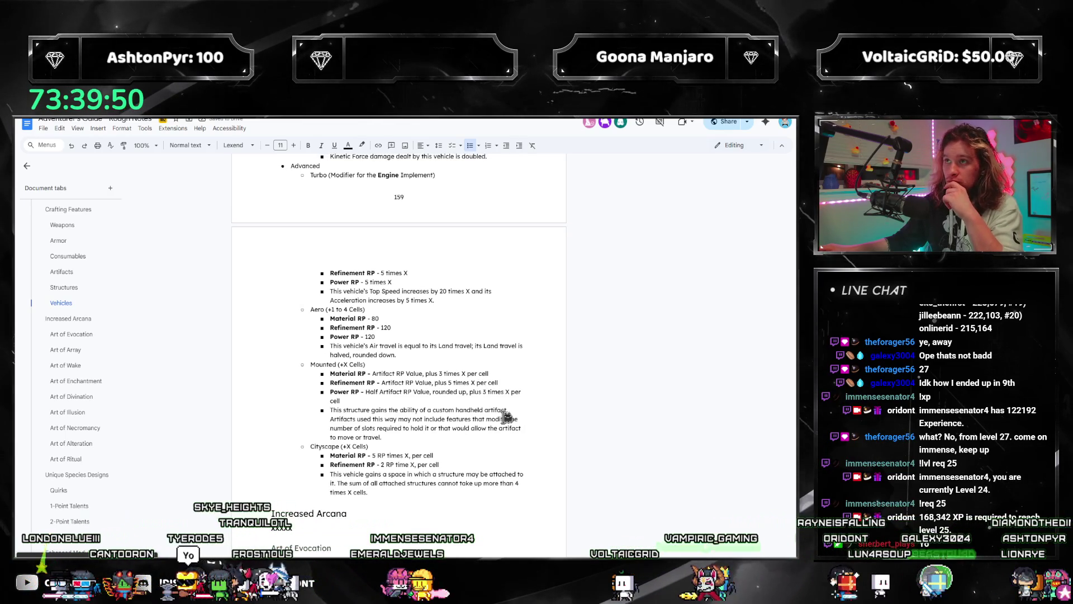
scroll(506, 417, "up", 17)
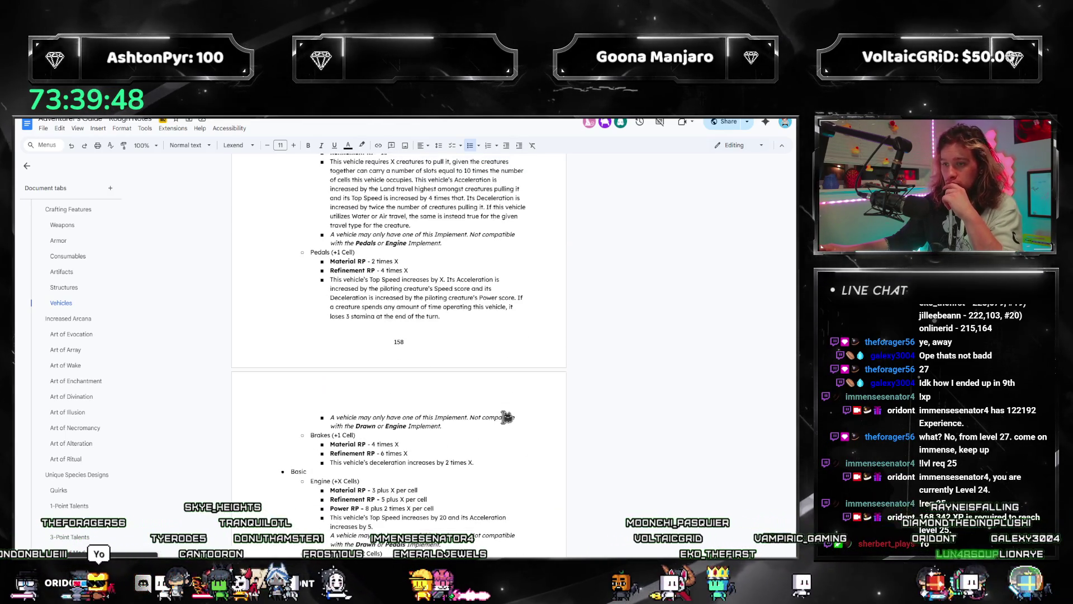
scroll(504, 423, "down", 3)
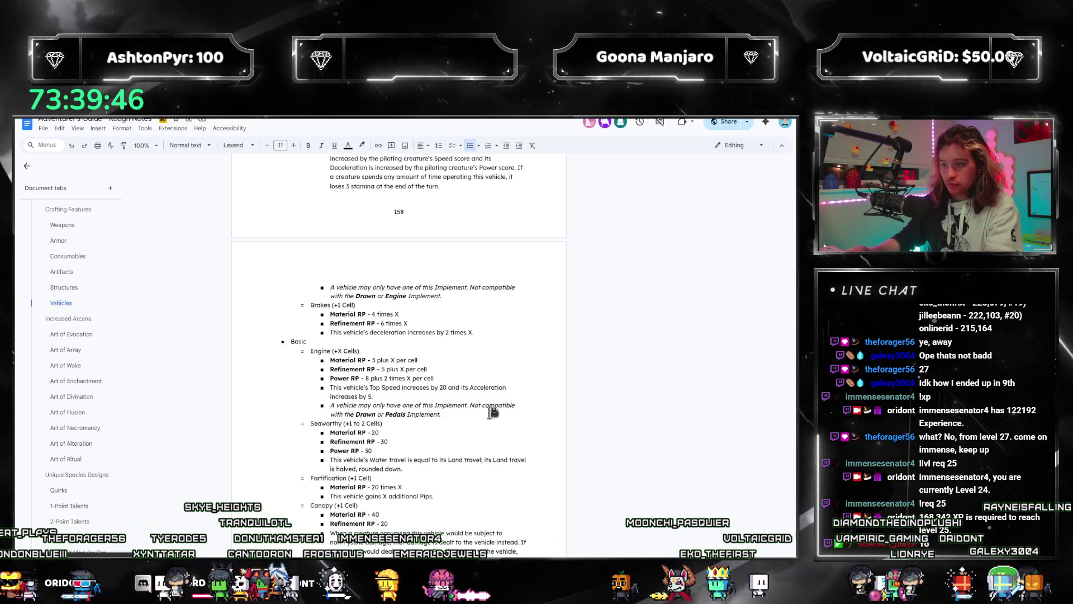
key("Delete")
type("1")
Step: Scroll through the Advanced vehicle implements to review the updated Turbo entry
scroll(492, 414, "down", 15)
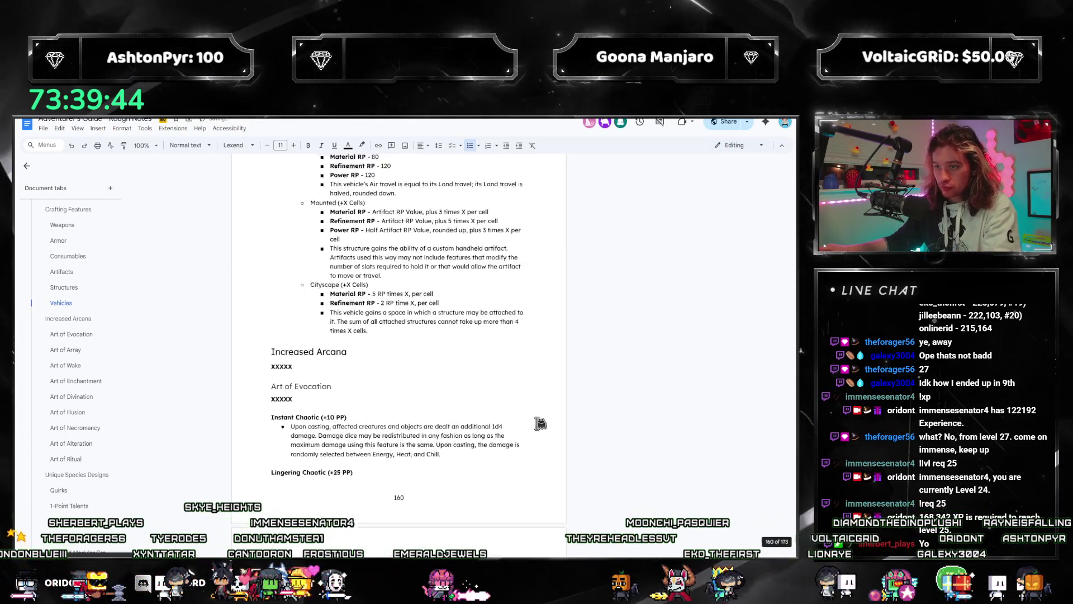
scroll(440, 317, "up", 4)
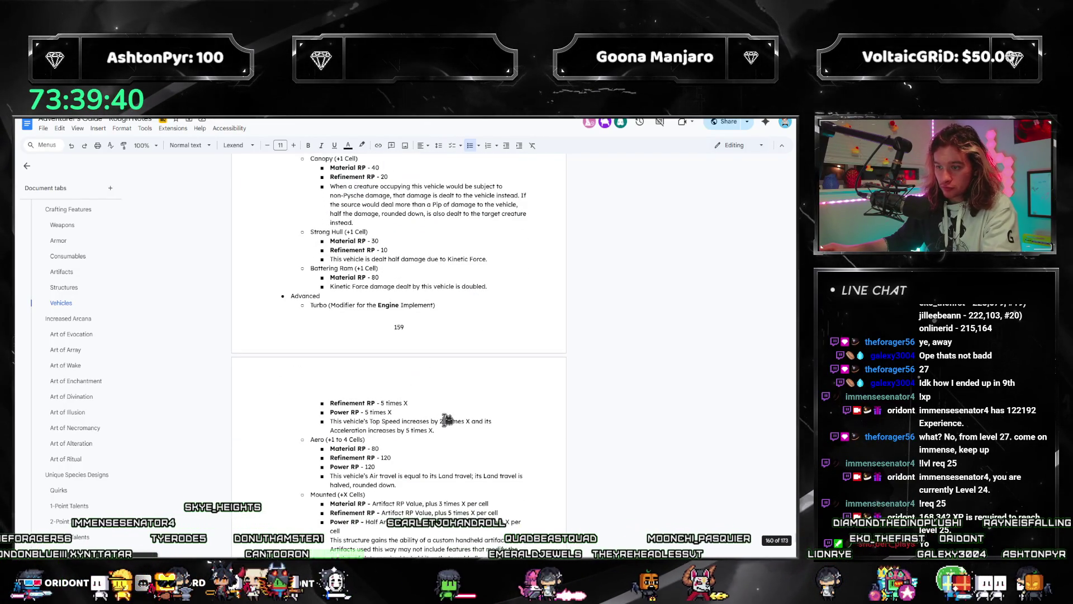
scroll(490, 429, "up", 15)
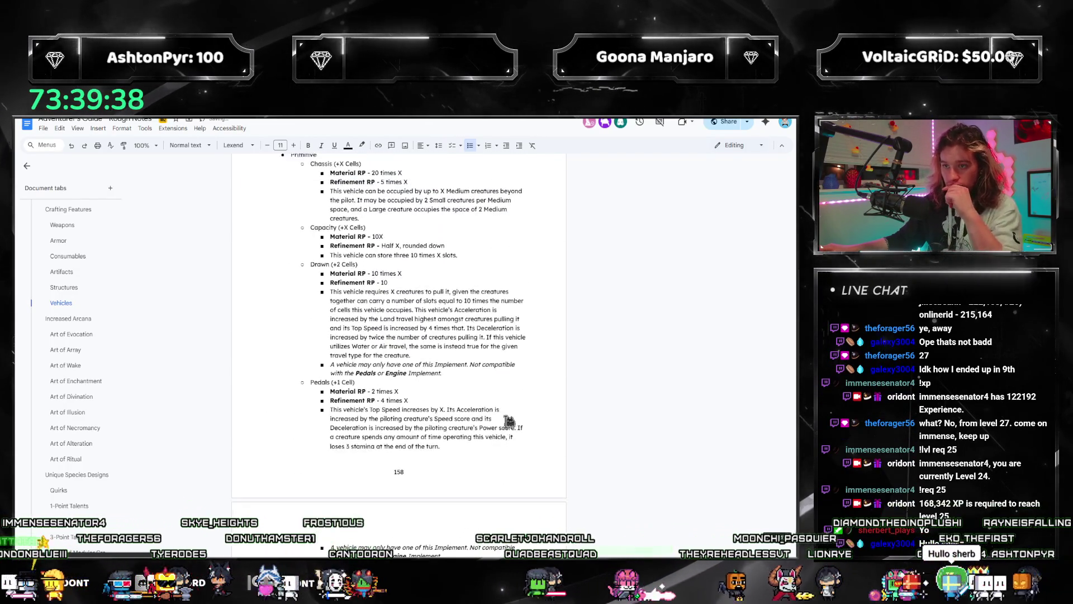
scroll(509, 422, "down", 18)
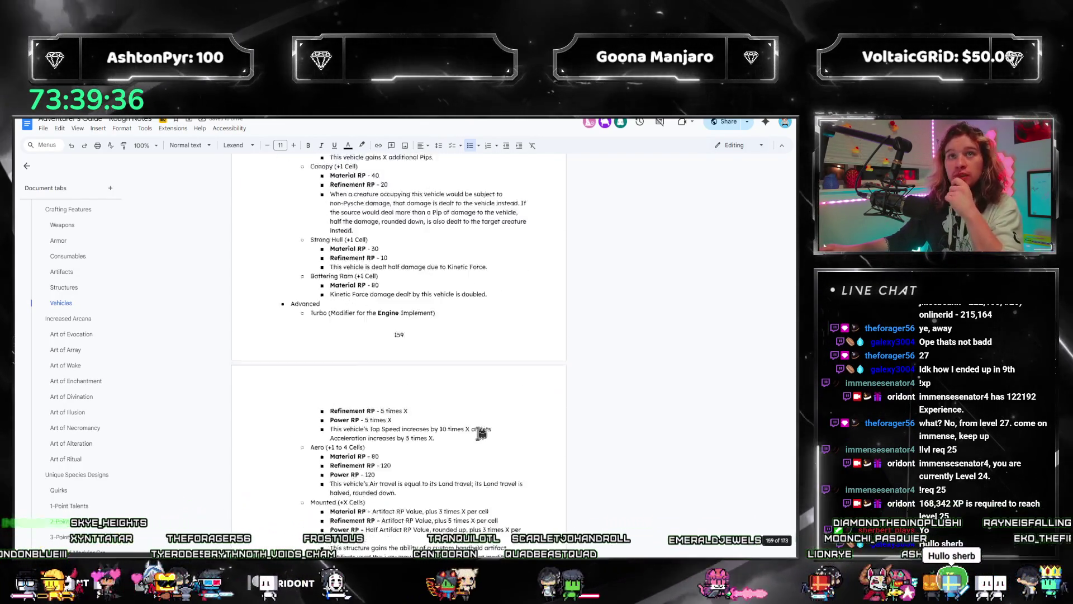
scroll(472, 377, "up", 4)
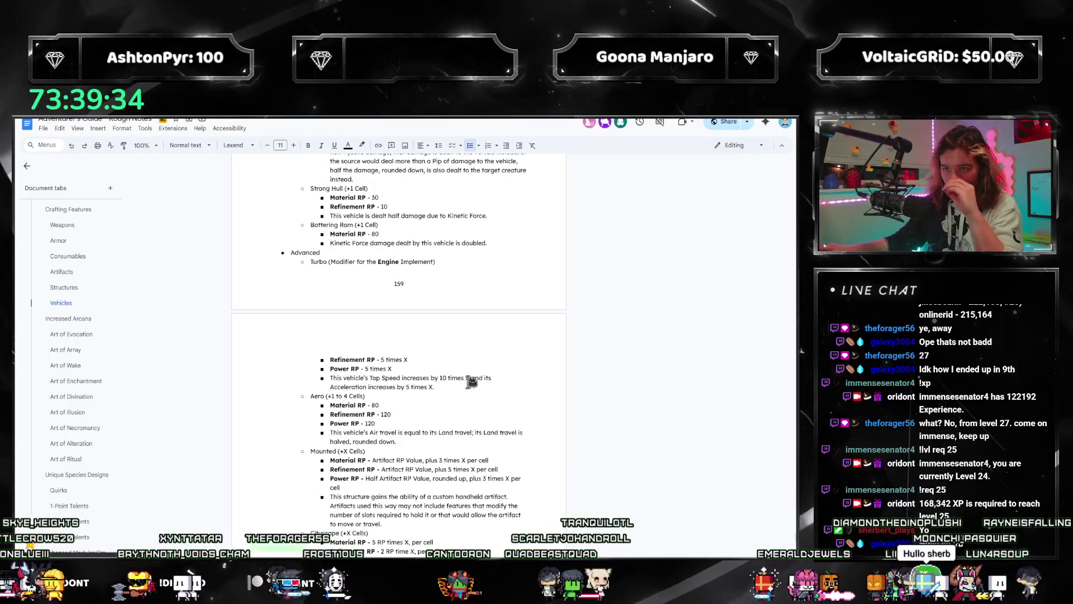
scroll(463, 380, "up", 1)
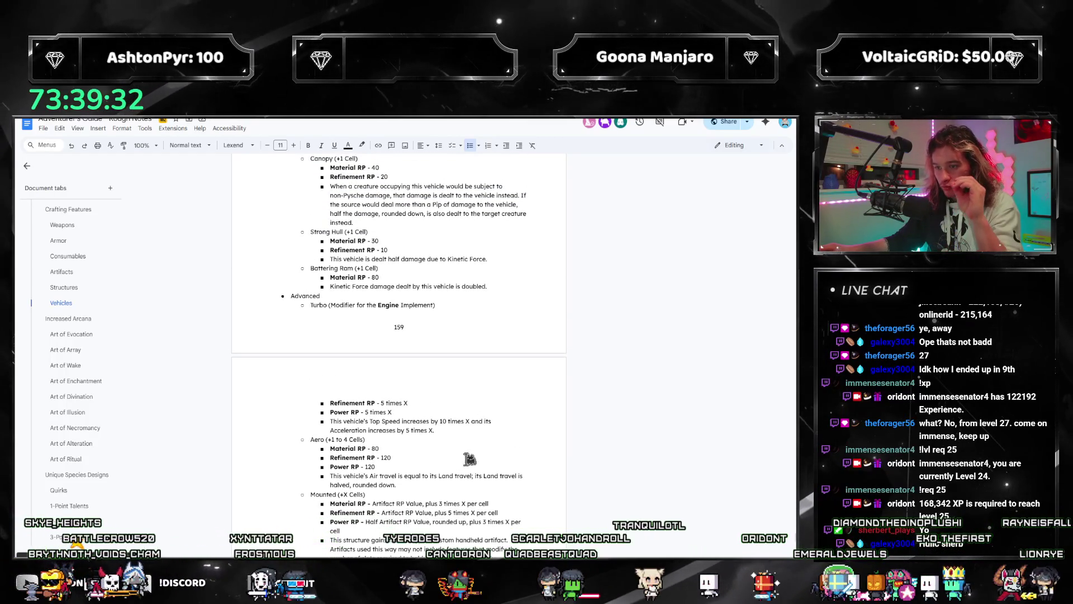
scroll(428, 403, "up", 4)
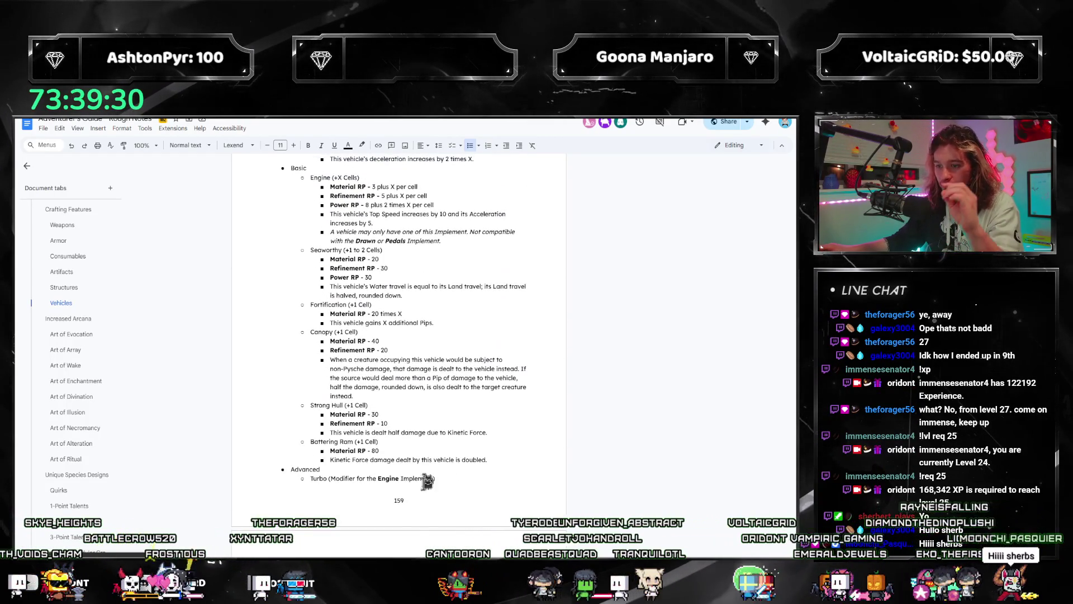
scroll(441, 469, "down", 2)
scroll(489, 400, "up", 7)
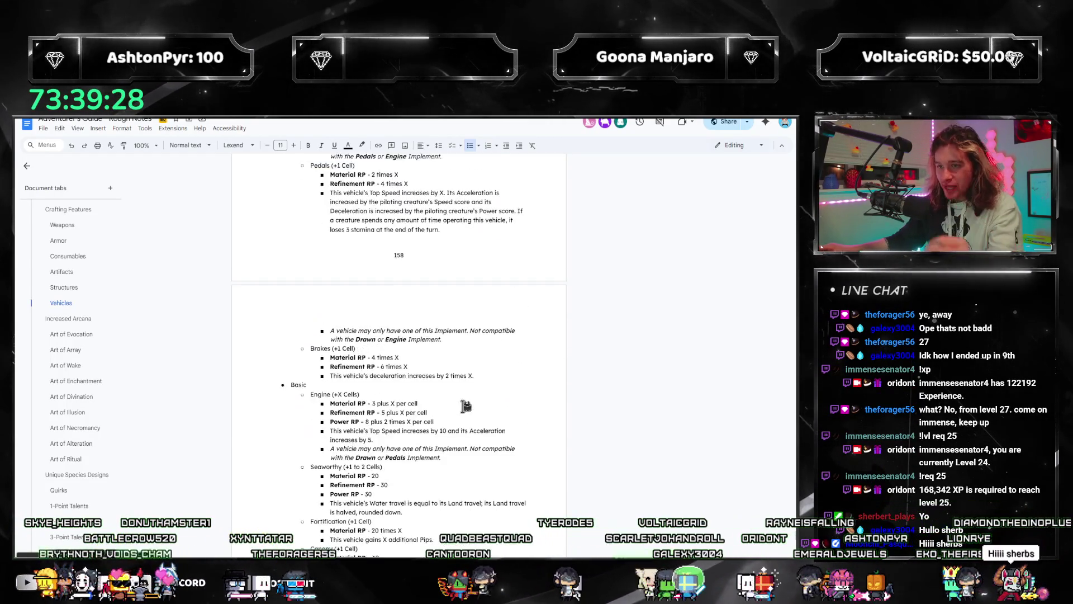
scroll(466, 406, "up", 8)
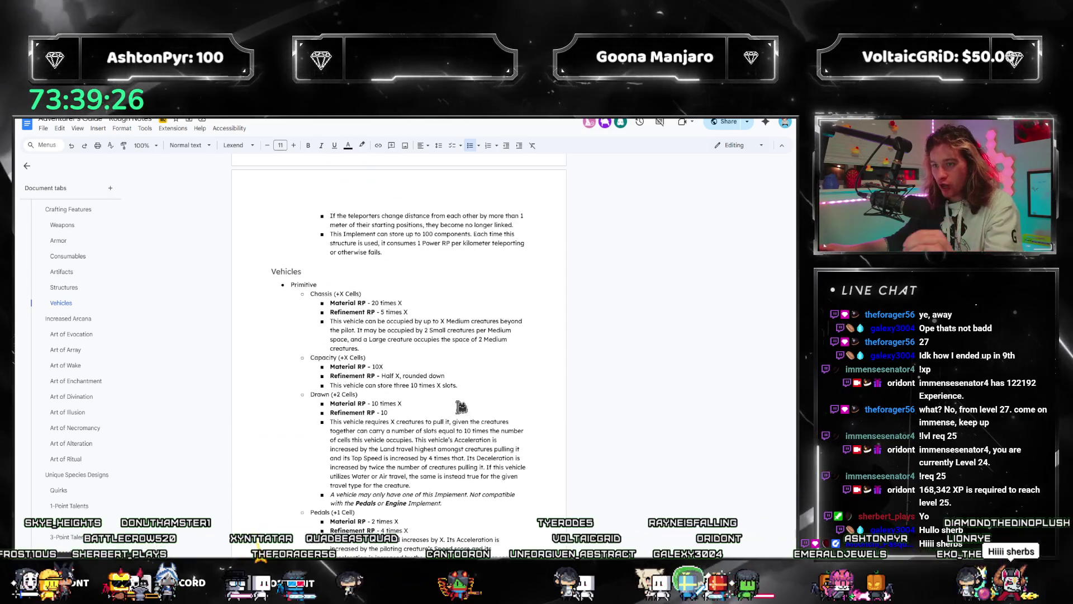
scroll(462, 406, "down", 8)
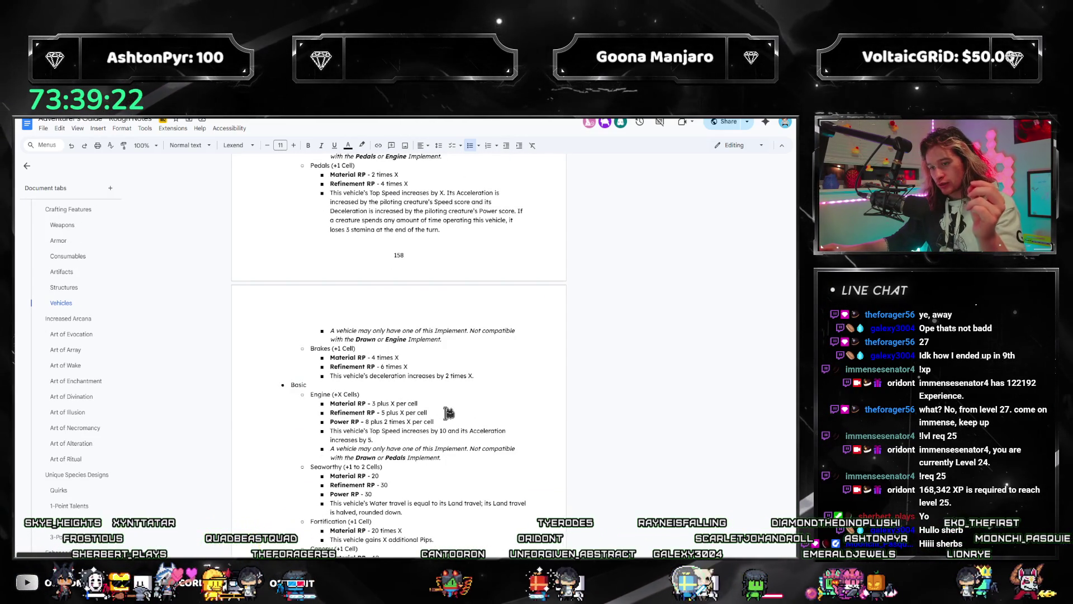
scroll(449, 412, "down", 3)
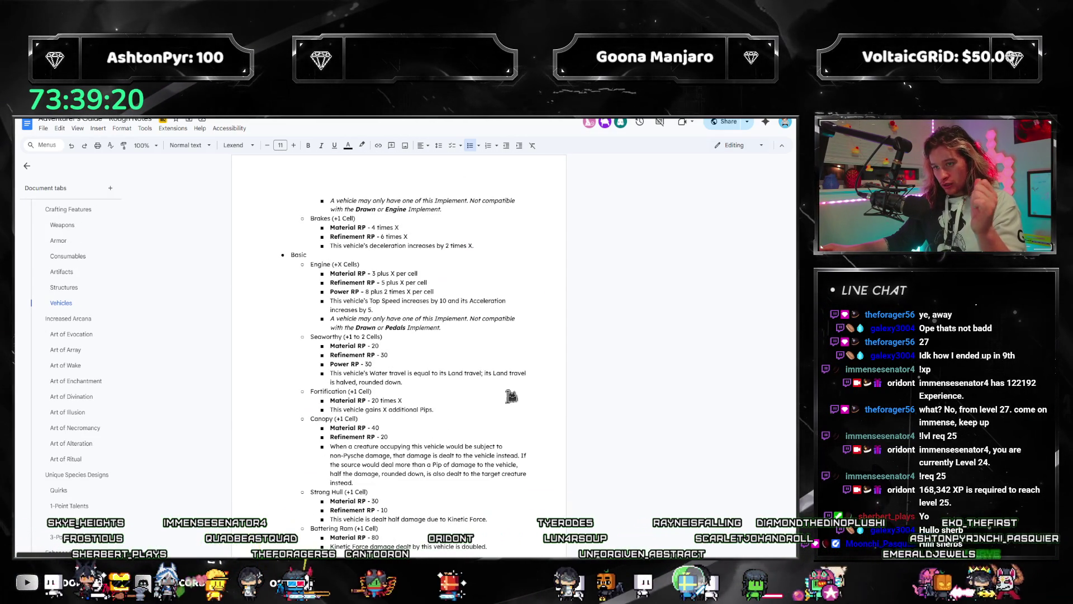
scroll(483, 433, "down", 7)
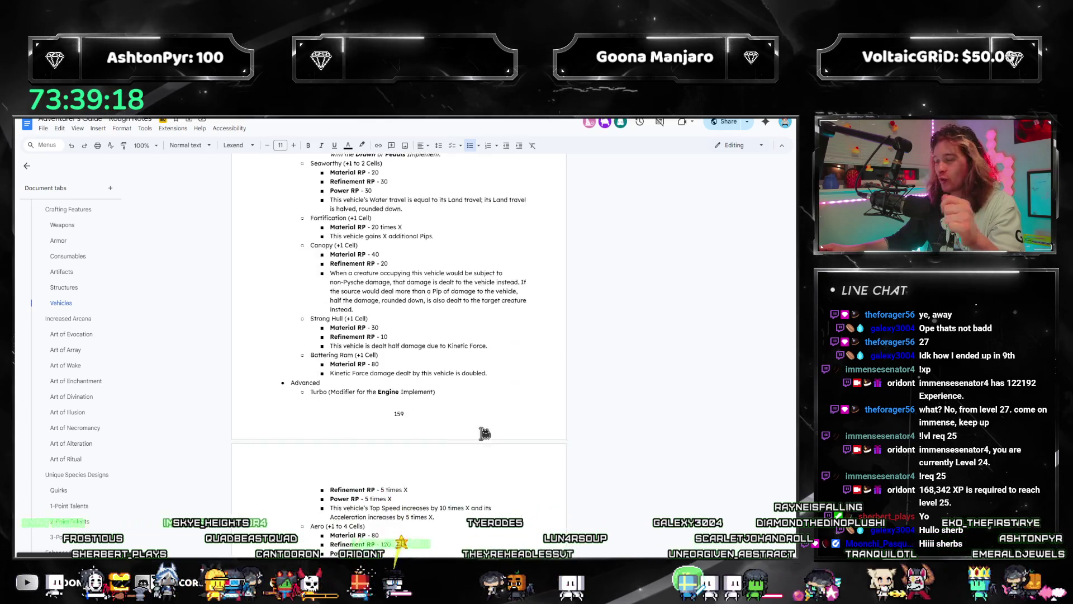
scroll(464, 447, "down", 1)
scroll(436, 464, "up", 2)
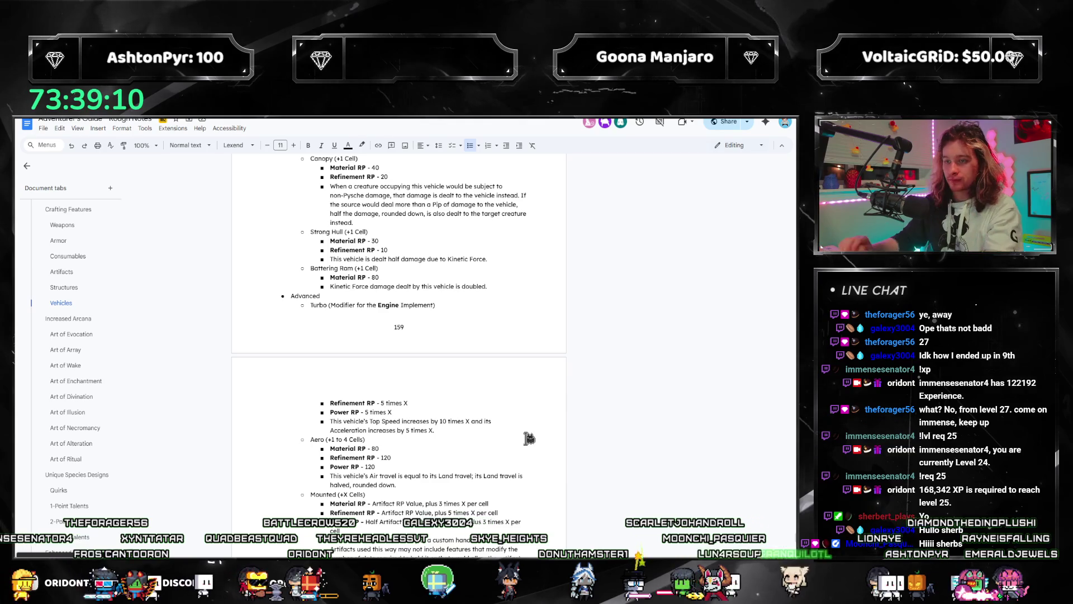
type("Choose X tupon craftin")
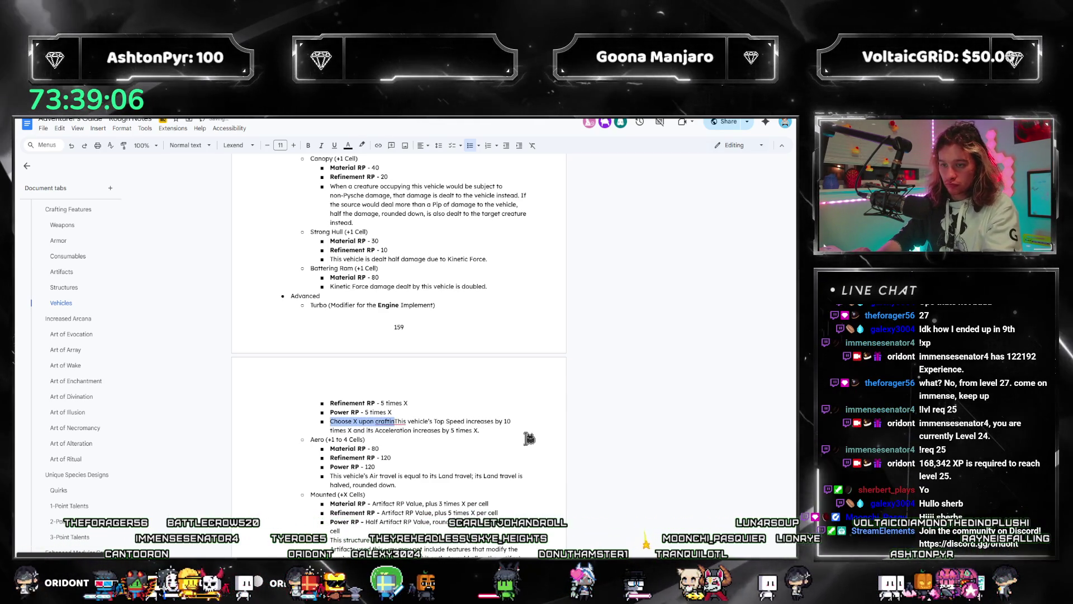
key("BackSpace")
key("ctrl+BackSpace")
left_click(506, 434)
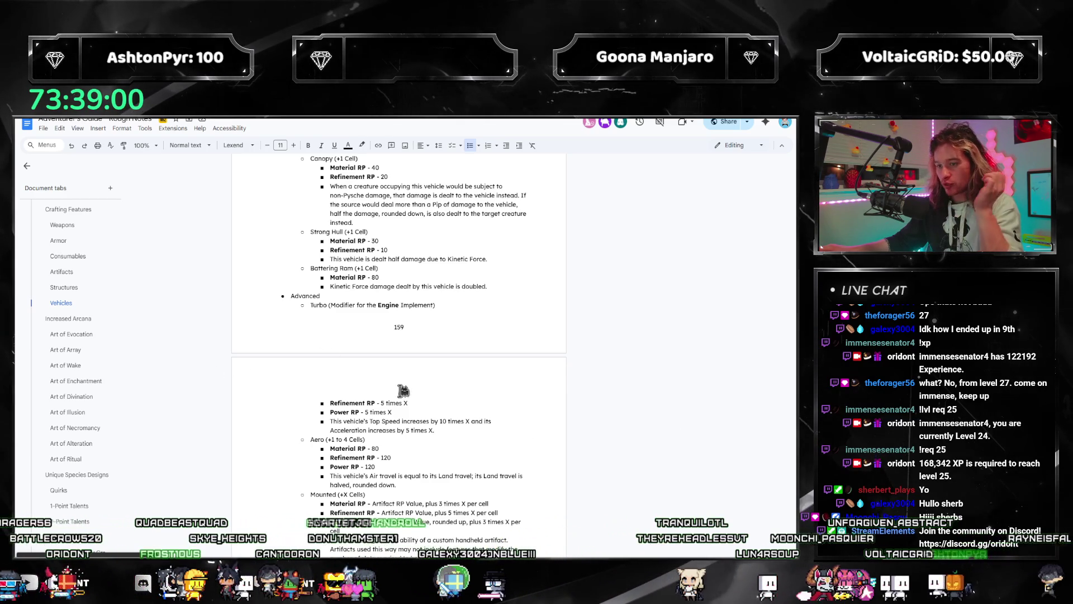
scroll(474, 321, "up", 10)
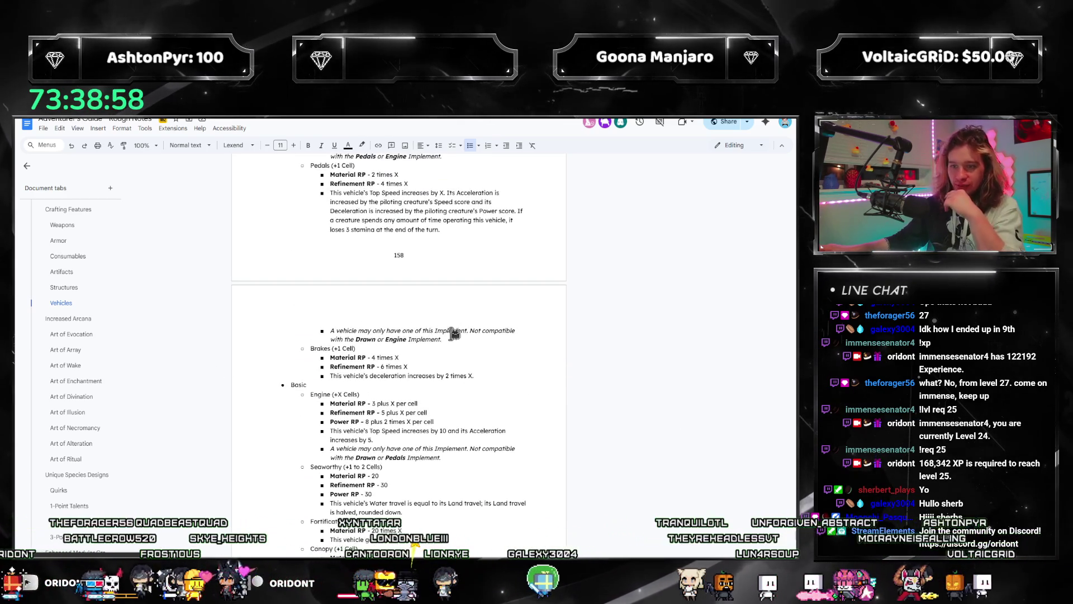
Step: Go to the Structures rules section and select the whole Modifiers paragraph for copying
scroll(453, 333, "up", 3)
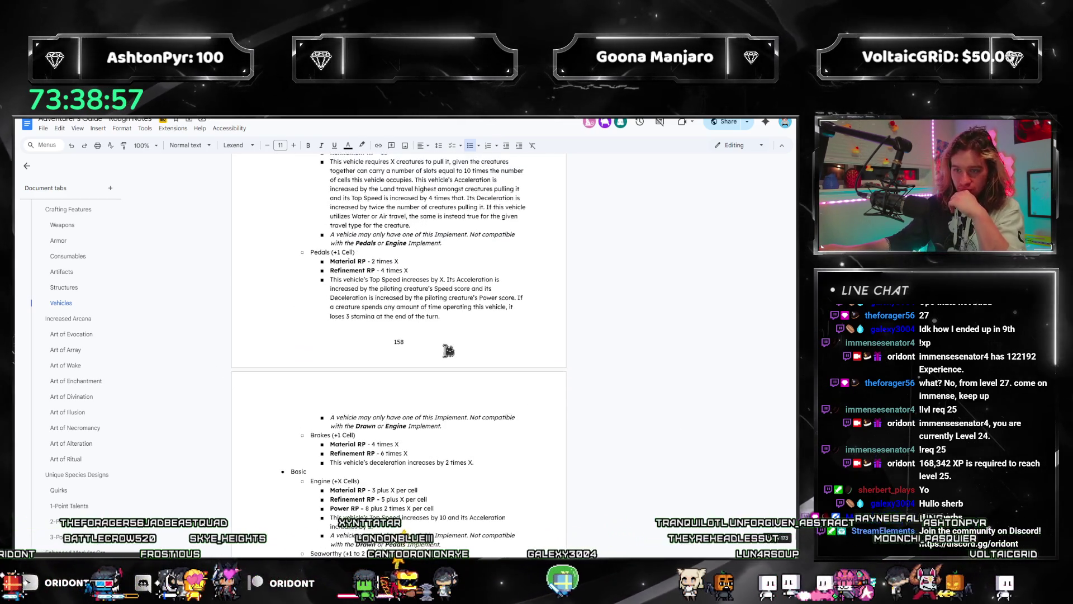
left_click(73, 289)
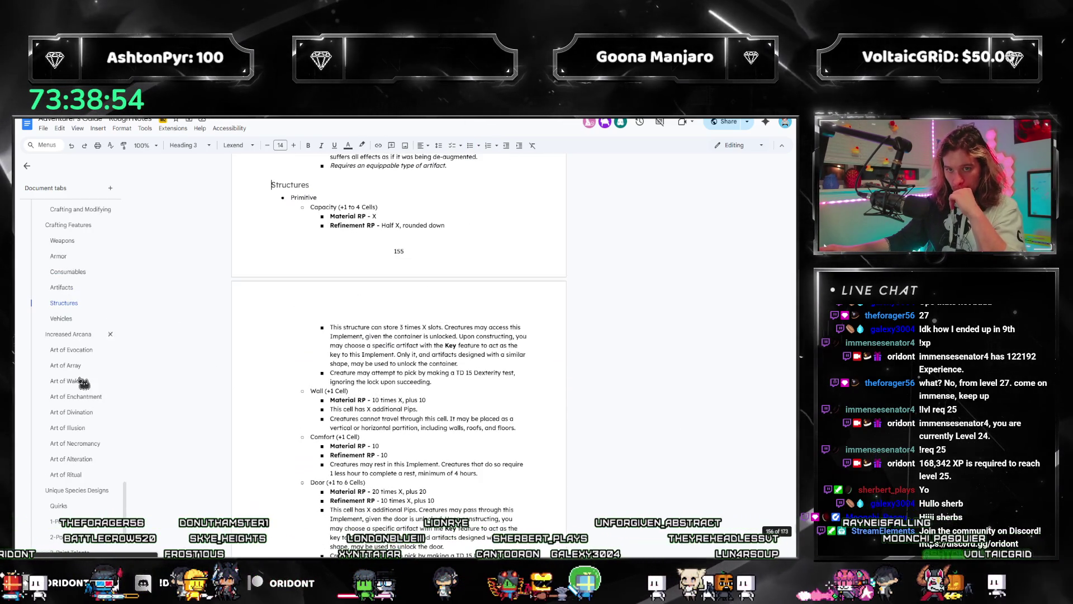
scroll(78, 314, "up", 3)
left_click(59, 306)
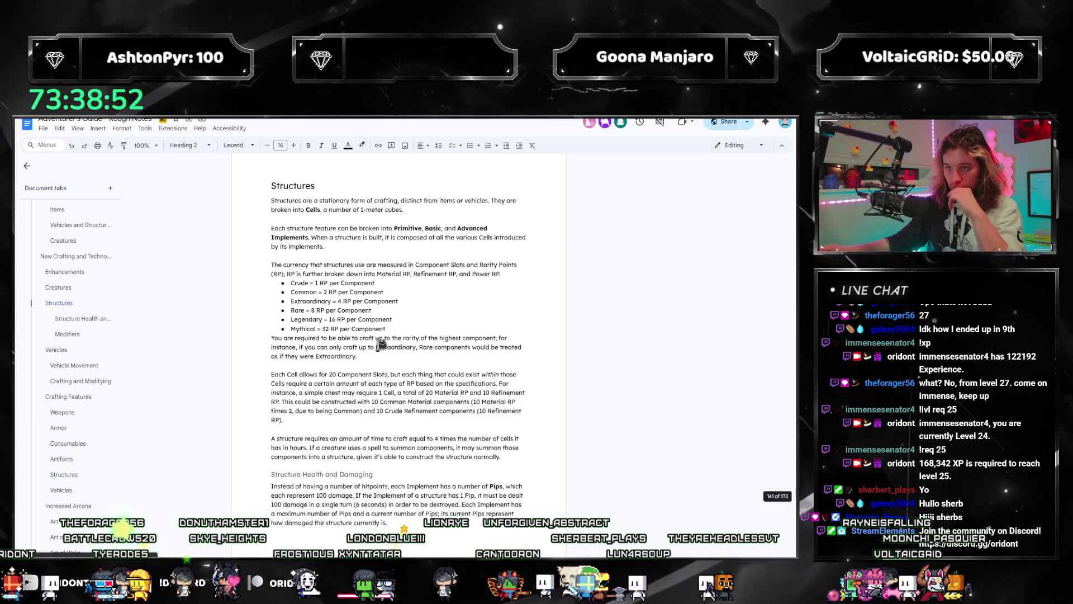
scroll(481, 351, "down", 5)
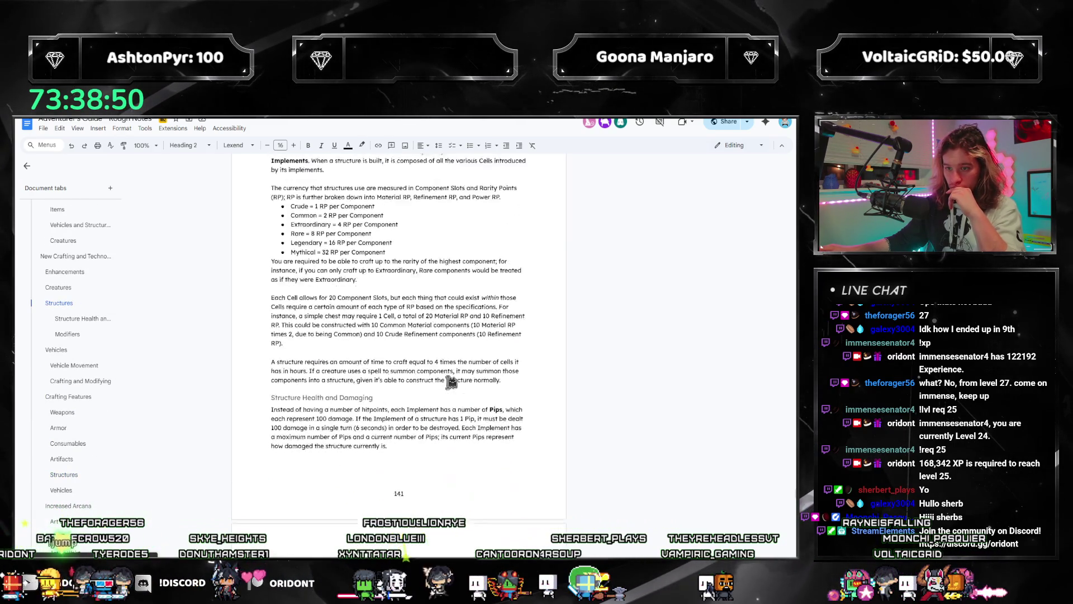
scroll(433, 396, "down", 2)
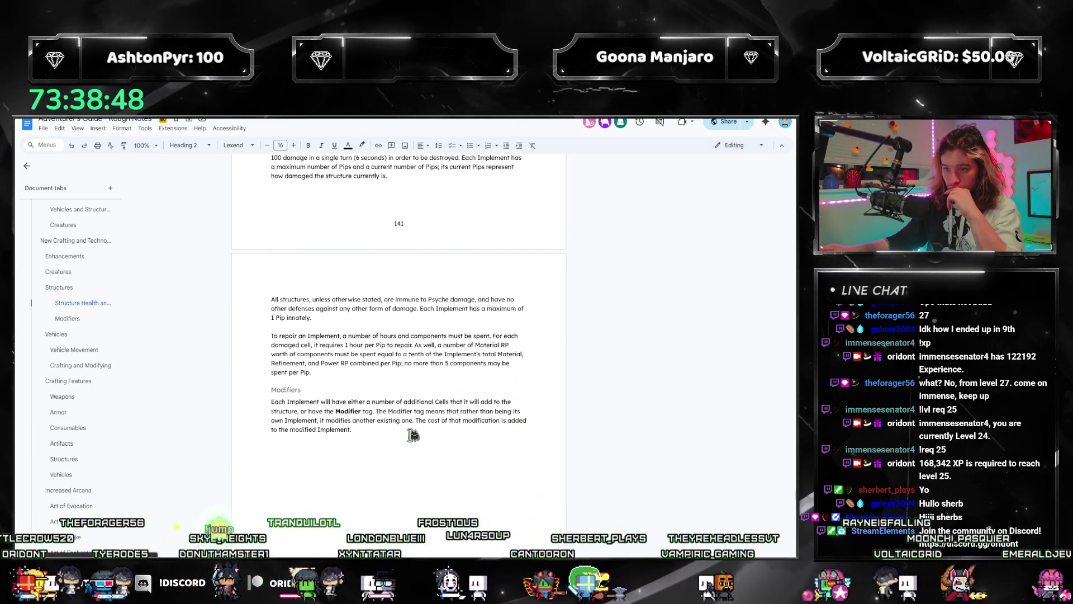
left_click(371, 431)
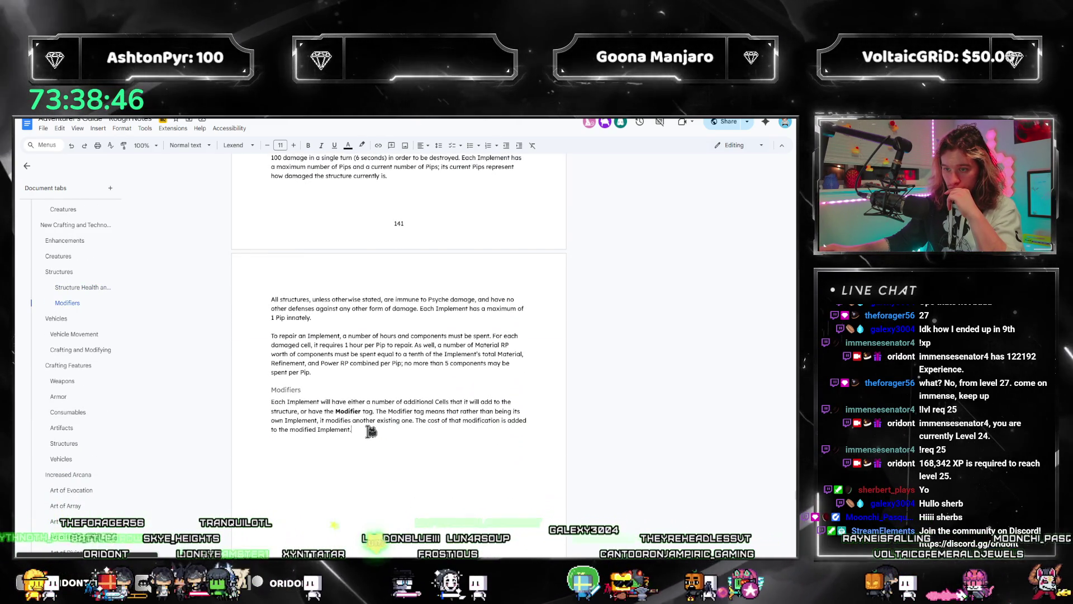
left_click_drag(371, 431, 247, 402)
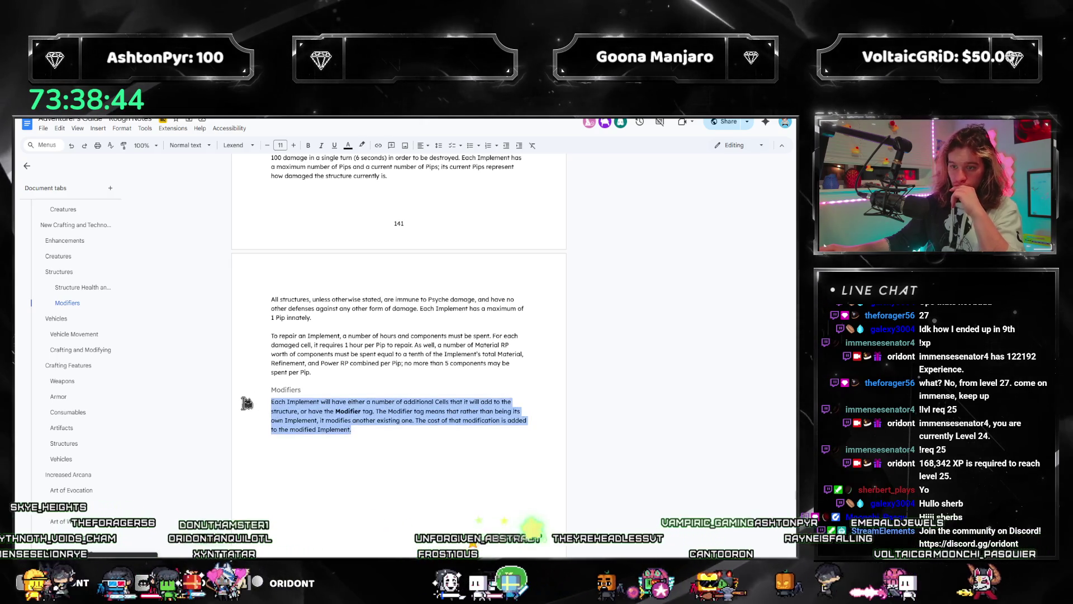
left_click(79, 349)
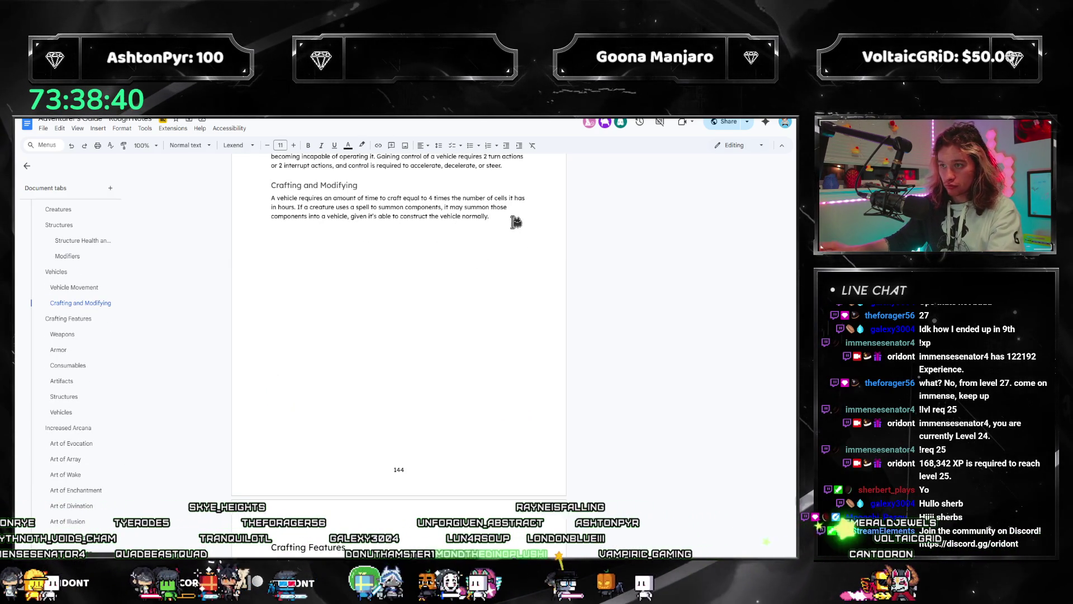
Step: Paste the Modifier-tag paragraph under vehicle crafting and rename the Structures Modifiers heading 'Crafting and Modifying'
key("Return")
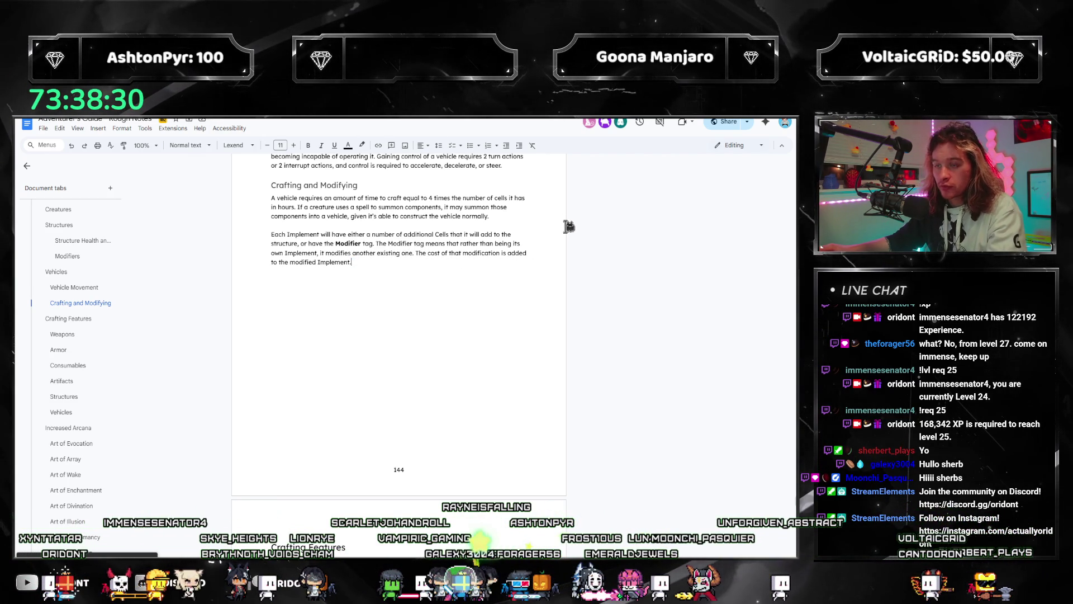
scroll(568, 226, "up", 5)
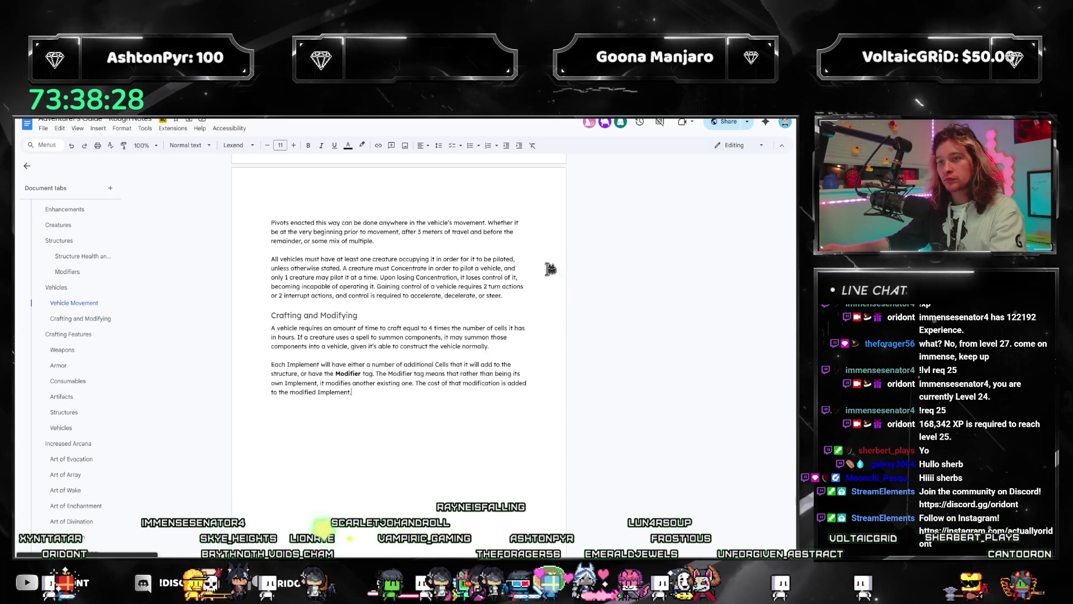
left_click(78, 285)
type("Crafti")
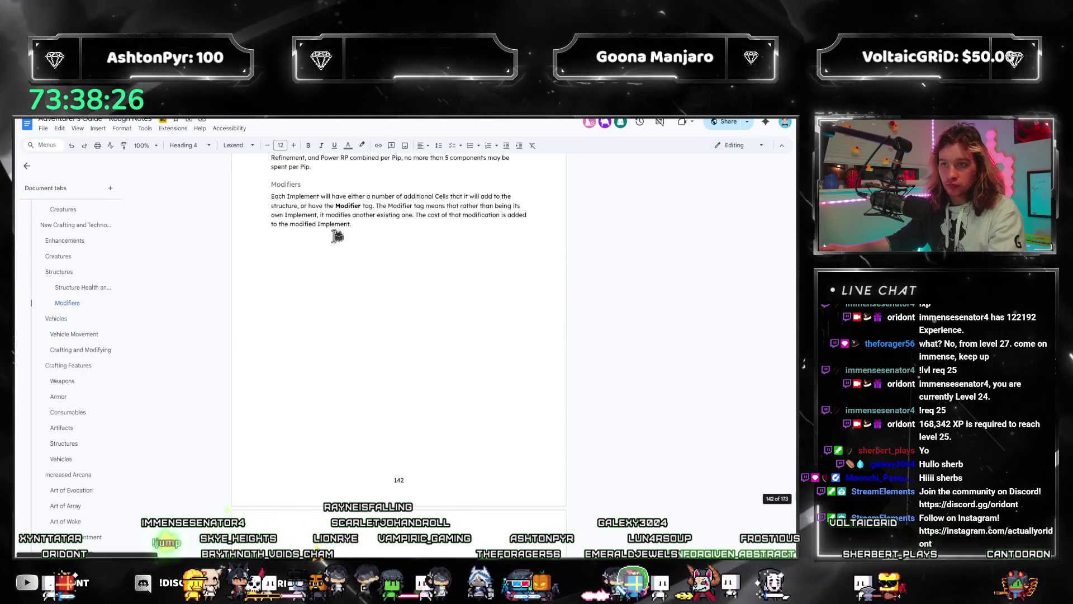
scroll(654, 294, "up", 2)
type("ng and")
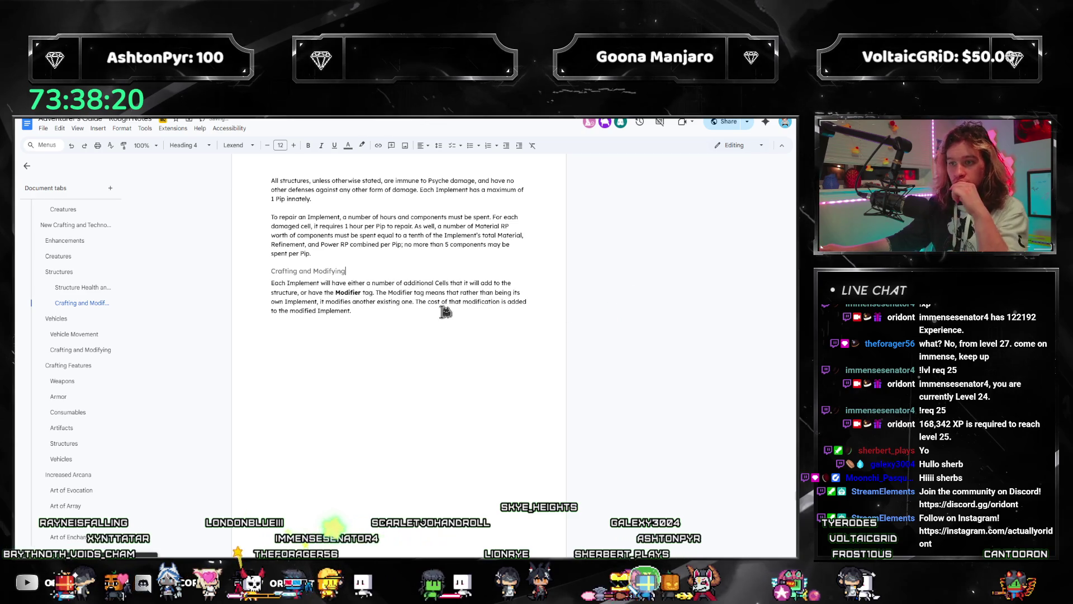
scroll(442, 313, "up", 4)
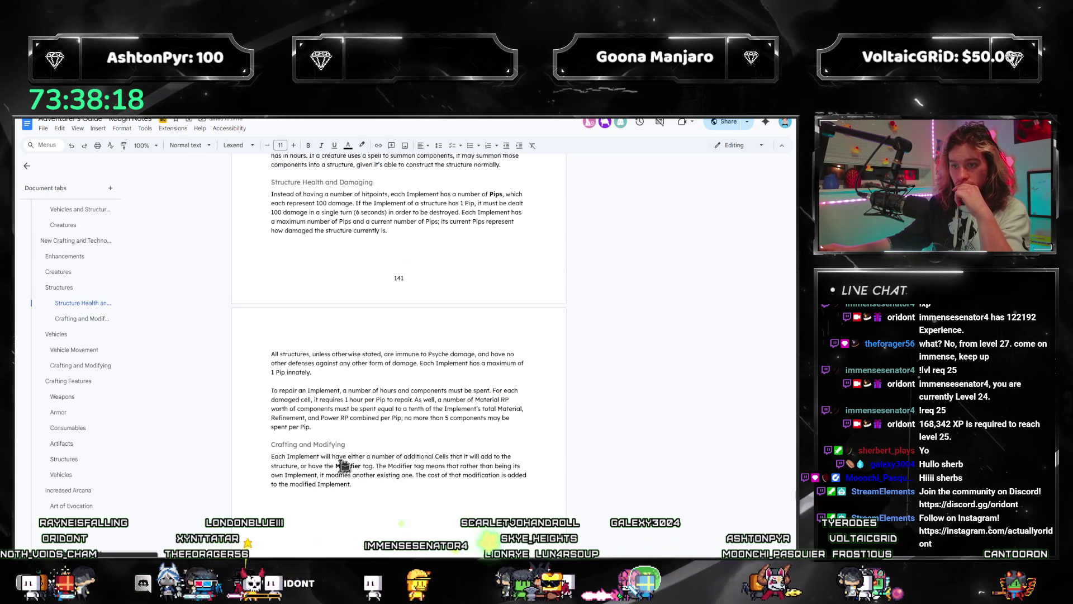
scroll(341, 447, "up", 2)
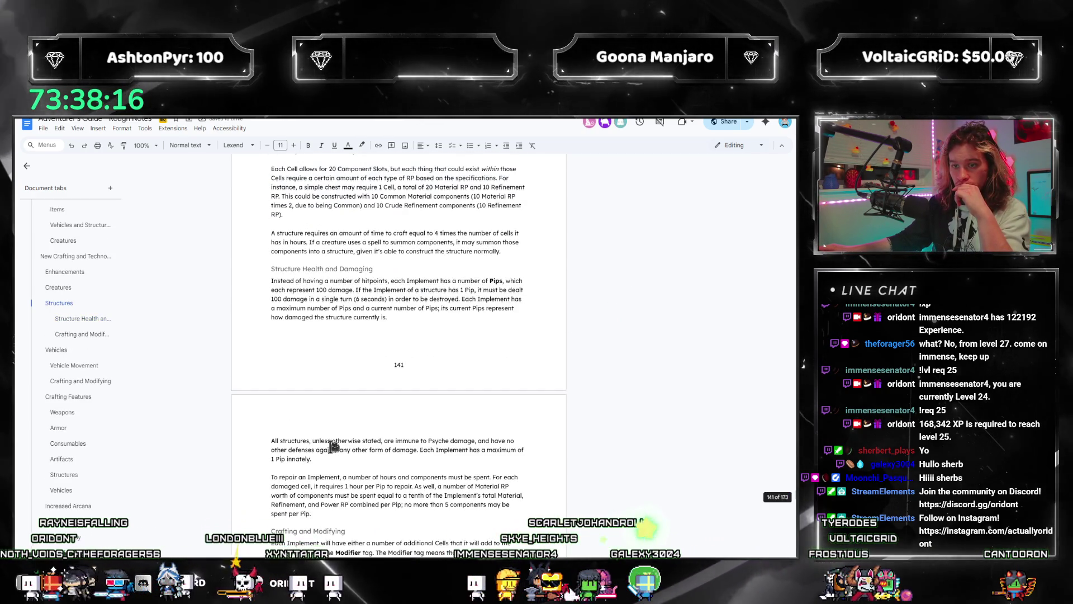
Step: Move through Vehicle Movement and Structures to the Vehicles implements list, down to Aero, Mounted and Cityscape
scroll(358, 491, "up", 5)
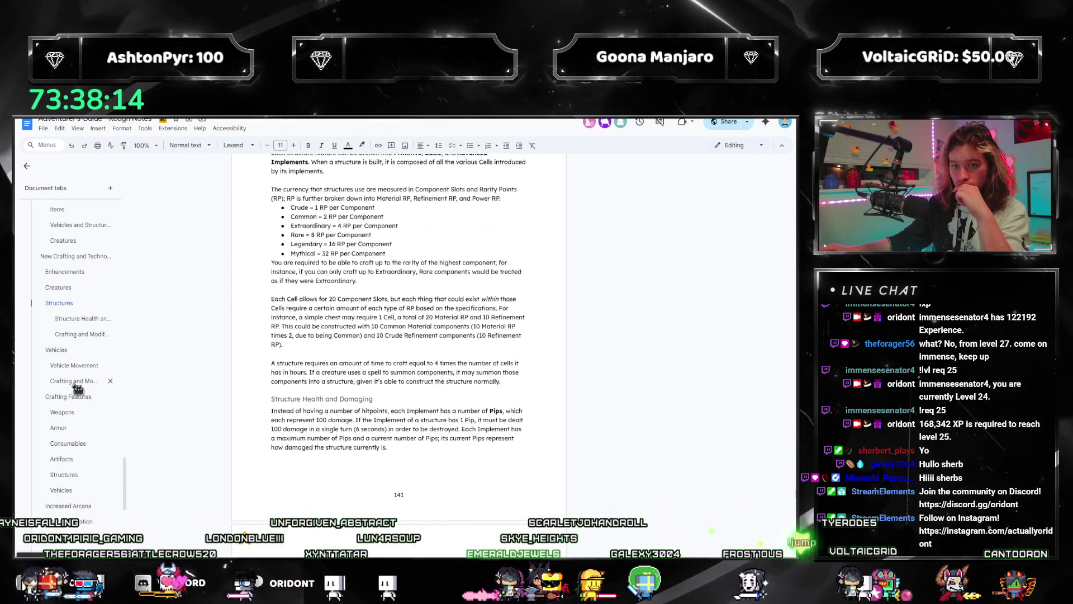
left_click(78, 380)
left_click(83, 287)
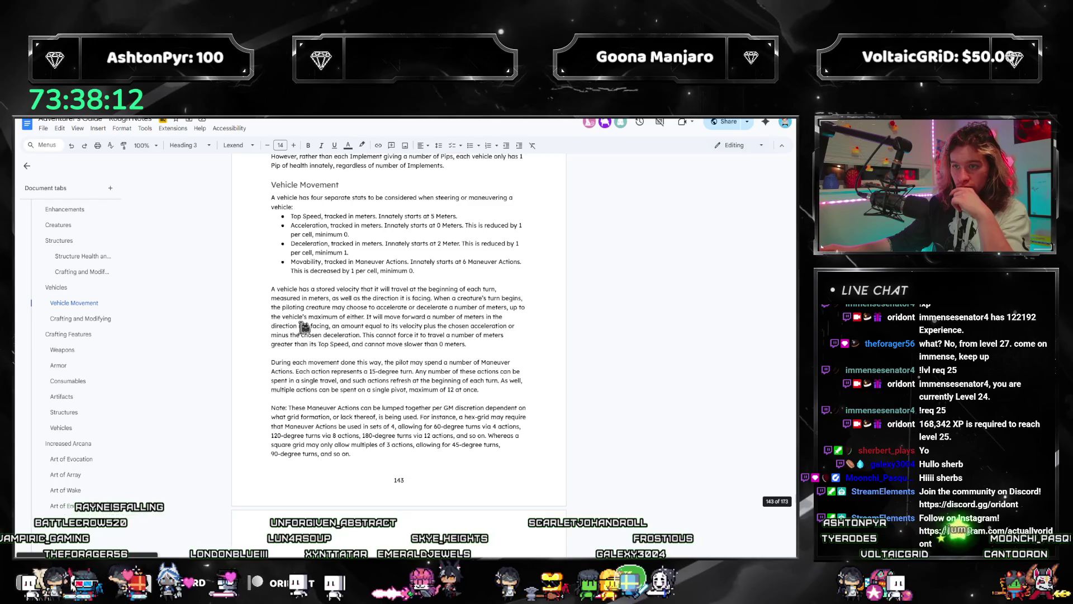
scroll(302, 326, "up", 3)
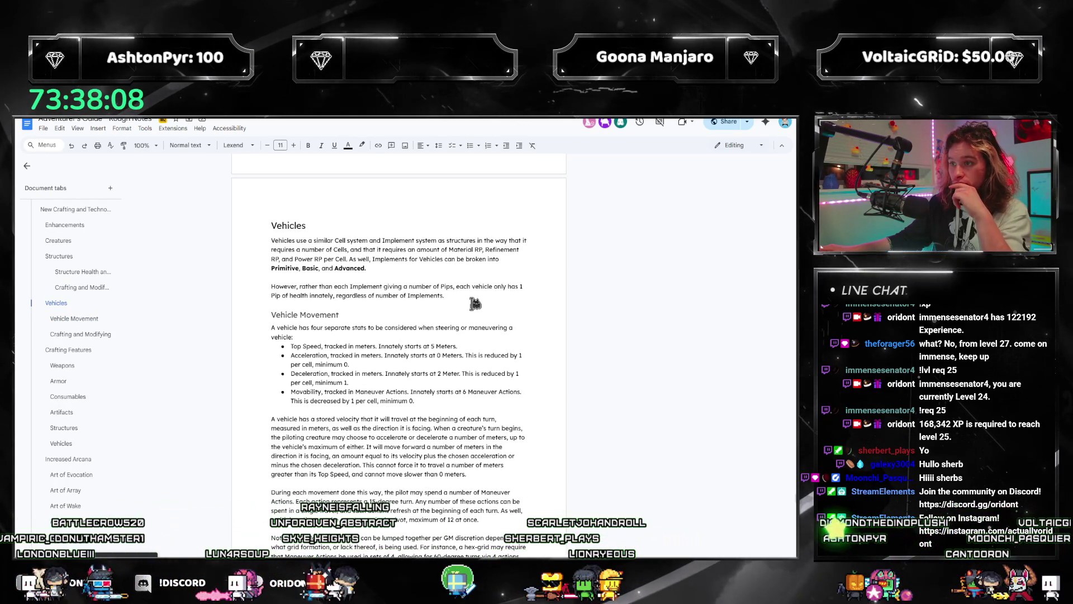
scroll(475, 303, "down", 5)
left_click(63, 427)
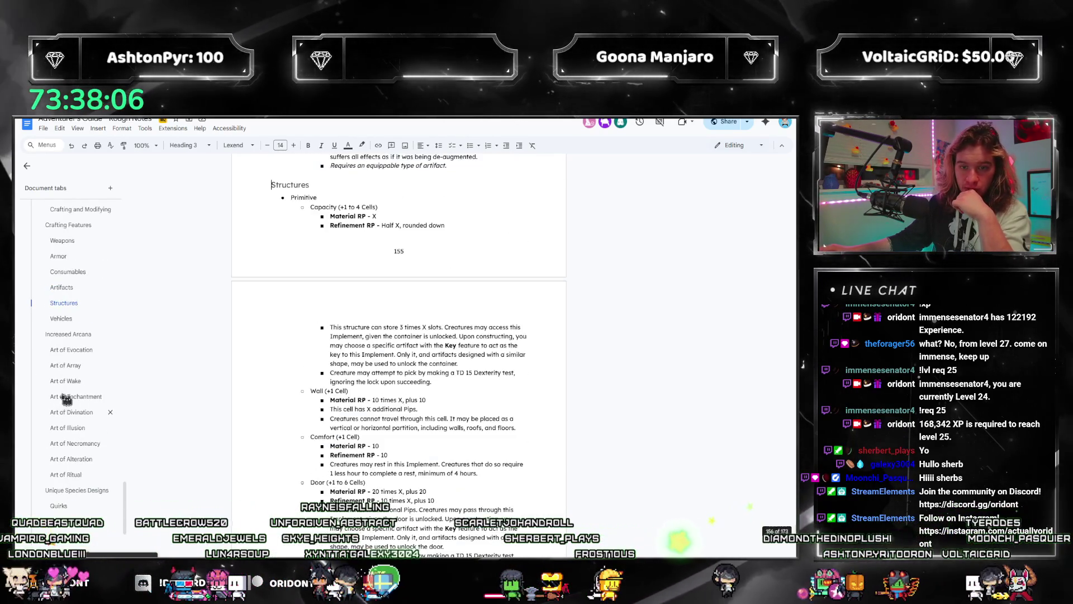
left_click(60, 318)
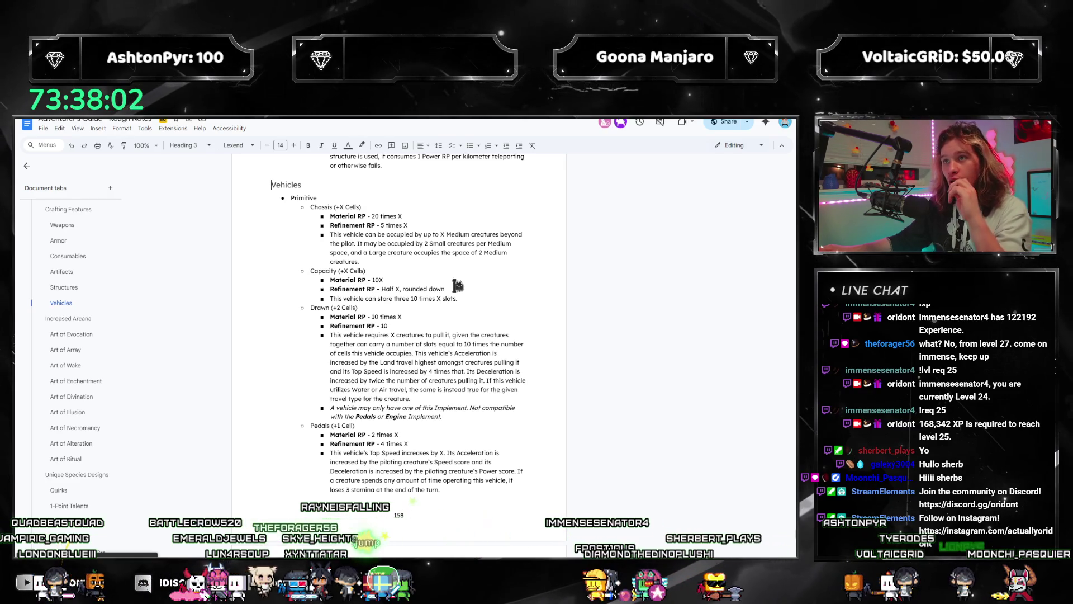
scroll(453, 362, "down", 14)
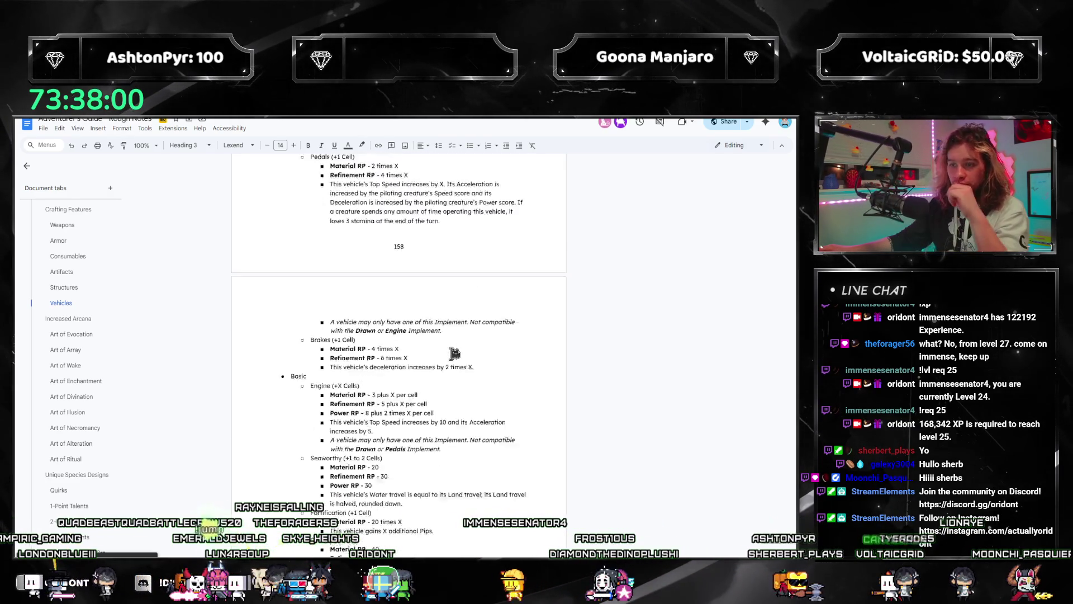
scroll(454, 362, "down", 5)
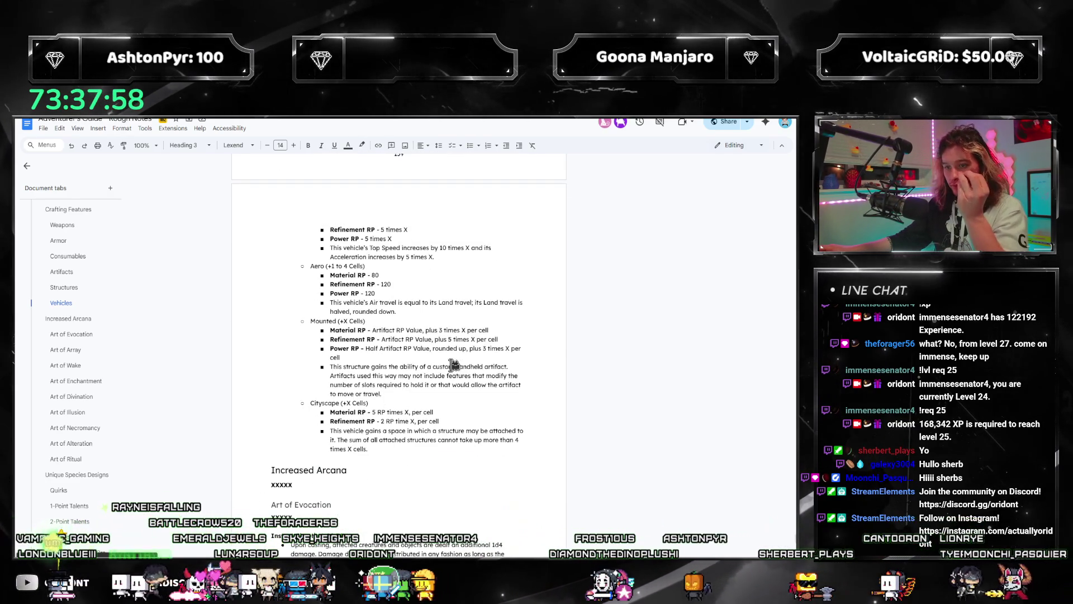
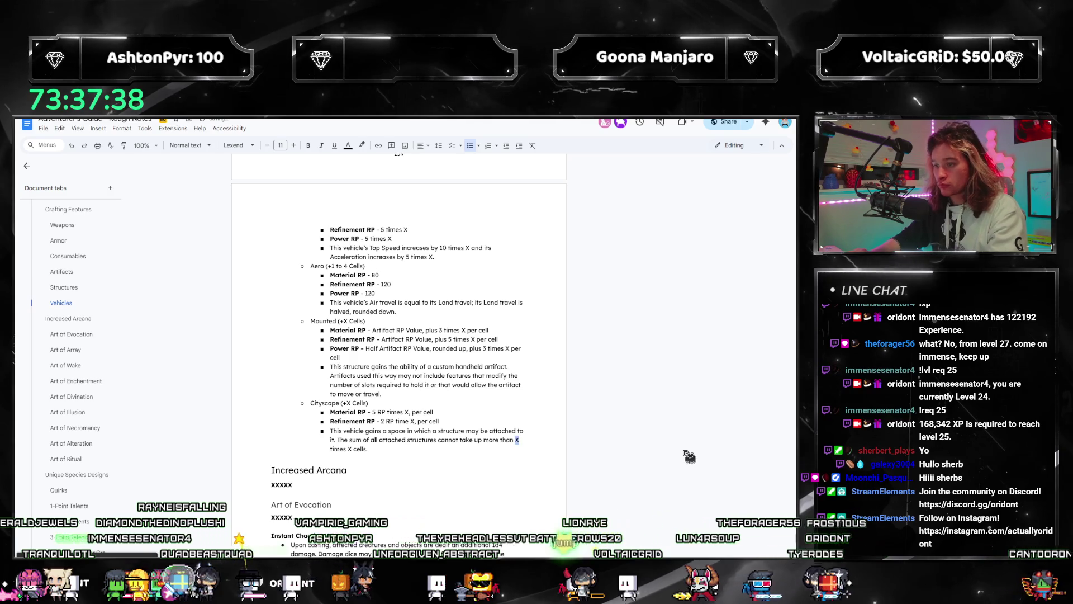
Step: Replace X with 4 in the limit and rename the Cityscape heading to Platform
type("4")
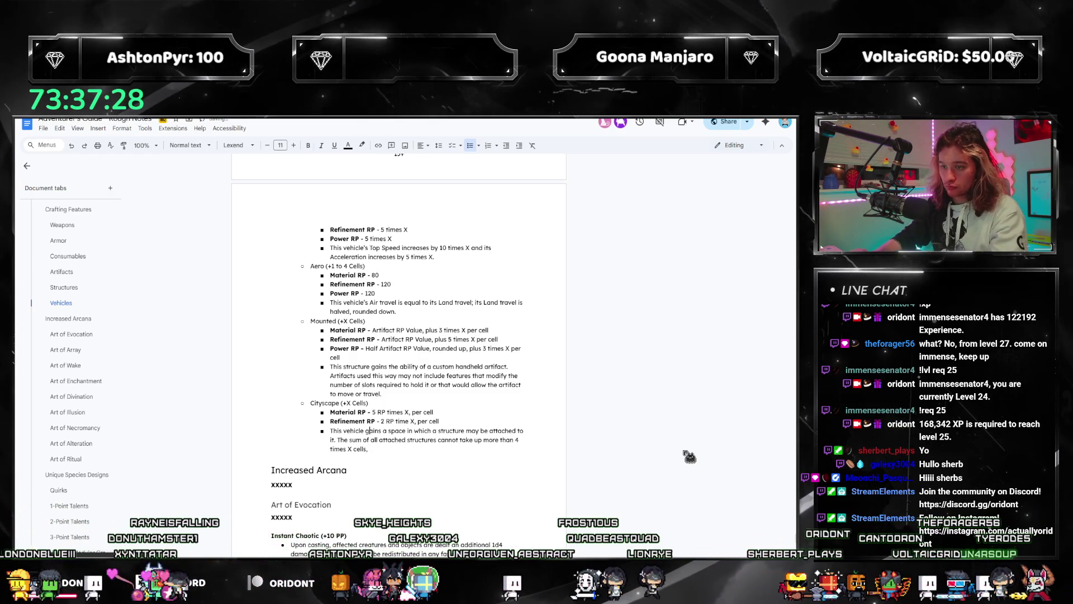
key("Up")
key("Up")
key("Up")
key("Home")
key("ctrl+Right")
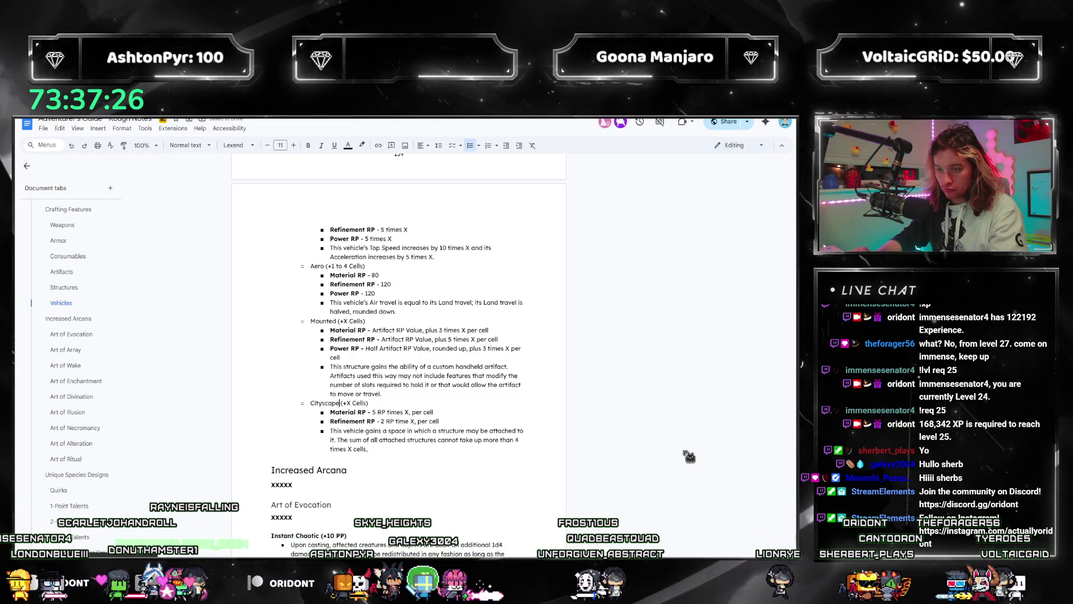
key("ctrl+shift+Left")
type("Platform")
Step: Add a sentence that Structure cells count when modifying Acceleration, Deceleration, and Movability
key("Down")
key("Down")
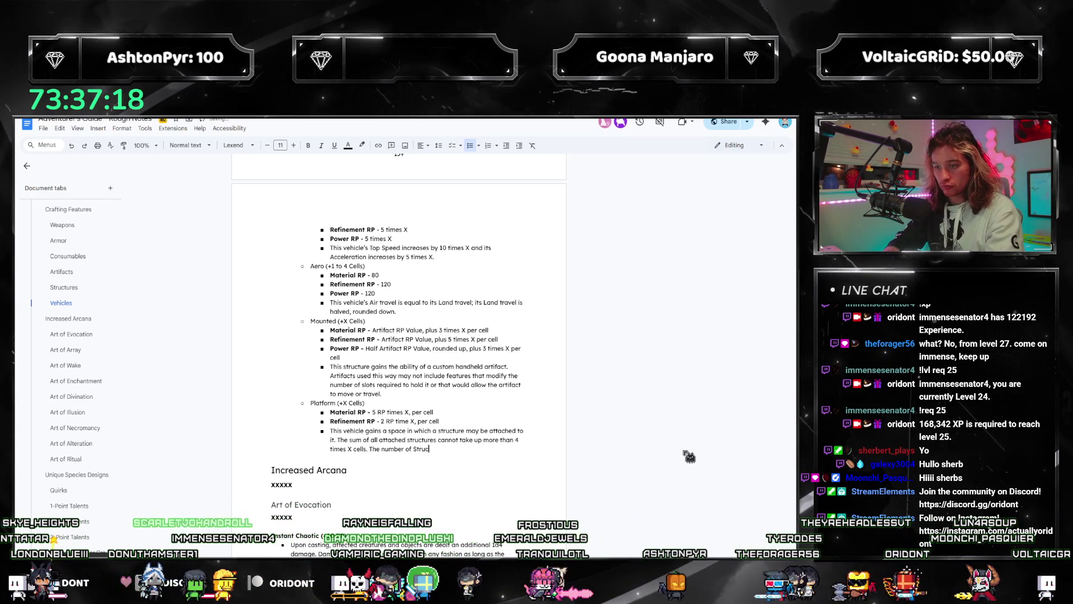
type("ture cells ad")
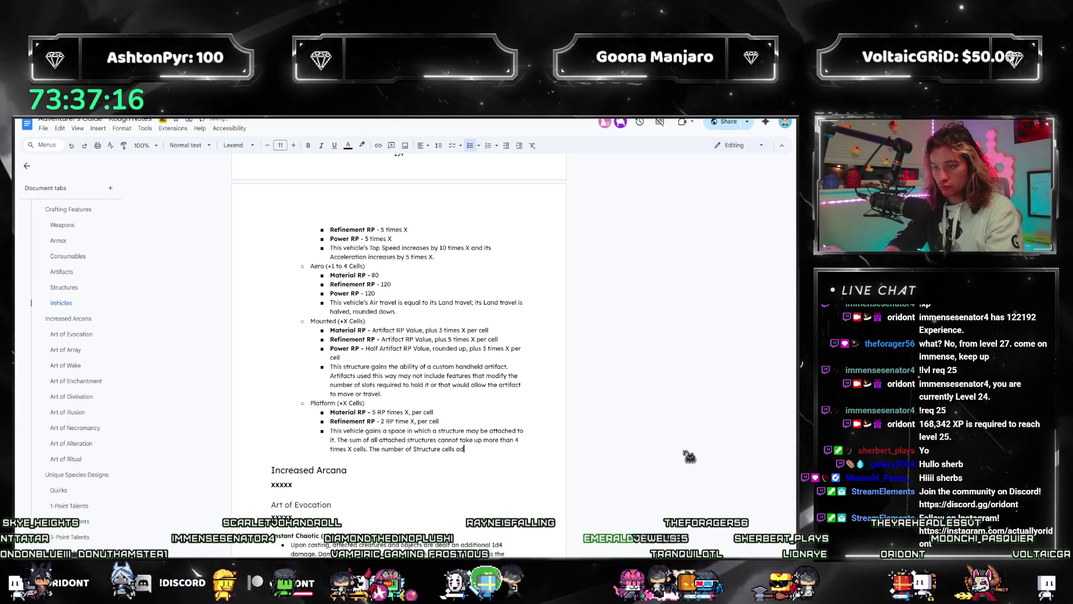
type("ded are ")
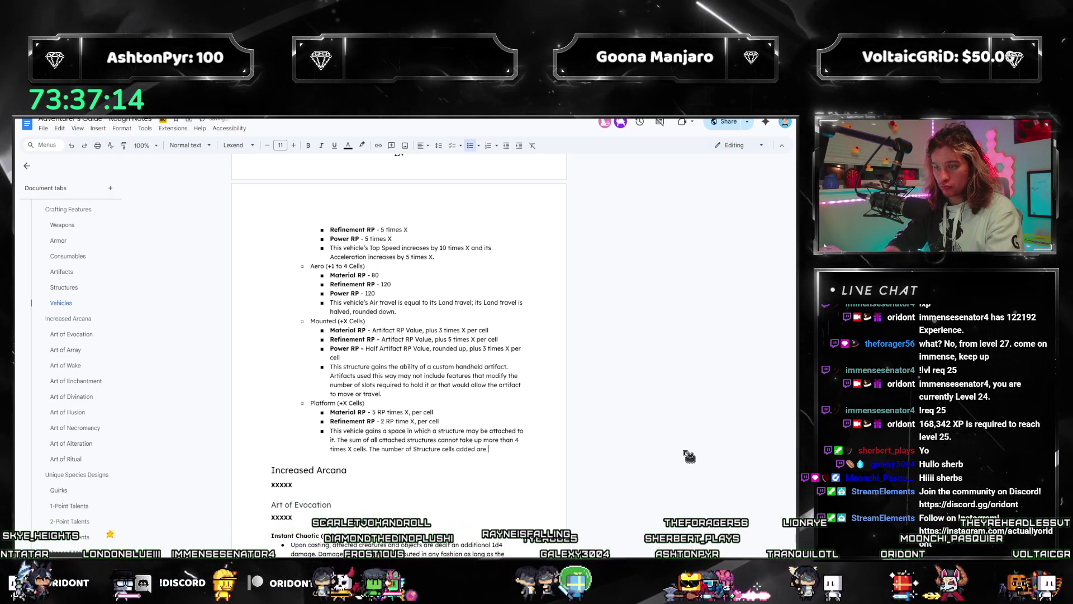
type("calculating how Ac")
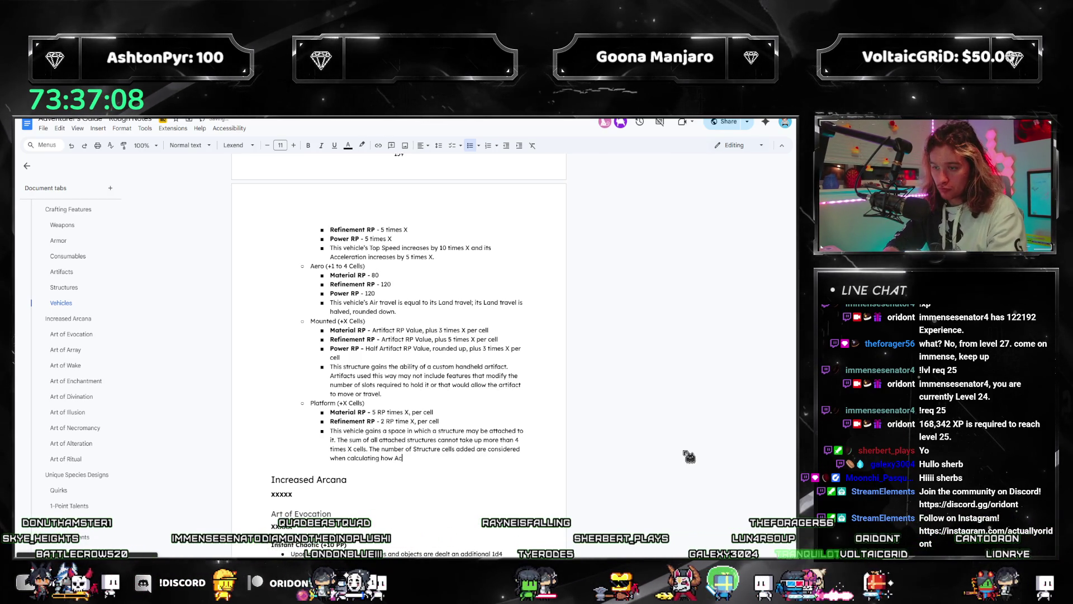
type("celeration, D")
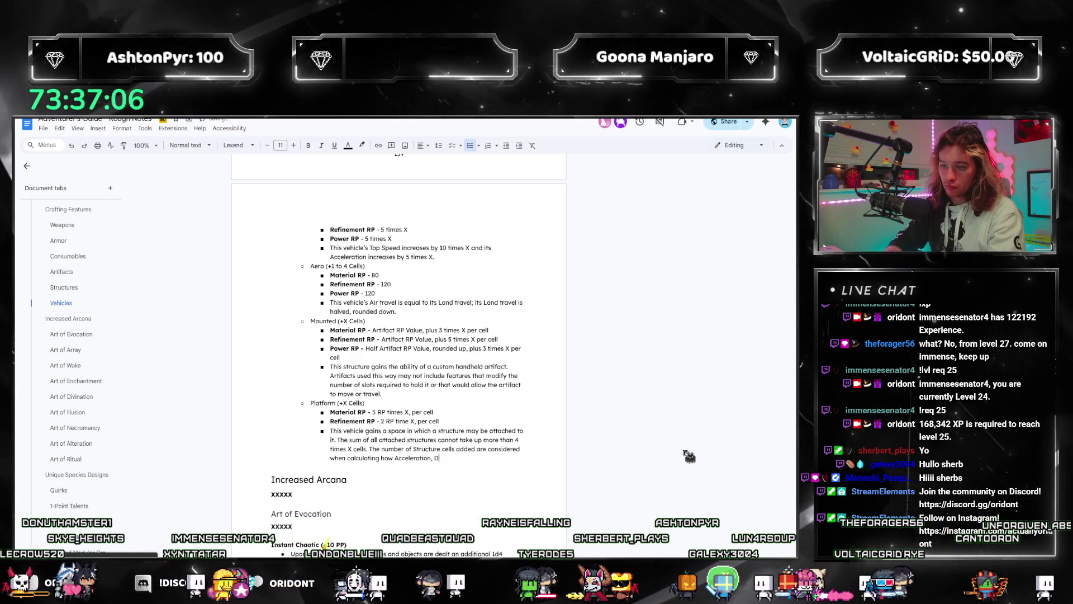
type("eceleration, and Movability")
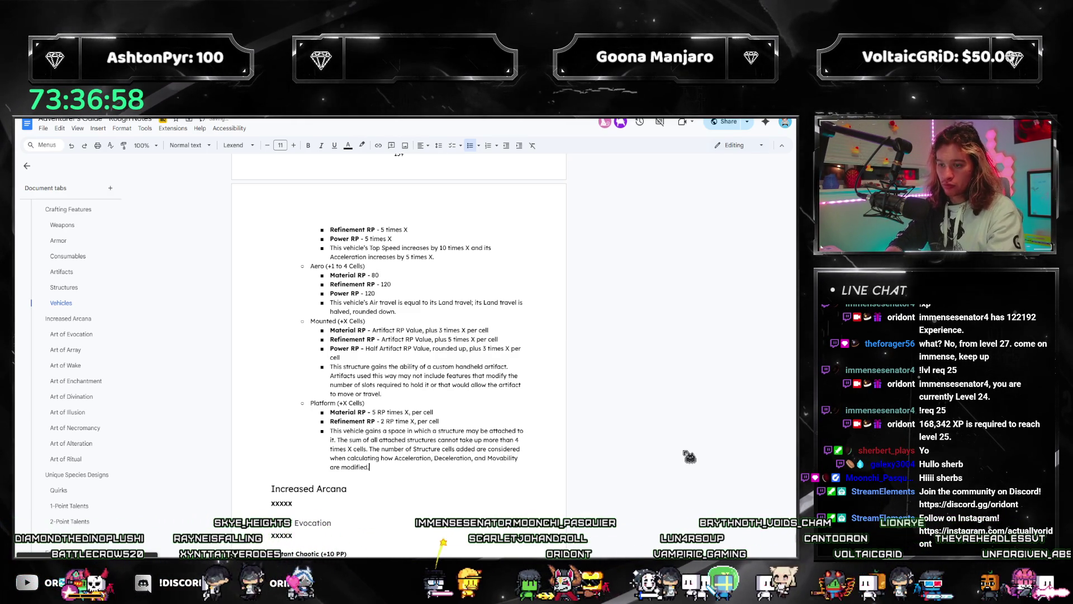
left_click(384, 450)
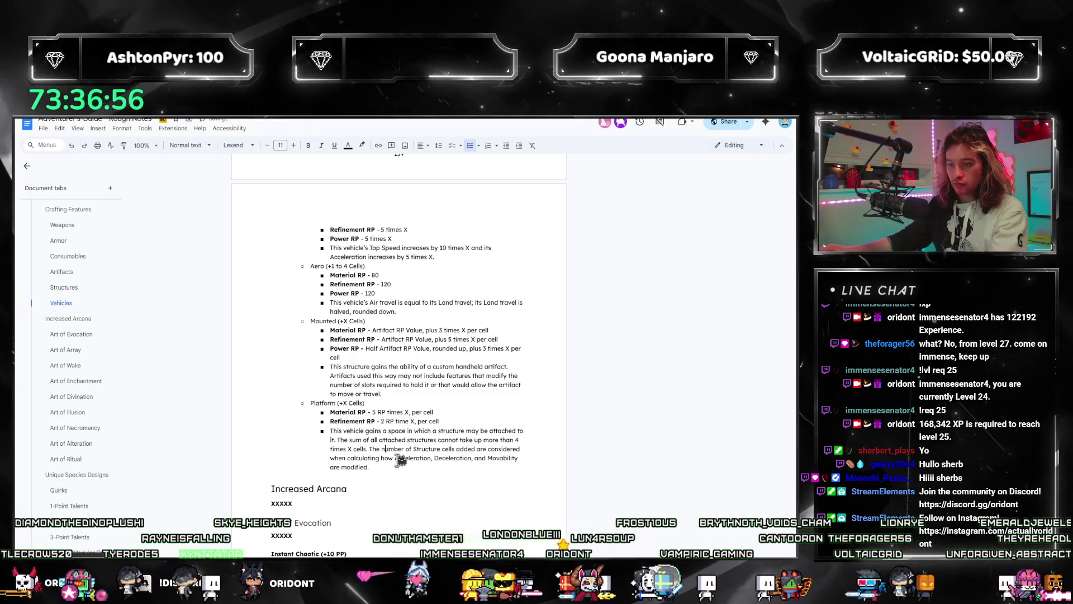
left_click(475, 466)
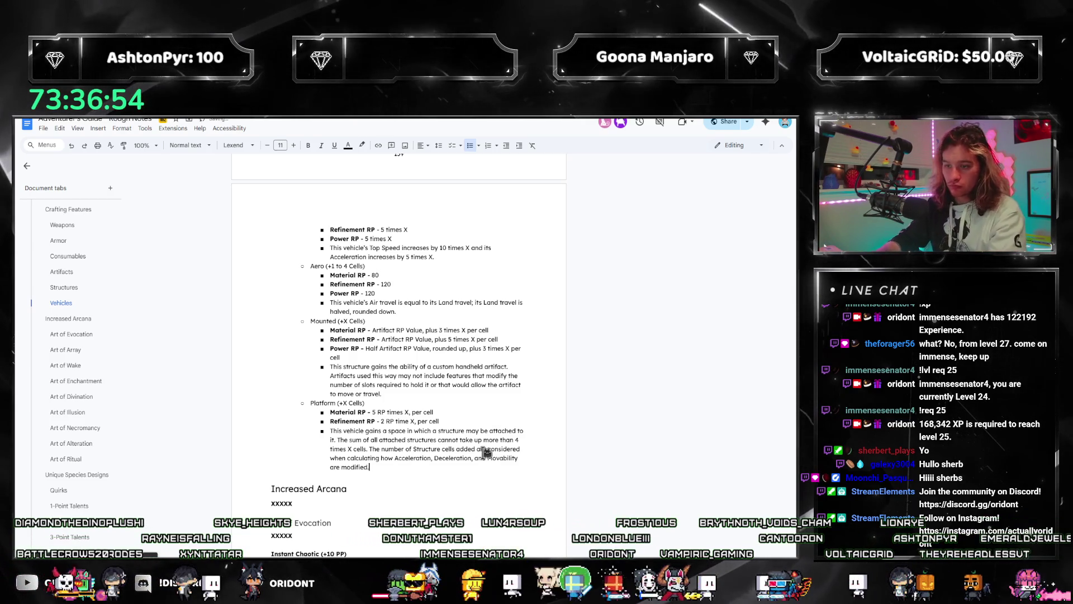
scroll(497, 433, "up", 2)
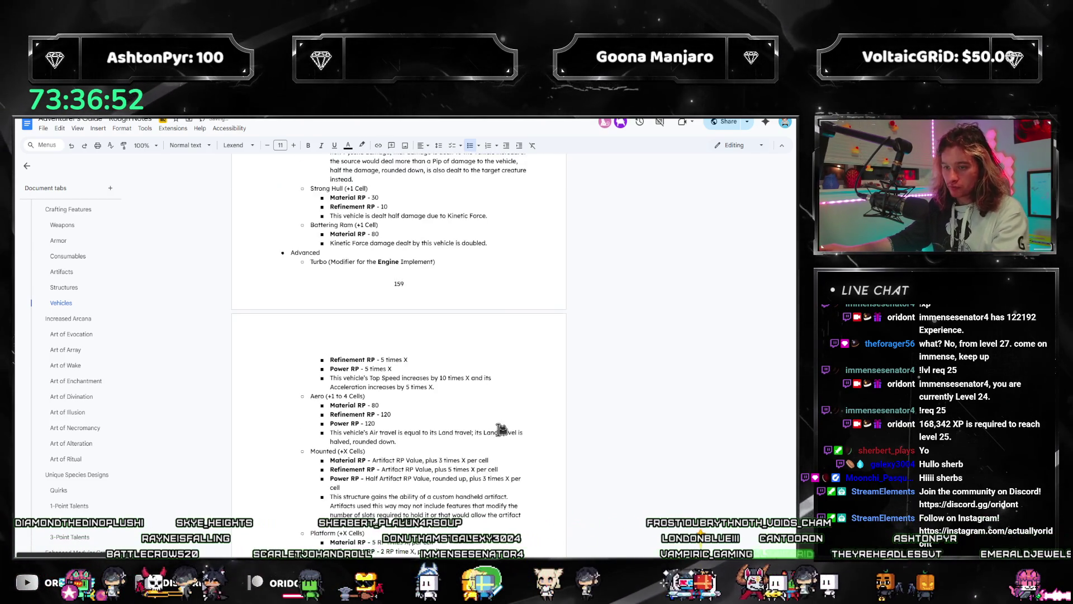
Step: Replace 'Kinetic Force' with 'colliding into other objects or creatures' in Battering Ram and 'collisions' in Strong Hull
scroll(465, 426, "down", 2)
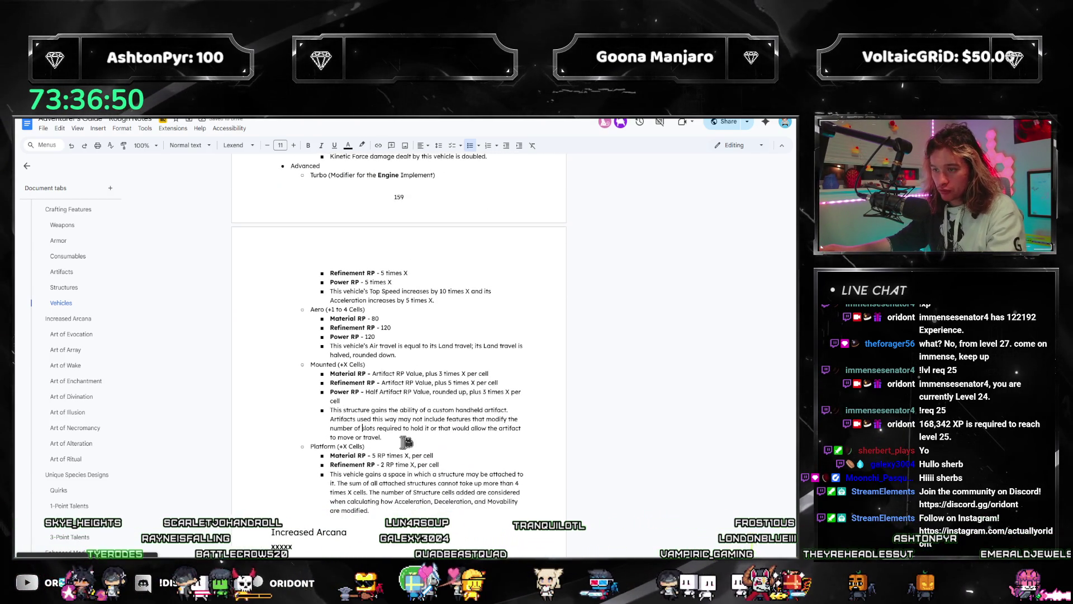
scroll(399, 436, "up", 2)
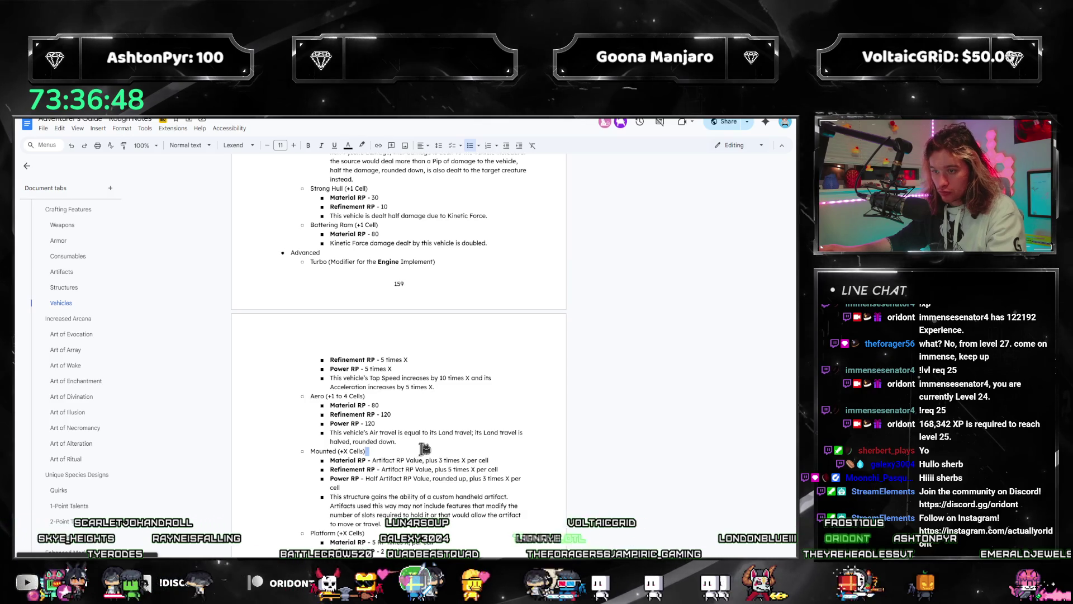
left_click(538, 431)
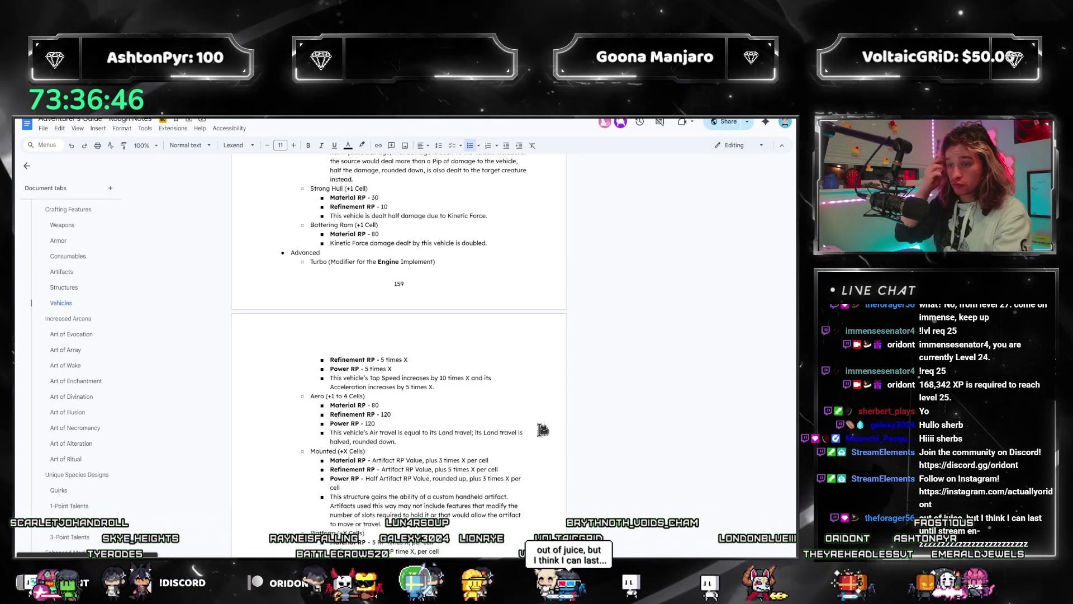
scroll(391, 358, "up", 1)
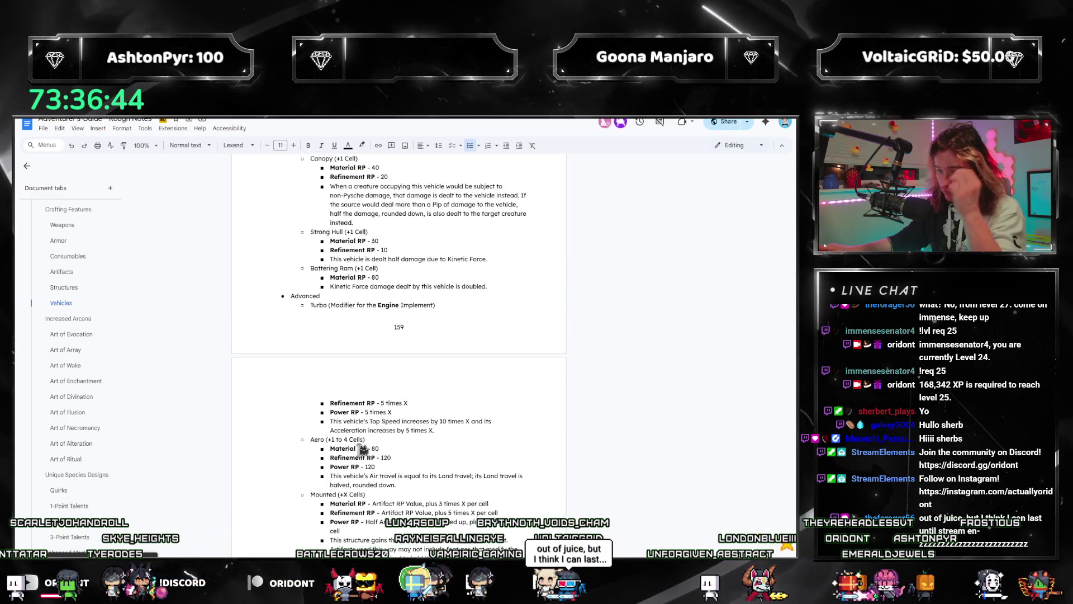
scroll(444, 457, "up", 1)
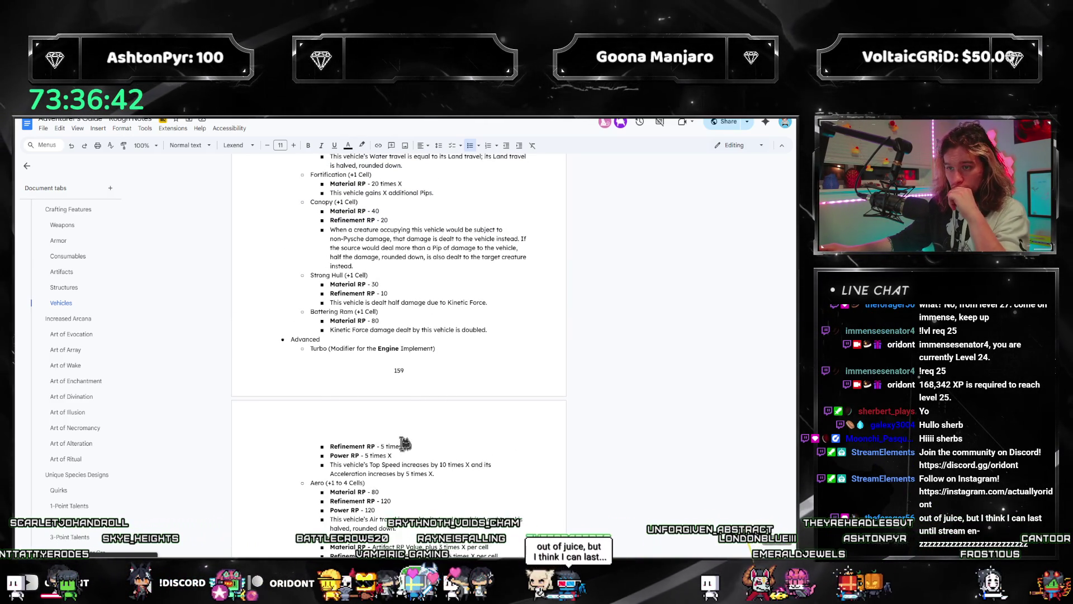
scroll(404, 443, "up", 3)
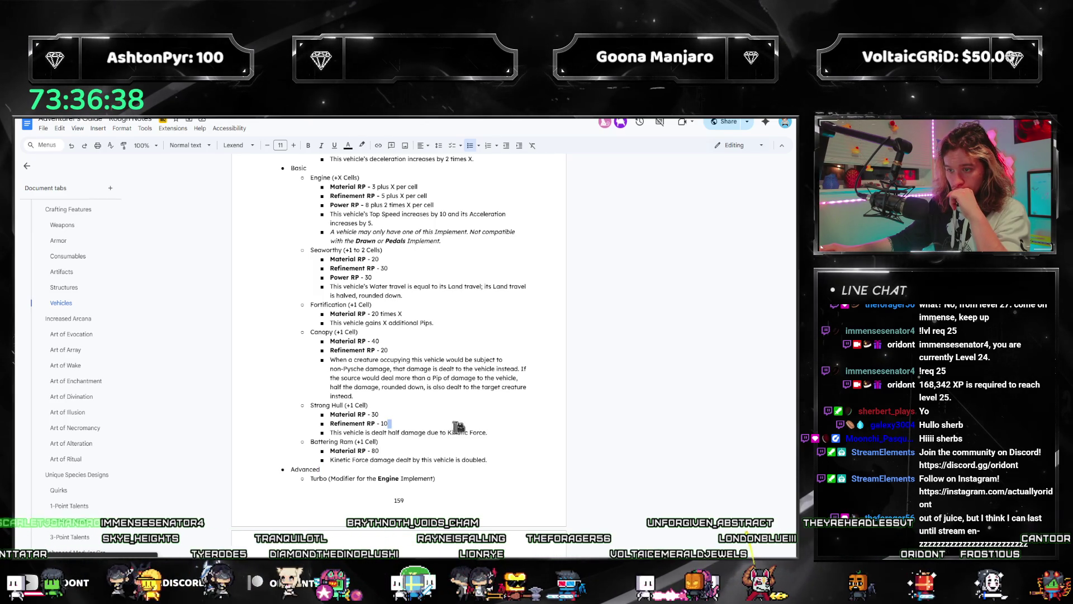
key("Down")
key("Down")
key("Down")
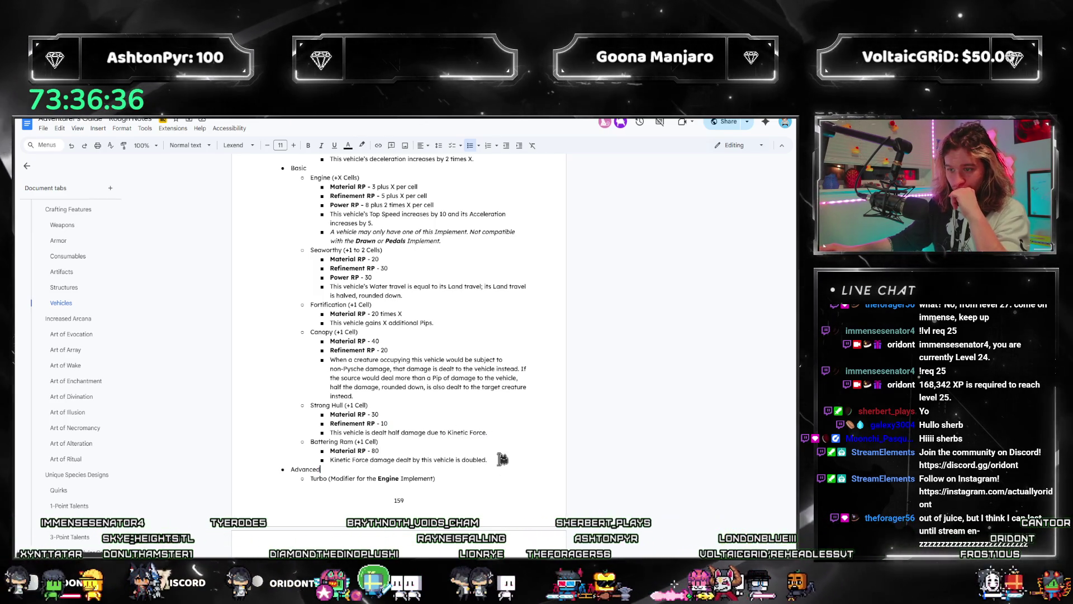
left_click(492, 432)
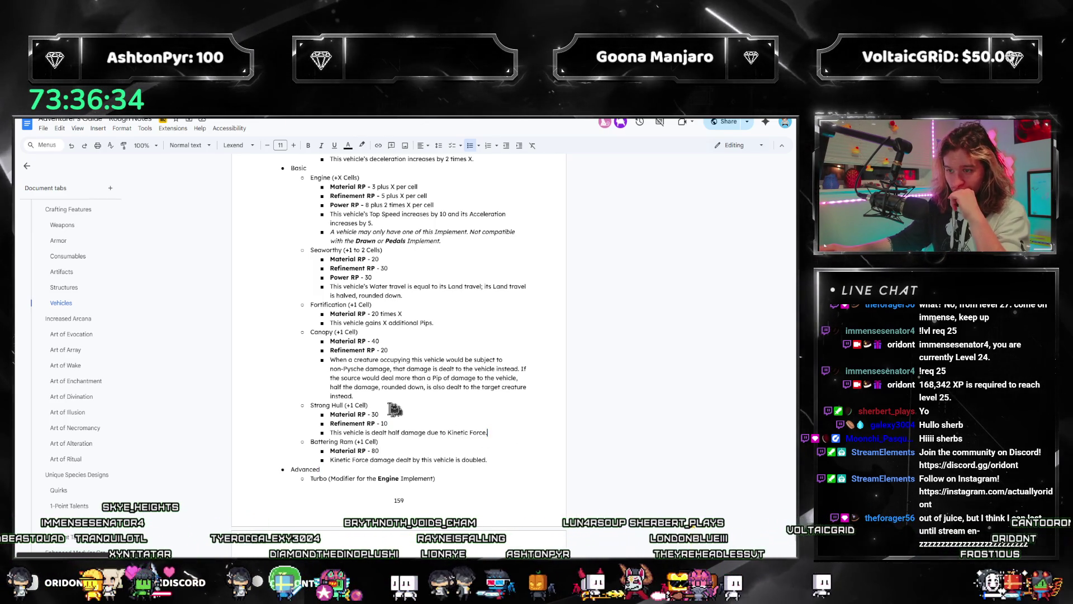
left_click(435, 423)
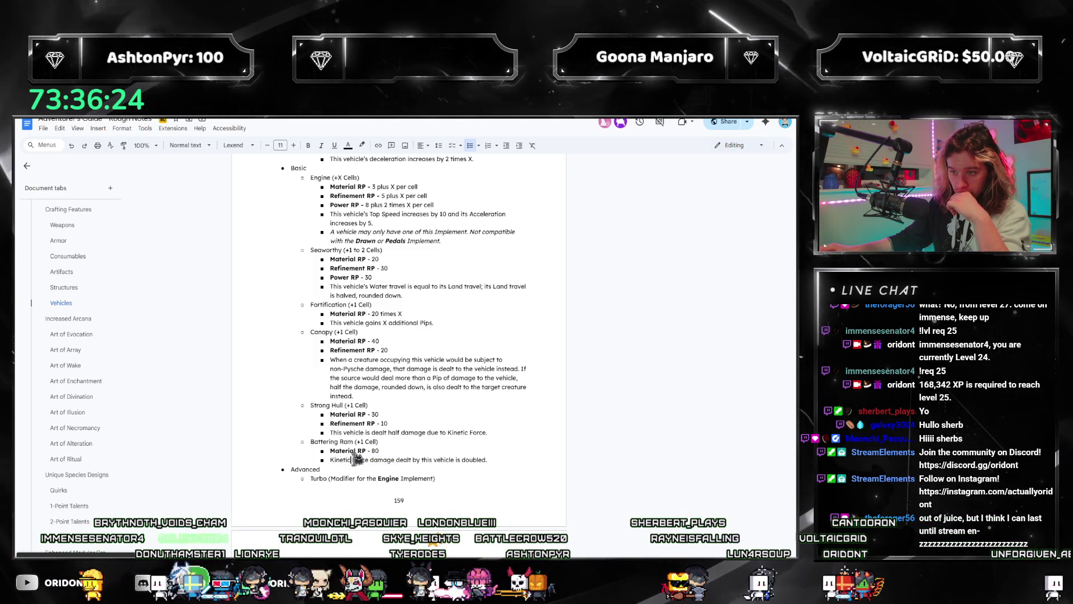
left_click_drag(373, 459, 342, 452)
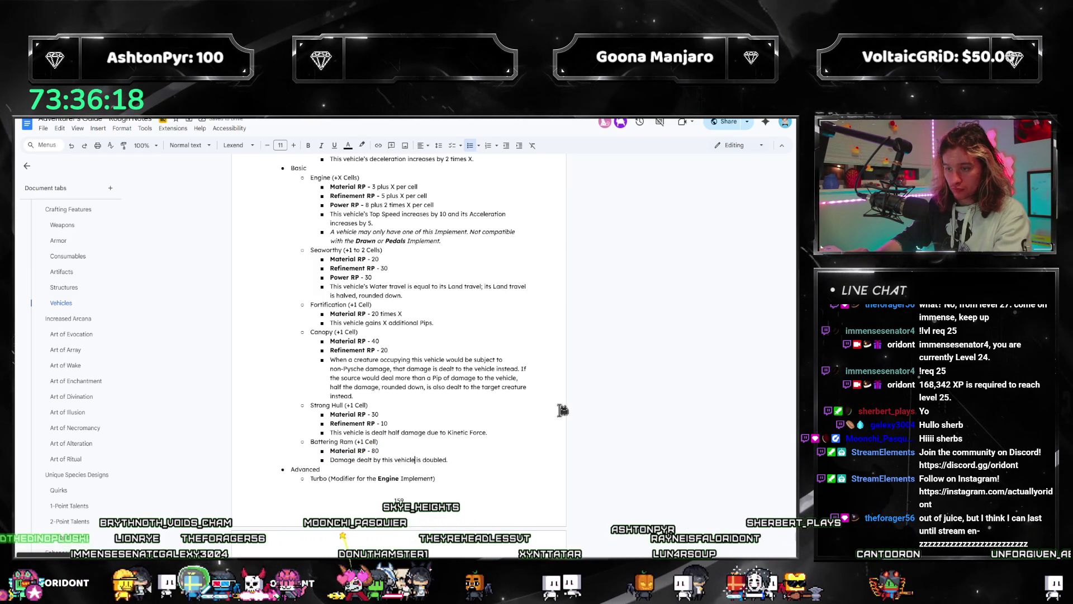
type("colliding into ot ")
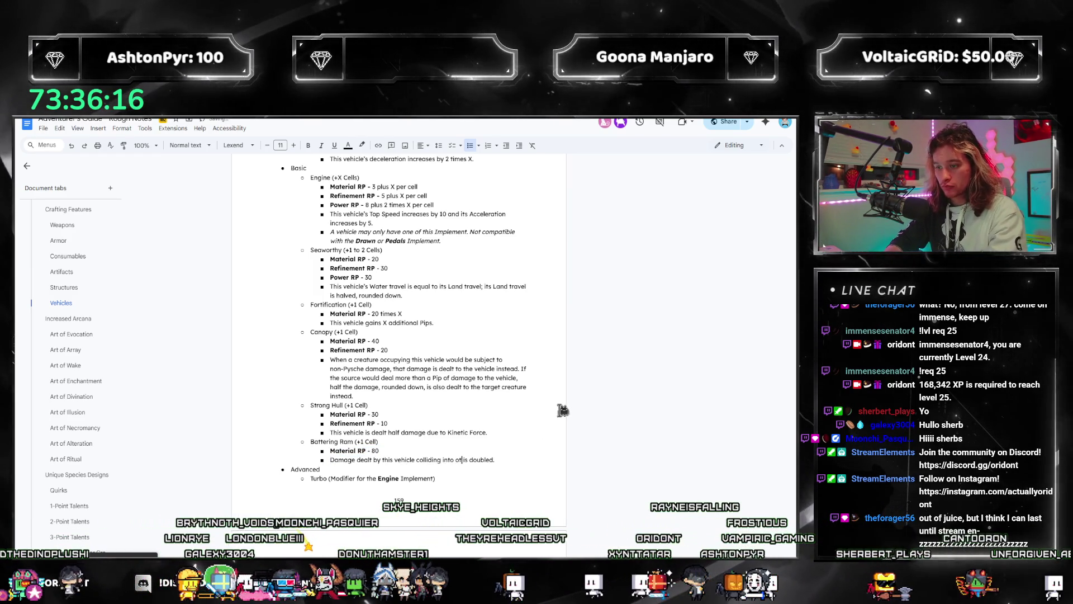
type("her objects or creatures")
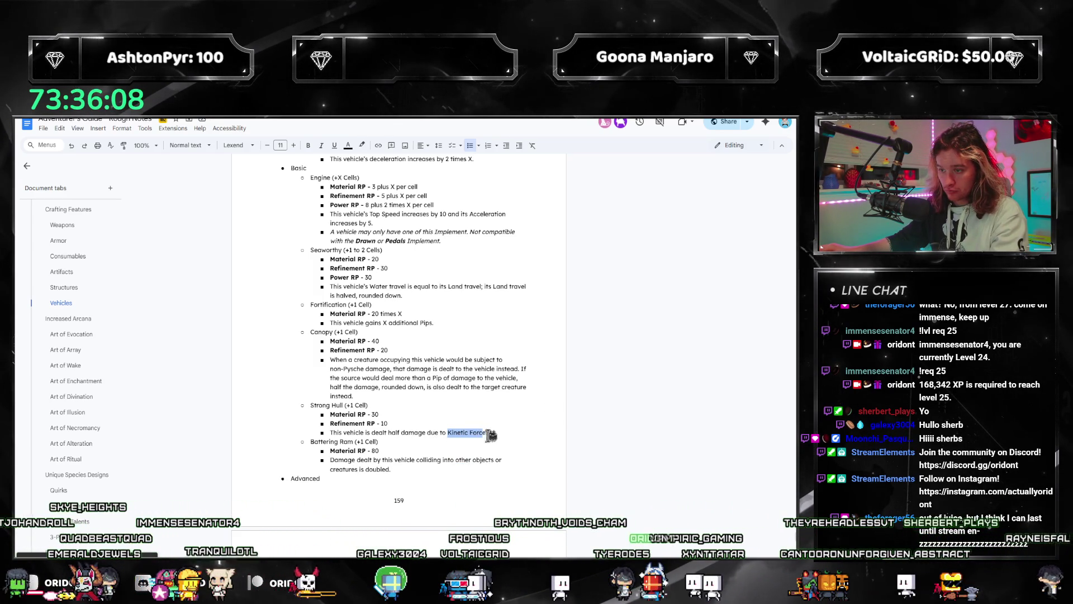
type("collis")
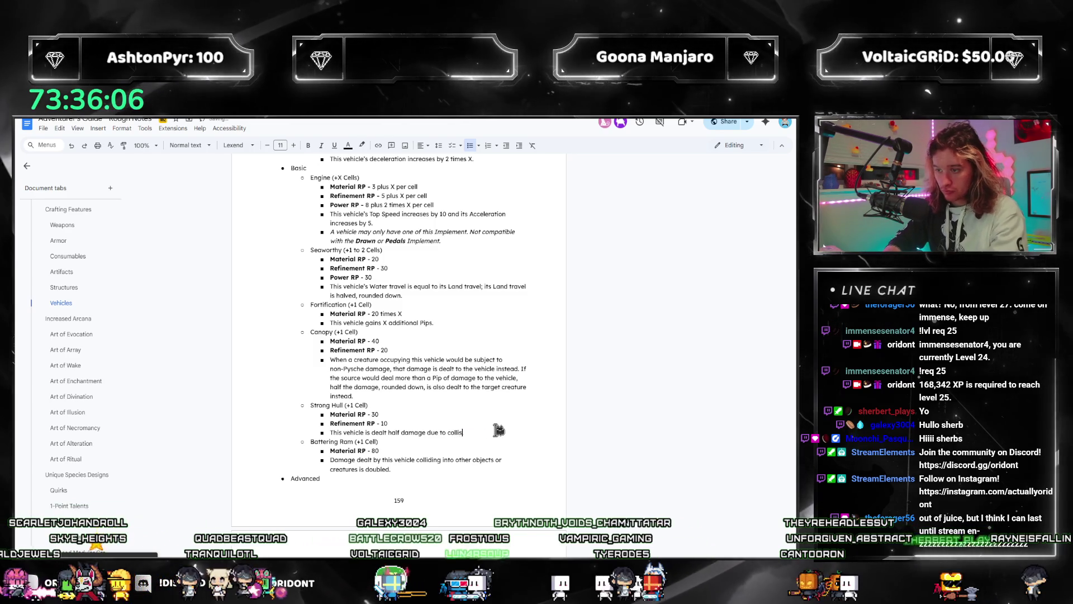
type("ions.")
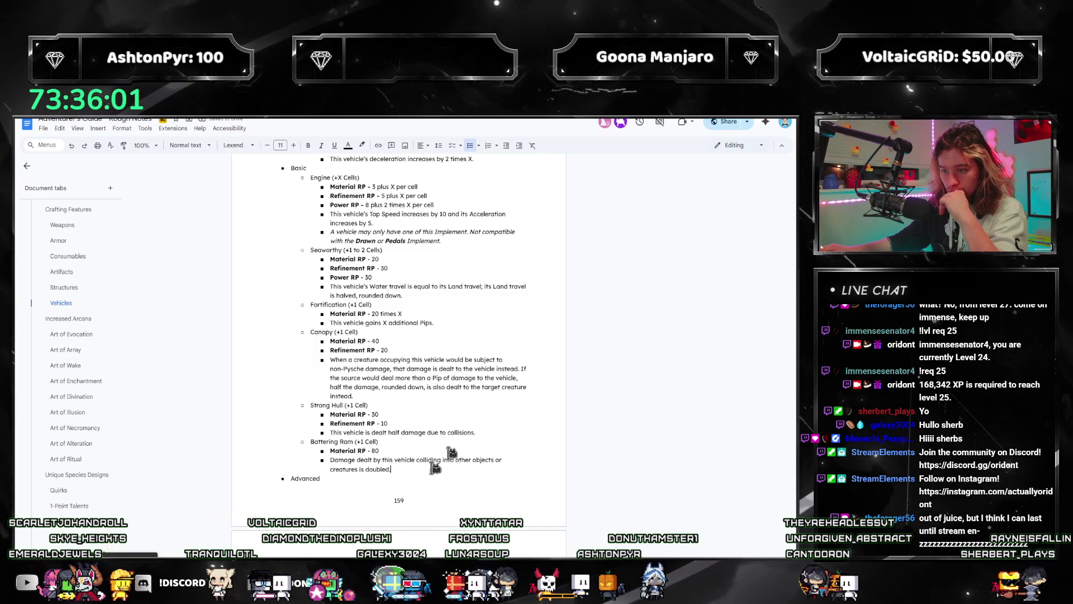
scroll(451, 451, "down", 4)
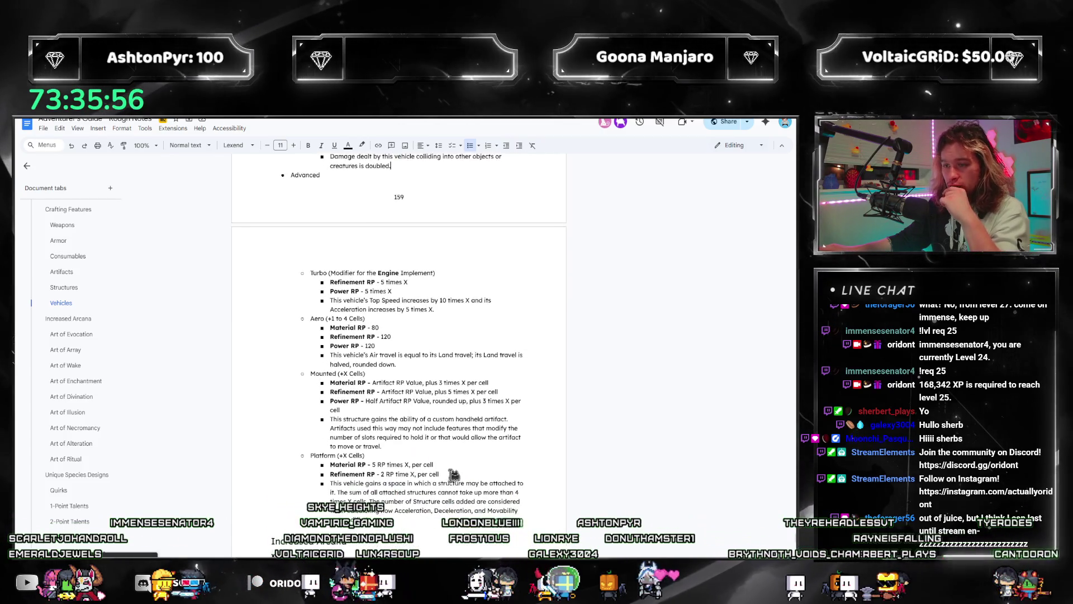
Step: Delete the word 'also' from the Canopy bullet's half-damage-to-target sentence
scroll(456, 474, "up", 5)
scroll(461, 461, "down", 2)
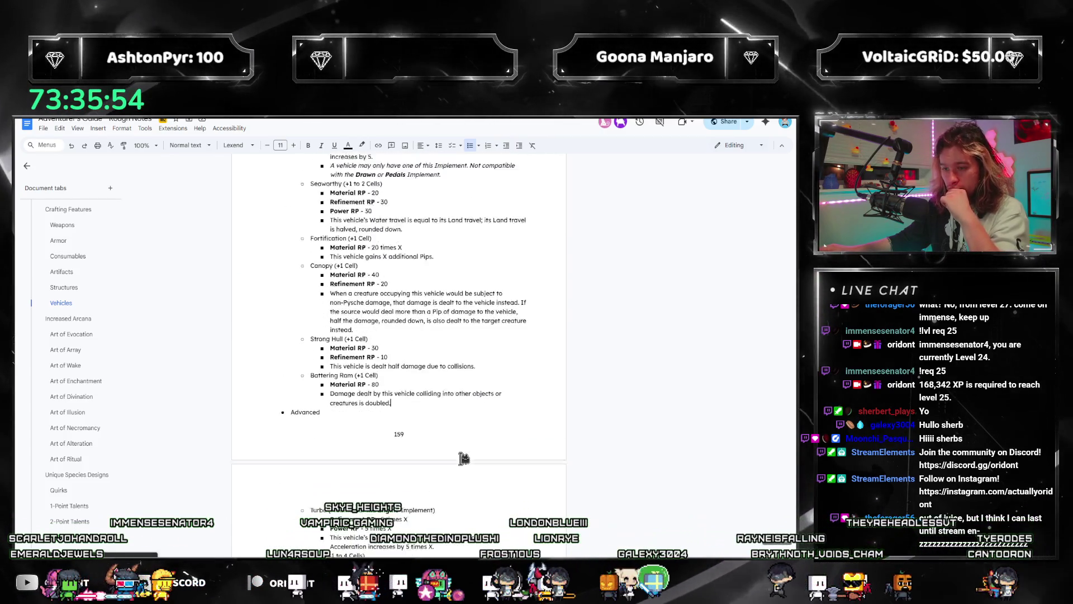
scroll(463, 458, "up", 8)
scroll(470, 452, "down", 5)
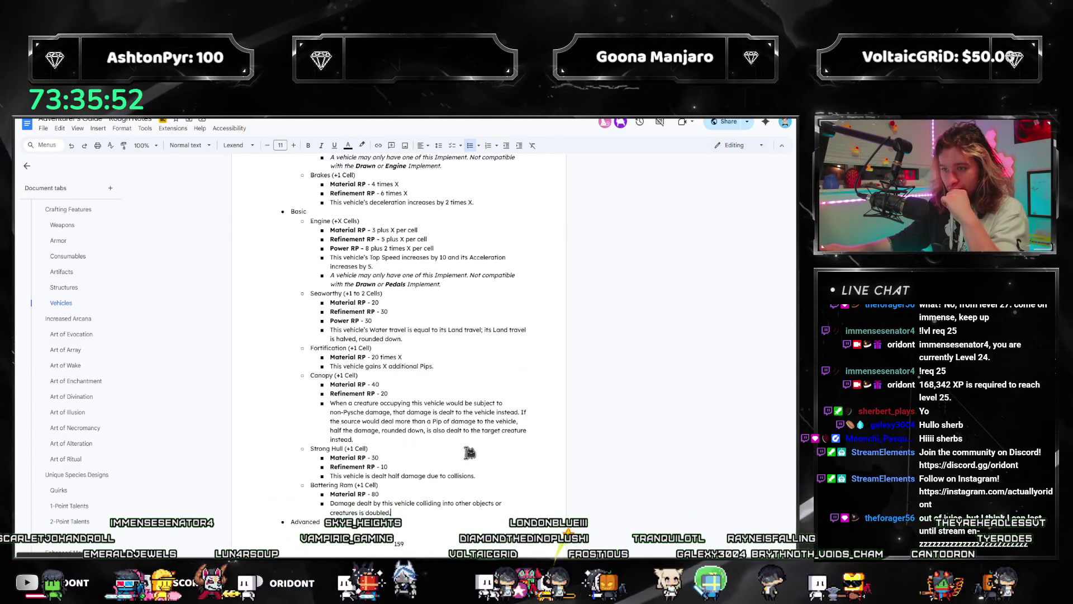
scroll(471, 452, "up", 5)
scroll(473, 450, "down", 4)
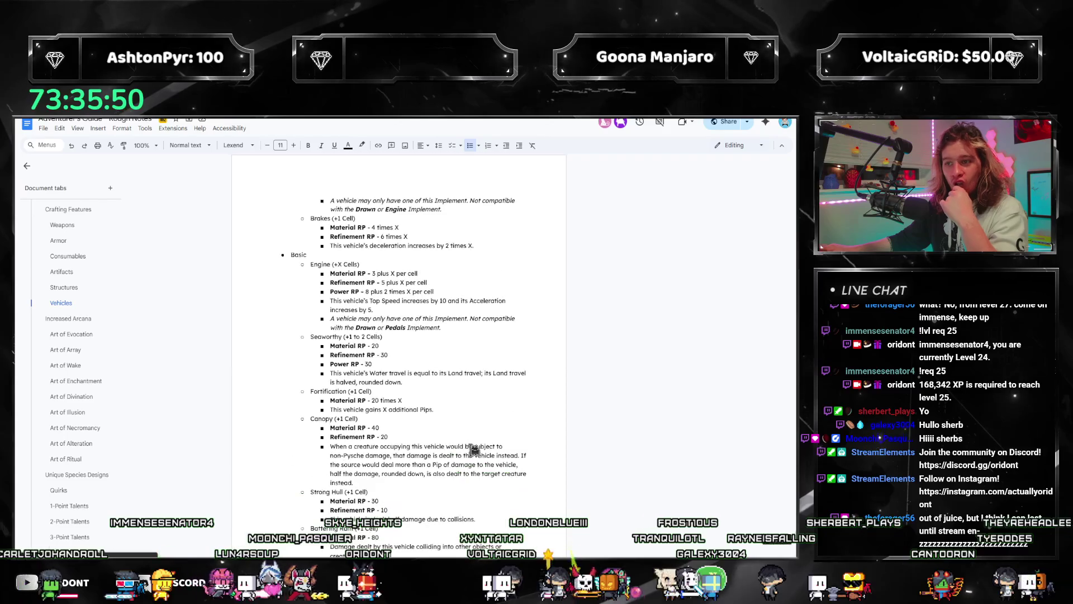
scroll(471, 452, "down", 3)
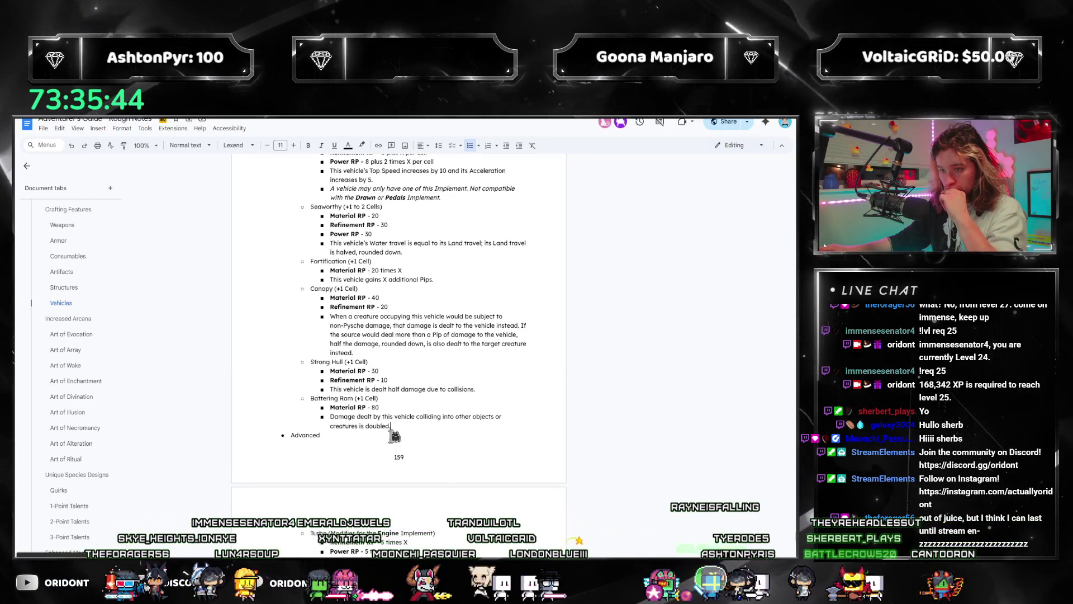
scroll(394, 436, "down", 2)
scroll(394, 435, "down", 3)
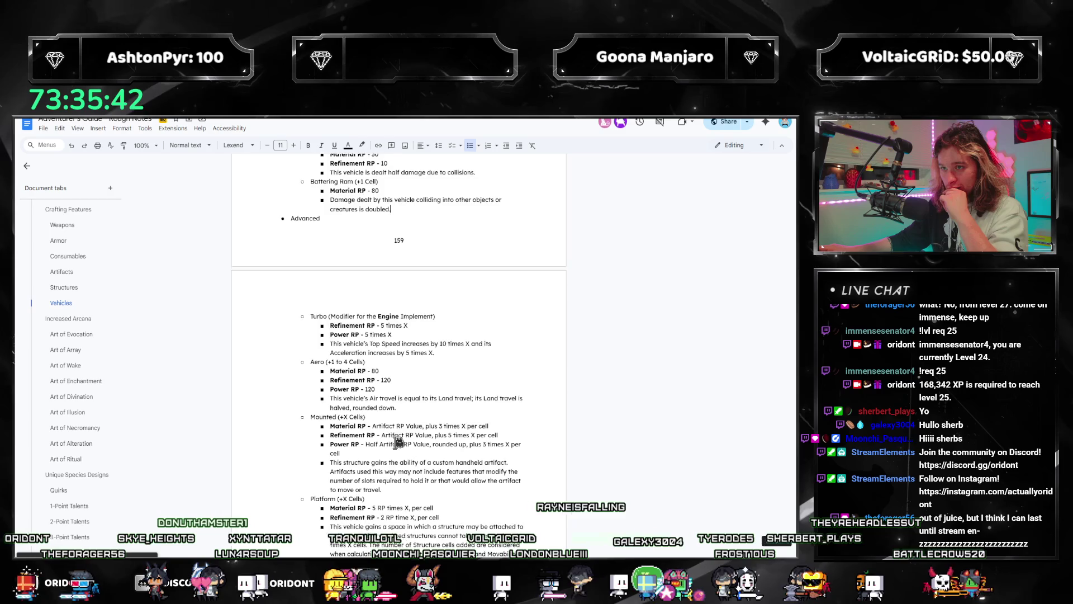
scroll(398, 441, "up", 3)
scroll(397, 441, "up", 4)
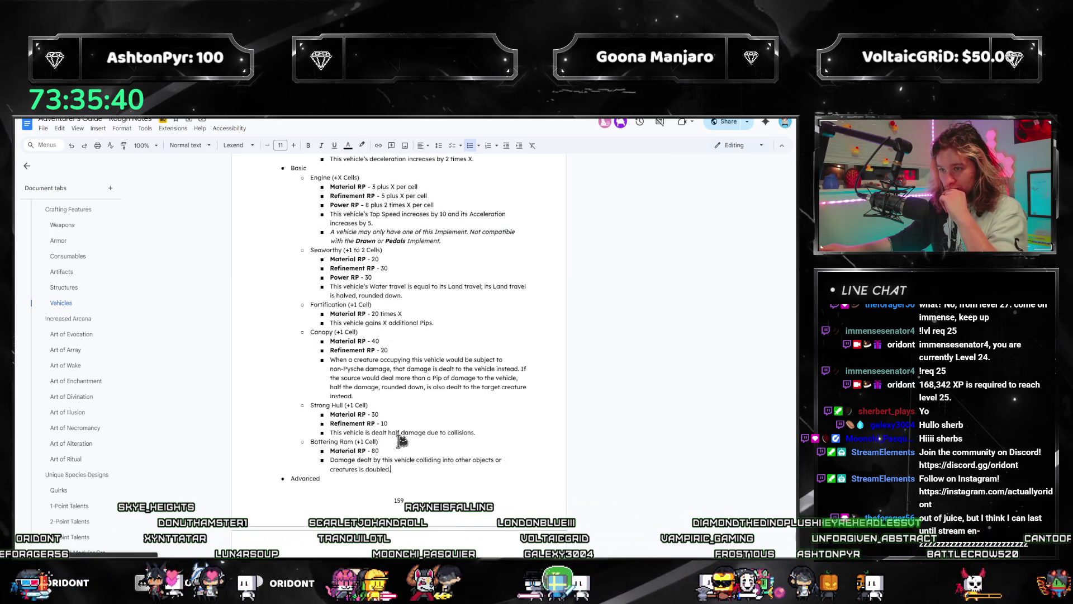
scroll(400, 441, "up", 1)
scroll(402, 441, "down", 1)
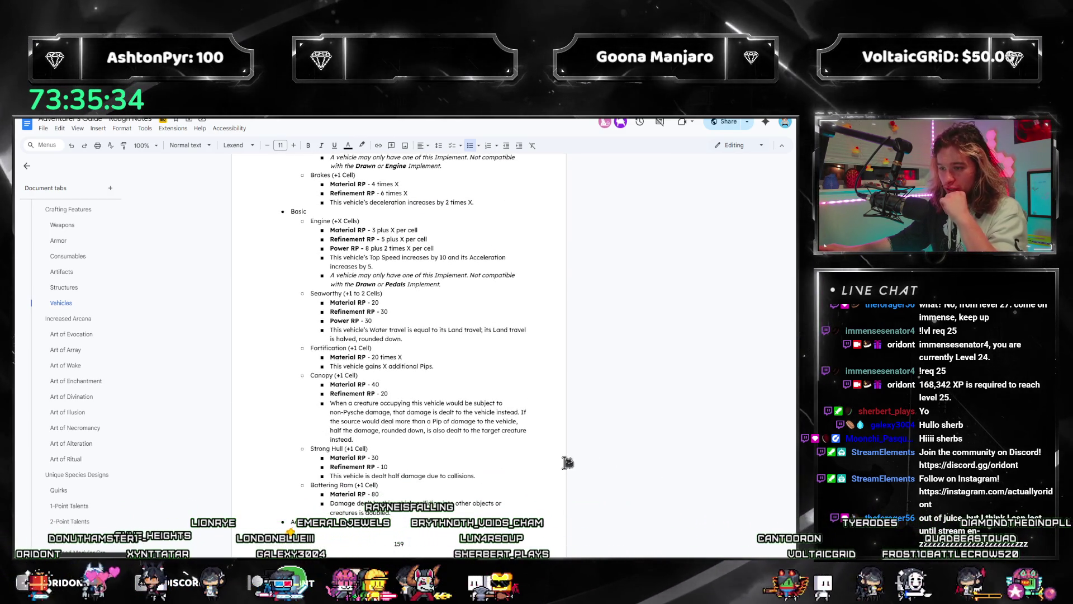
left_click(433, 443)
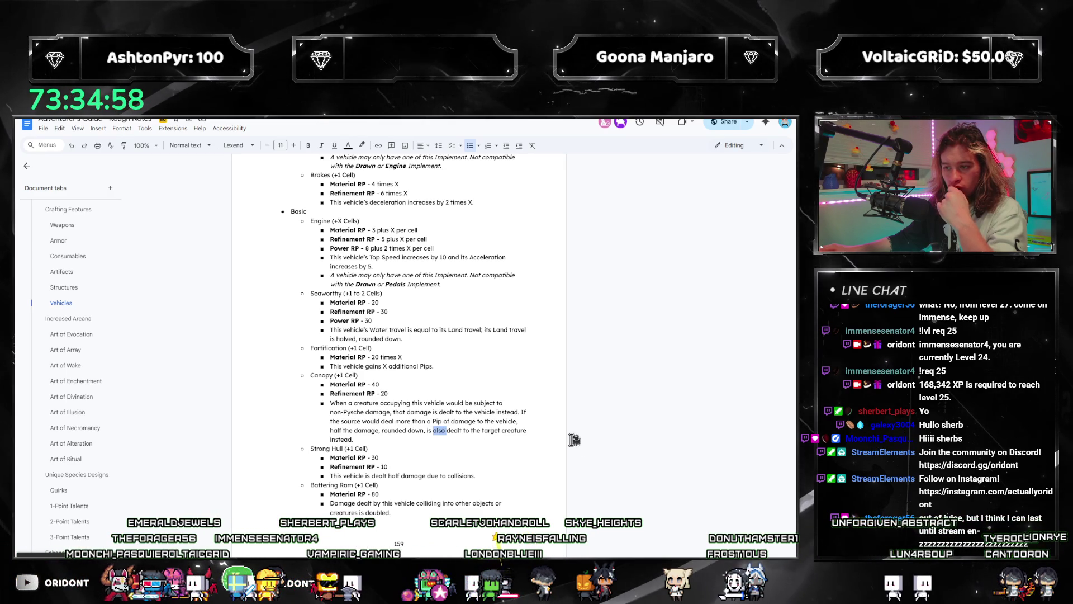
key("BackSpace")
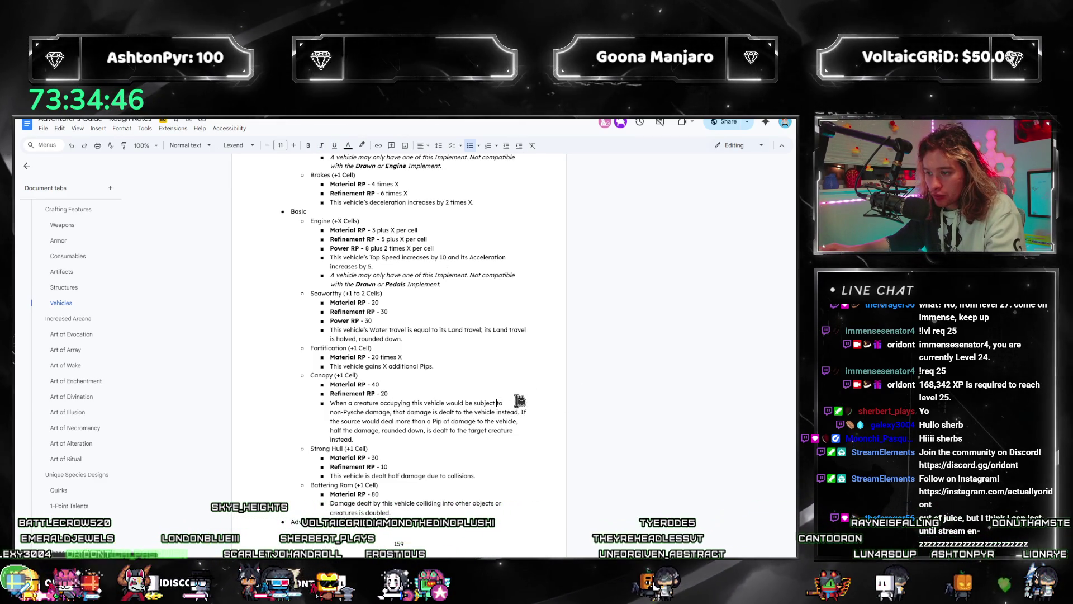
Step: Change 'the source' to 'that source' in the Canopy bullet, removing the trial 'less than 100' wording
left_click(509, 403)
type("less than 100")
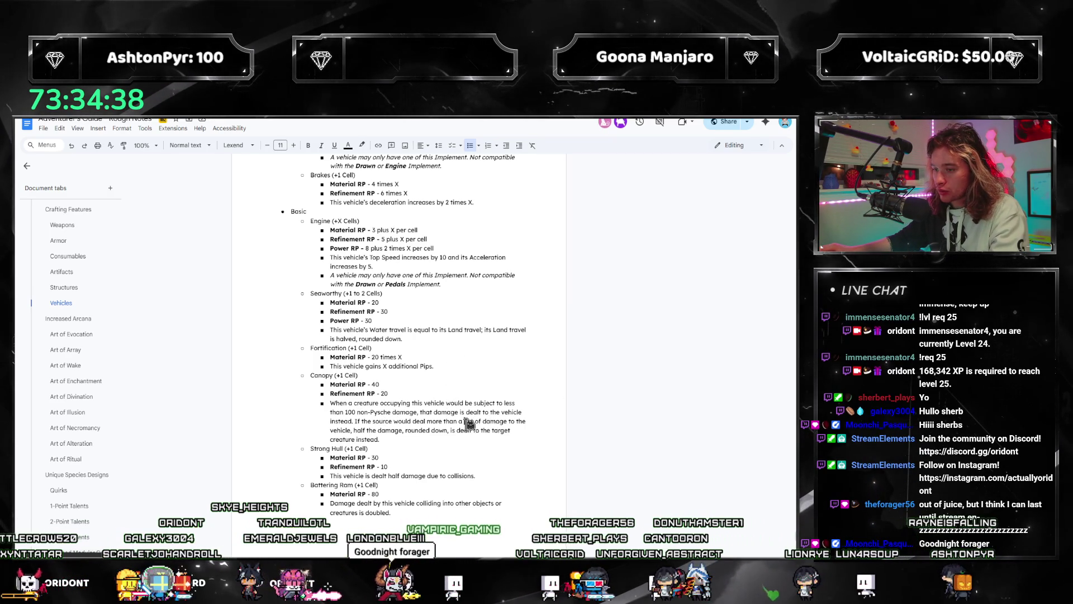
left_click_drag(427, 421, 486, 423)
type("100 or more")
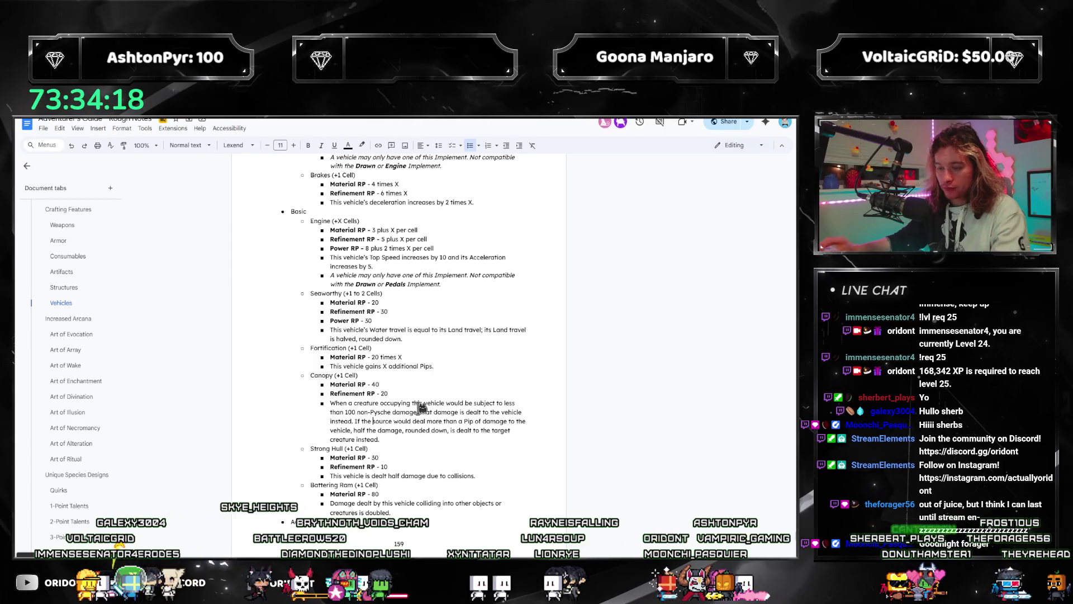
key("BackSpace")
type("at")
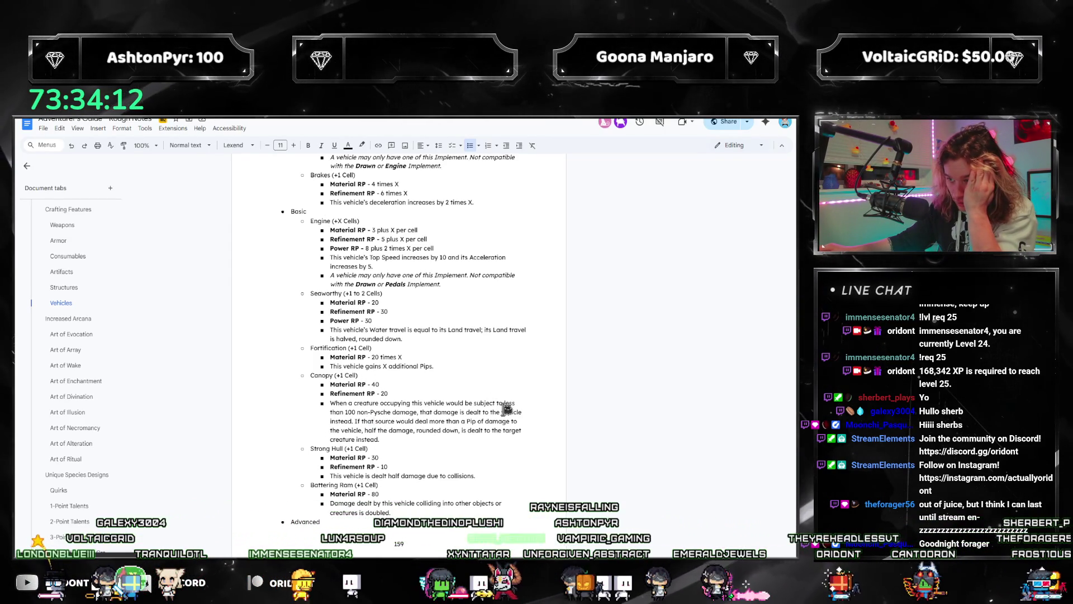
mouse_move(506, 403)
left_mouse_down()
mouse_move(416, 421)
mouse_move(392, 414)
left_mouse_up()
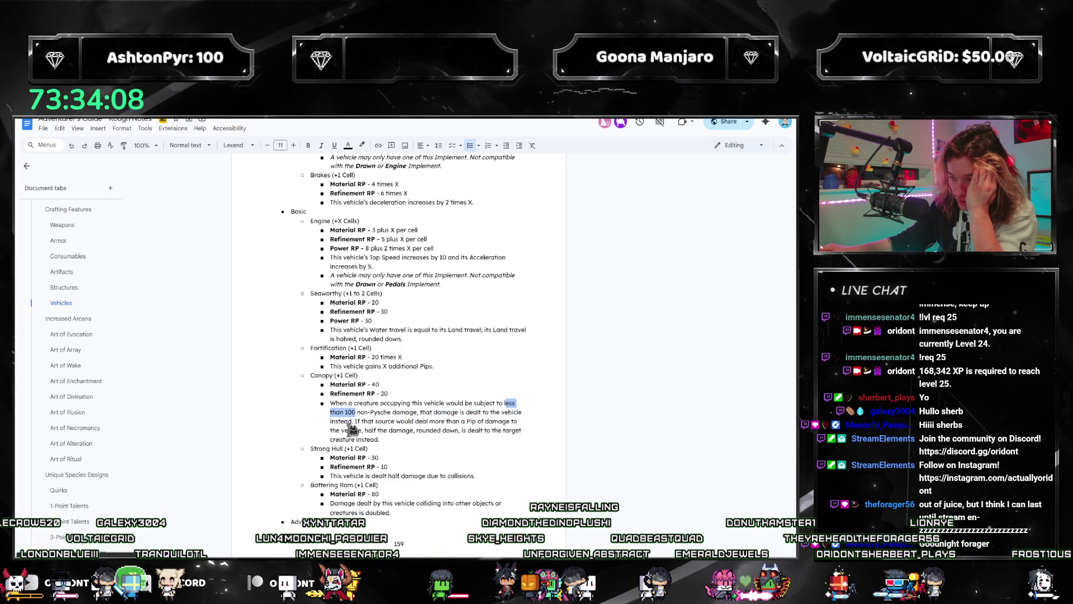
key("BackSpace")
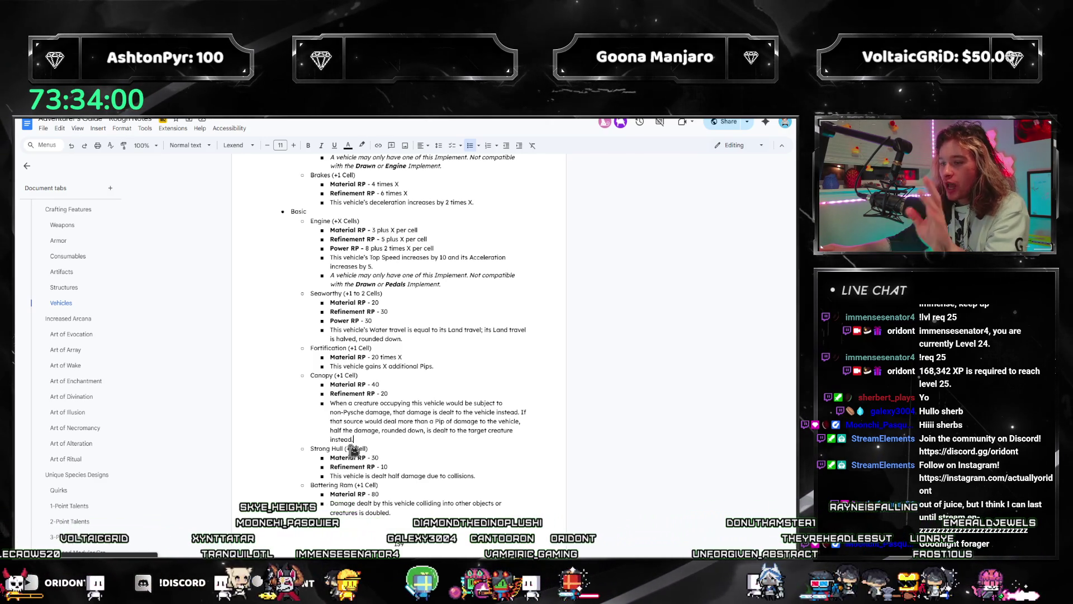
Step: Change 'a Pip' to '2 Pips' in the Canopy bullet
double_click(432, 421)
type("2")
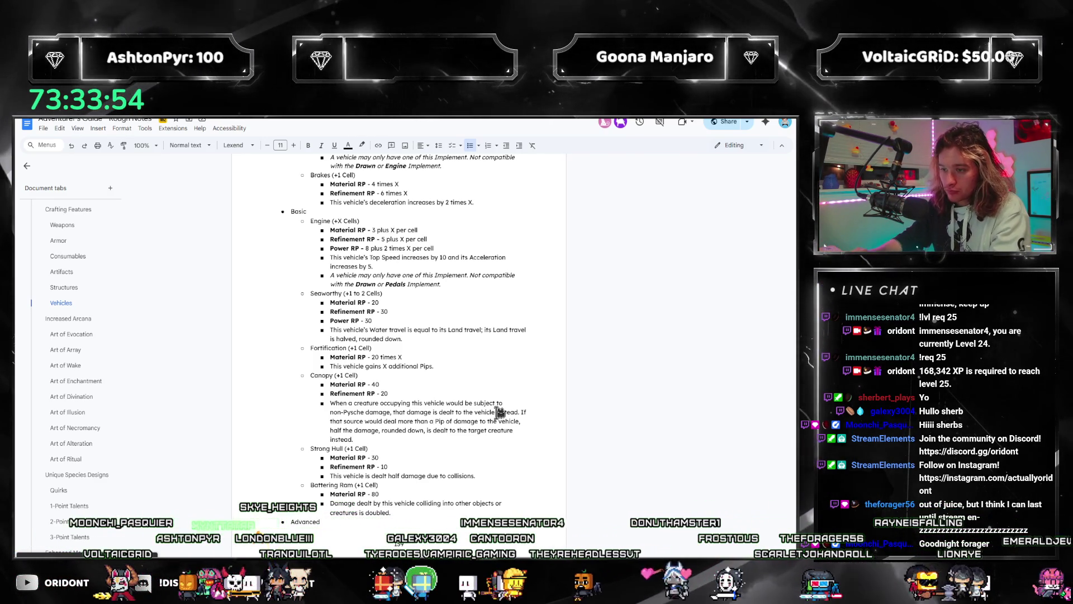
key("Right")
key("Right")
key("Right")
type("s")
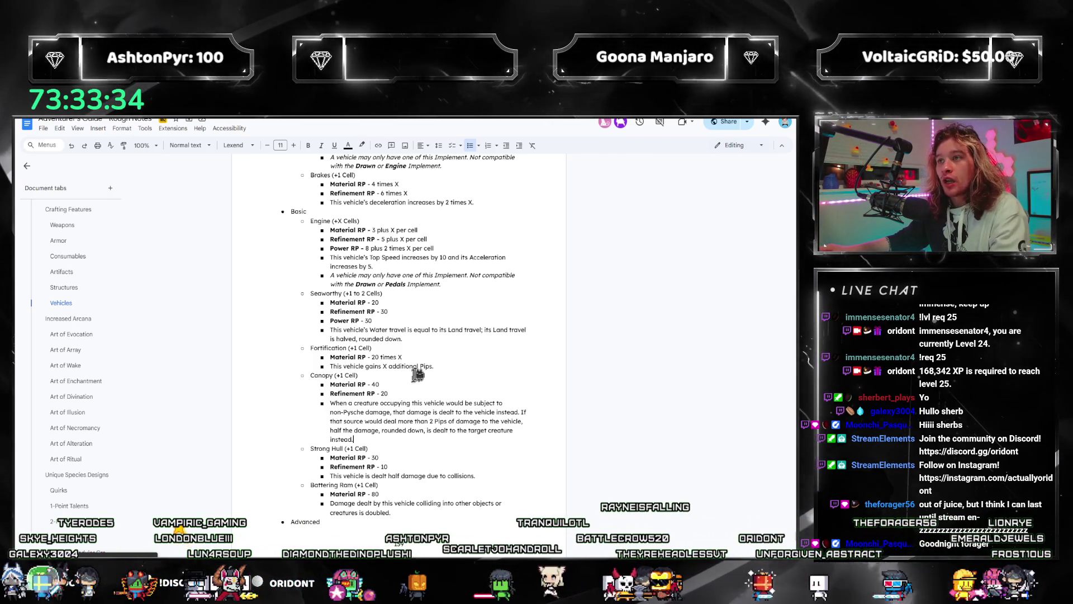
scroll(439, 358, "down", 1)
scroll(439, 359, "up", 3)
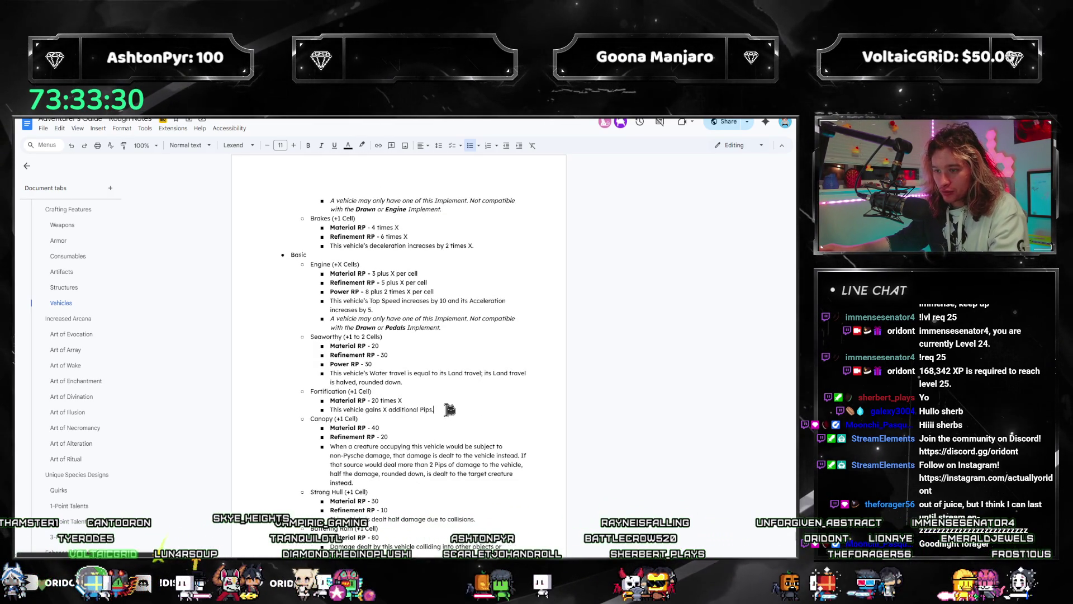
Step: End the Fortification bullet with a period after 'Pips'
key("BackSpace")
type(".")
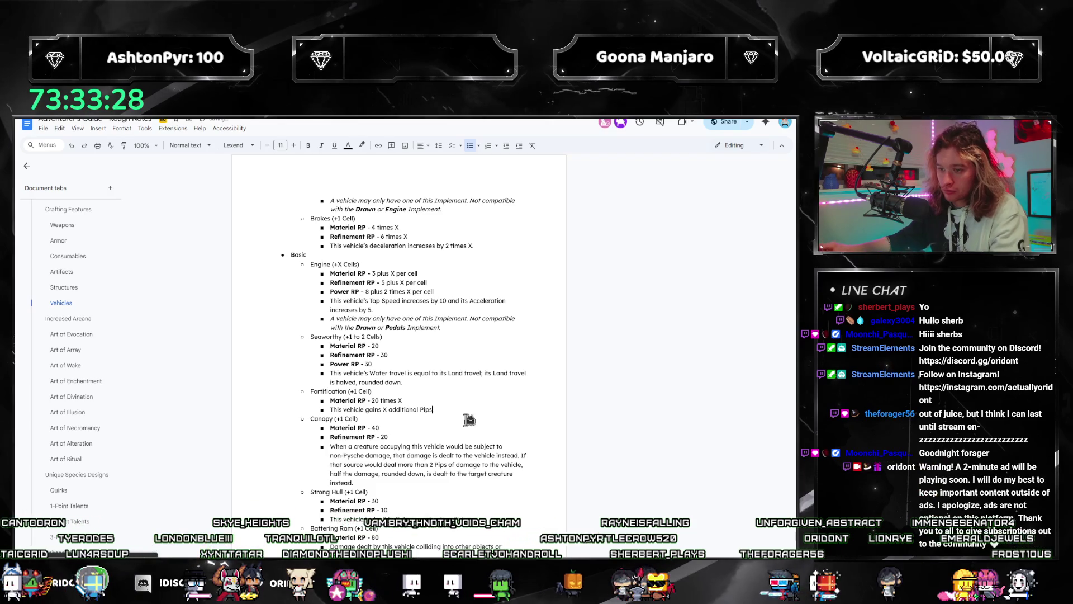
type(".")
scroll(469, 419, "down", 3)
left_click(405, 393)
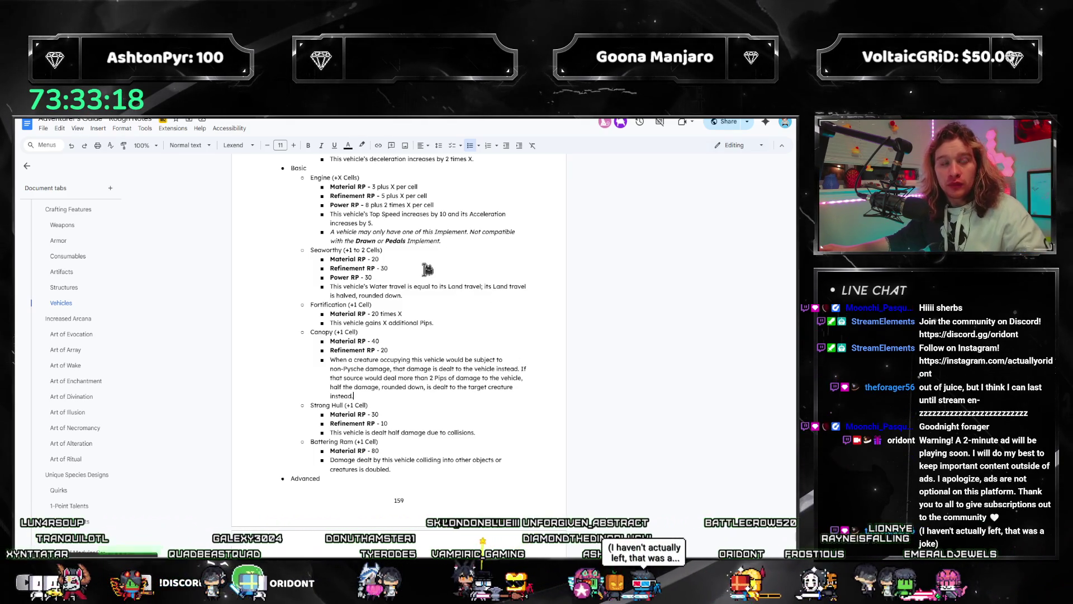
Step: Add a new empty bullet above Seaworthy in the Basic list
scroll(422, 288, "up", 2)
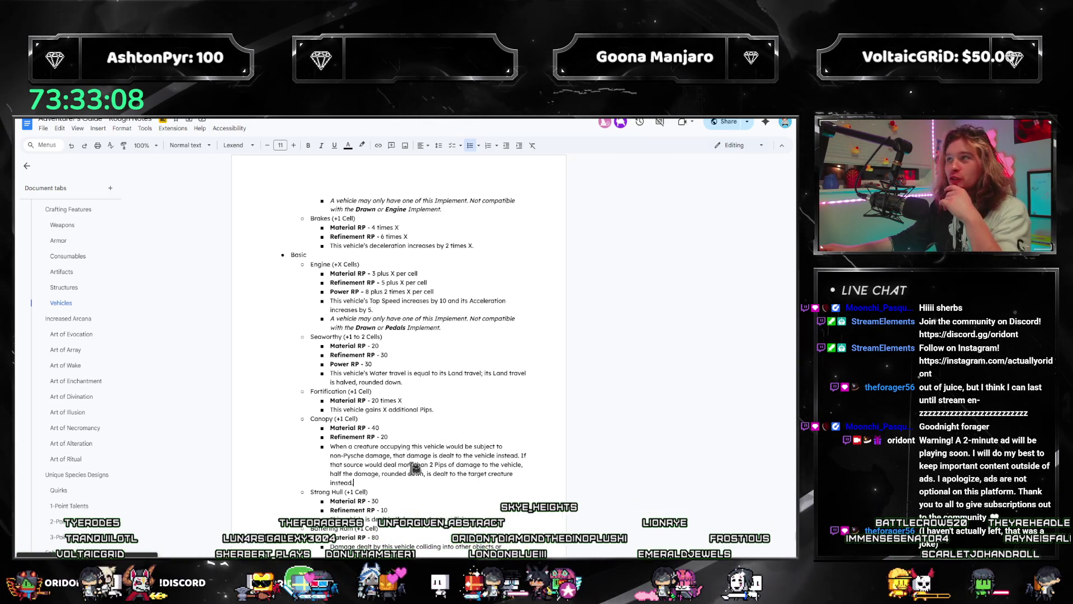
scroll(513, 384, "up", 5)
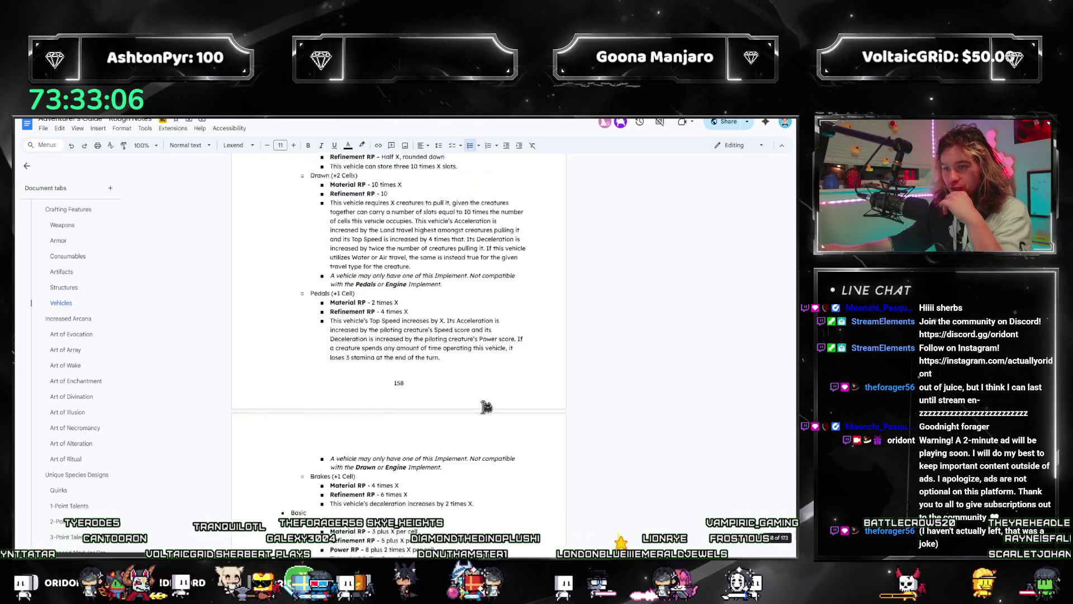
scroll(475, 394, "up", 5)
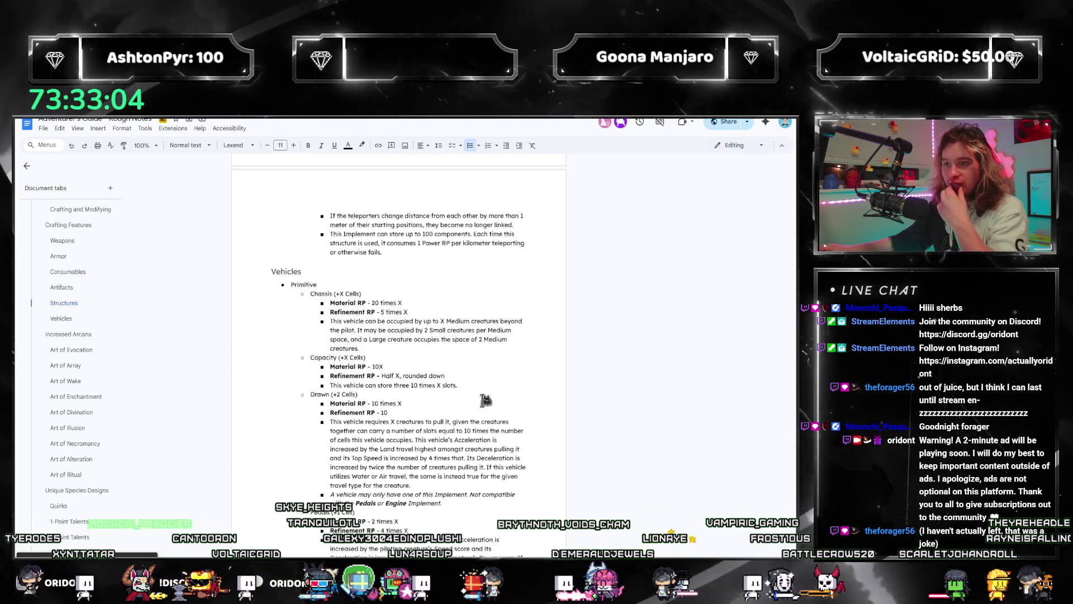
scroll(465, 384, "up", 4)
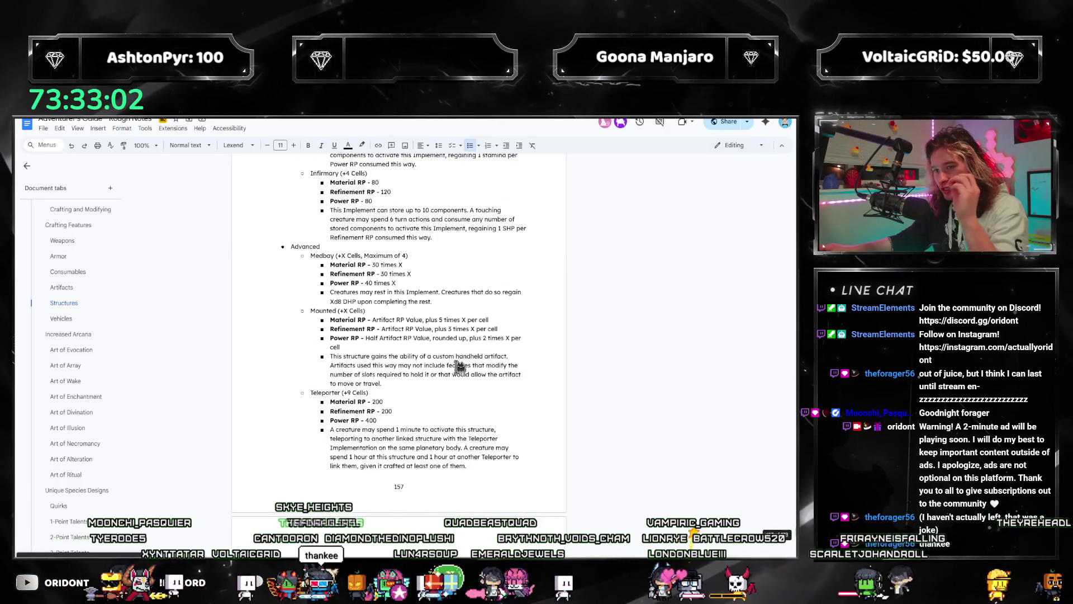
scroll(456, 348, "down", 12)
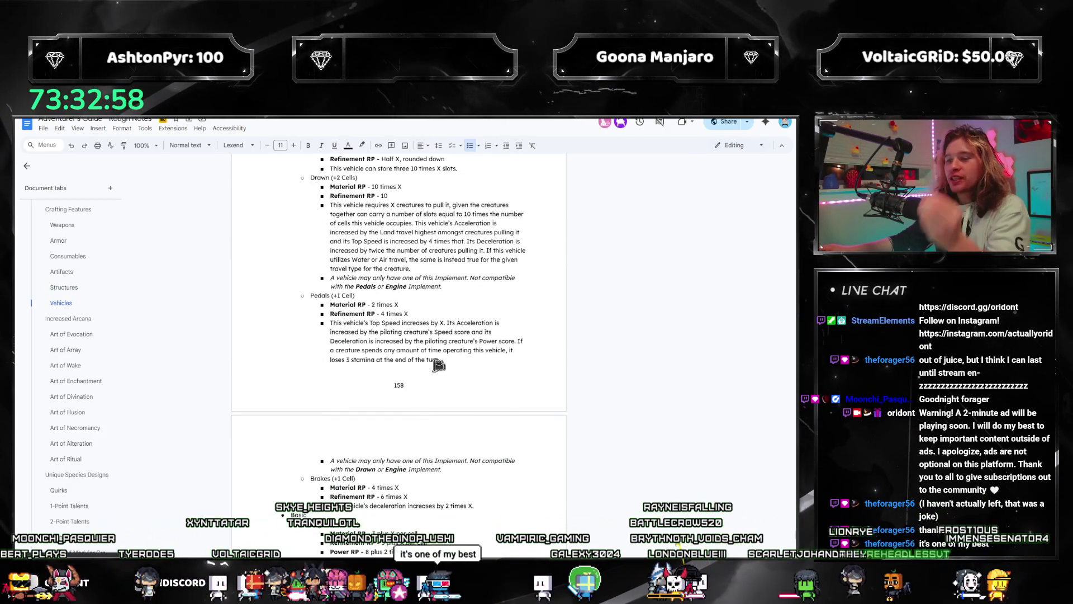
scroll(425, 373, "down", 2)
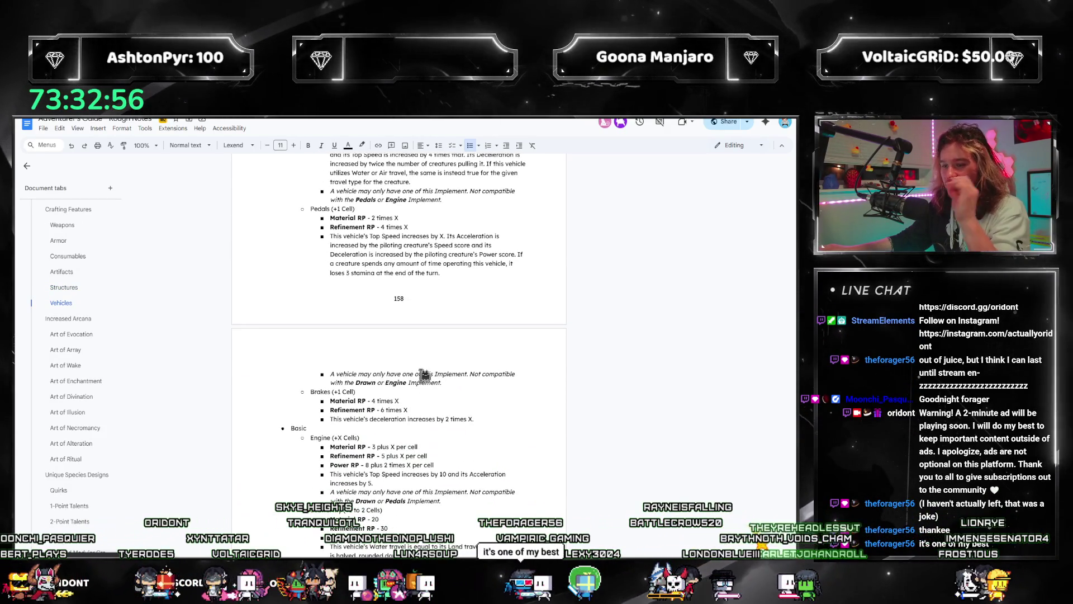
scroll(427, 391, "down", 5)
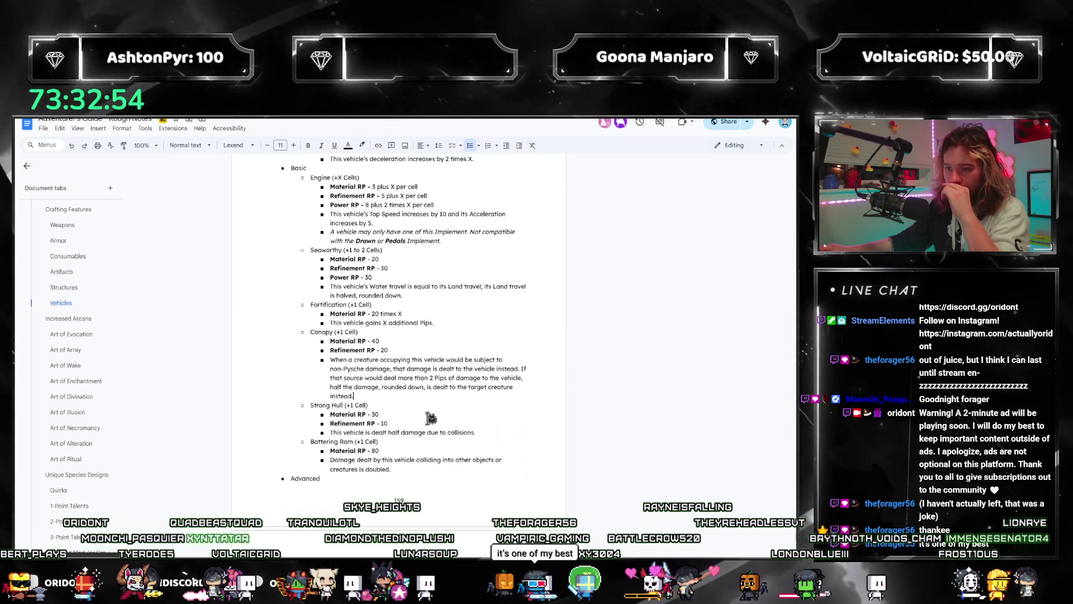
scroll(531, 352, "up", 2)
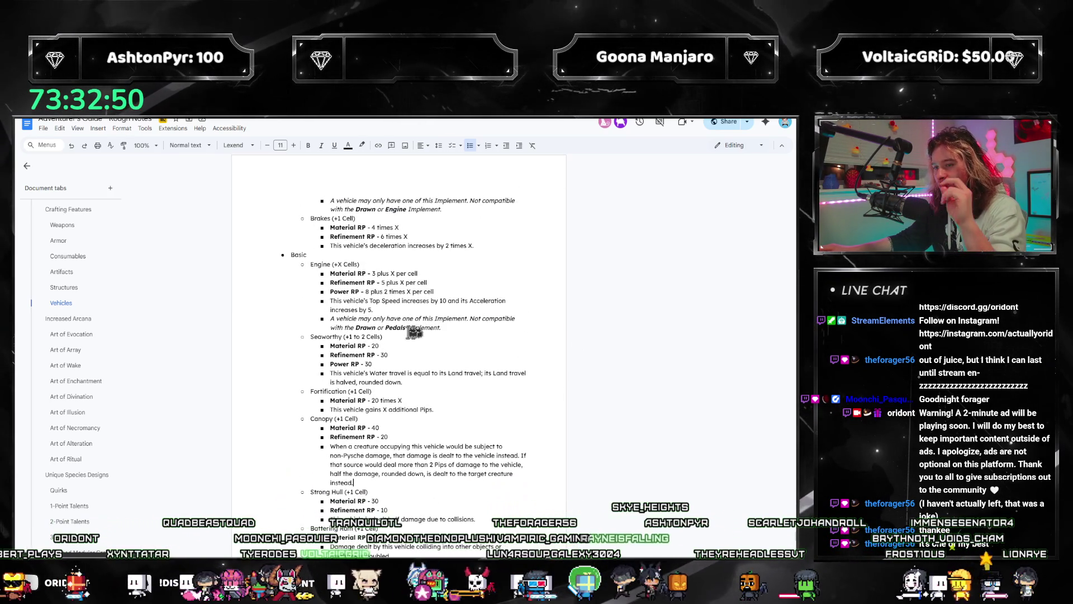
key("Return")
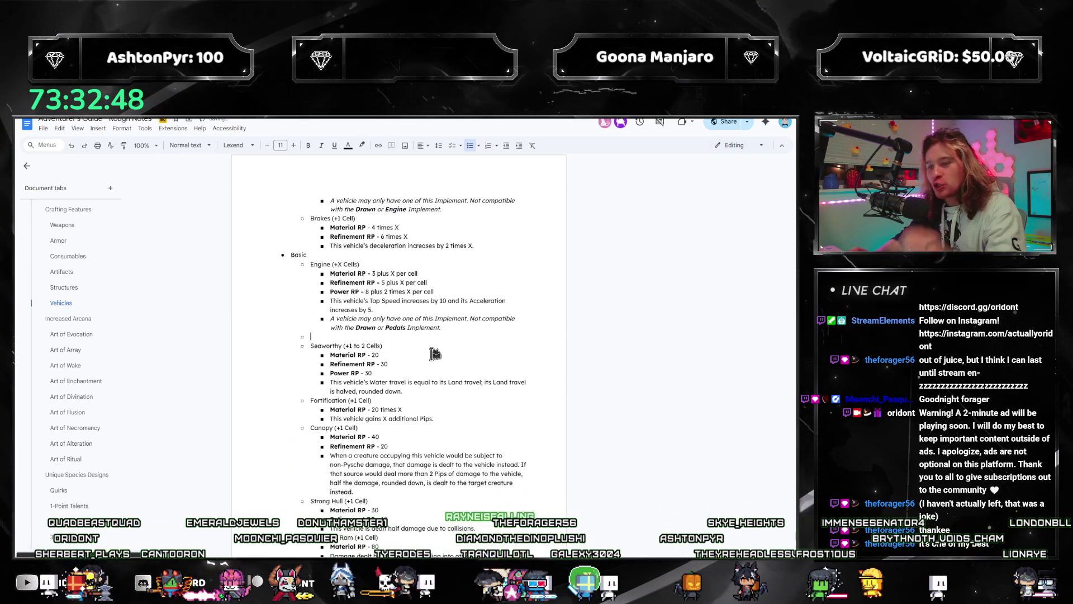
scroll(434, 353, "up", 6)
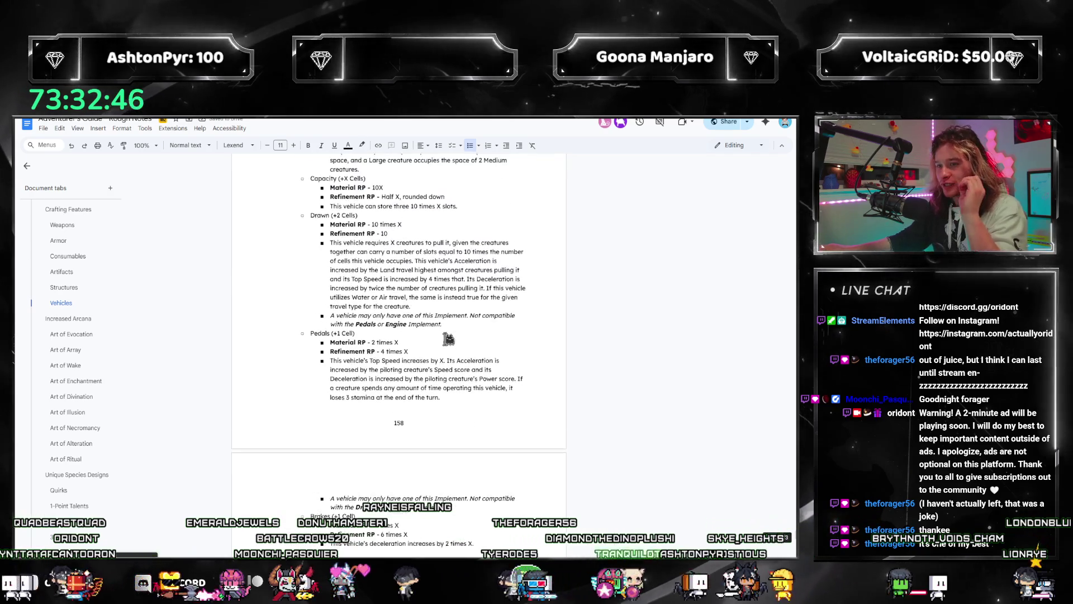
scroll(441, 344, "up", 1)
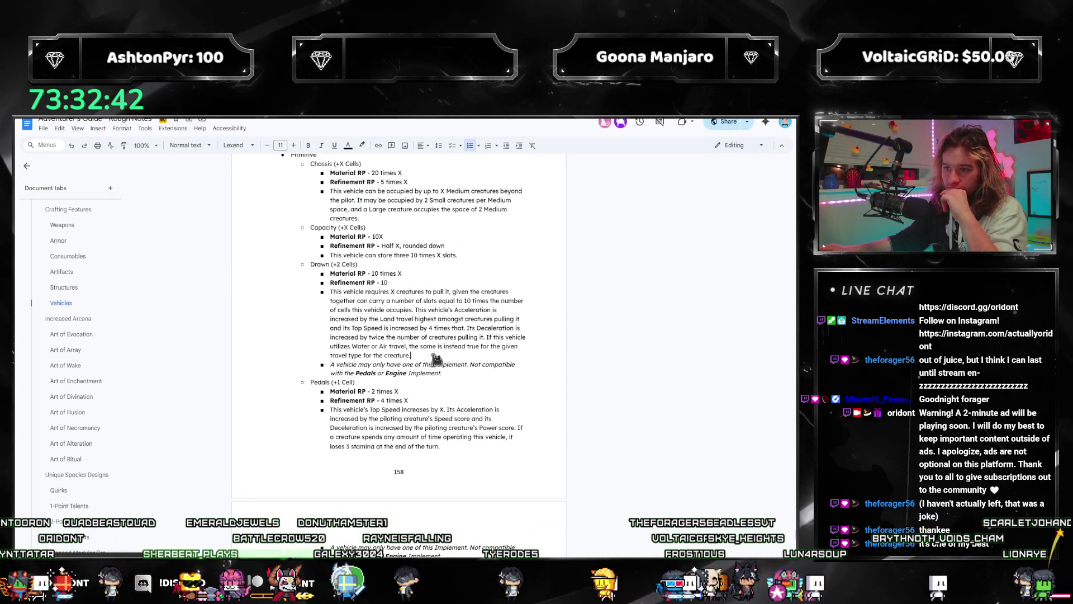
scroll(437, 352, "up", 1)
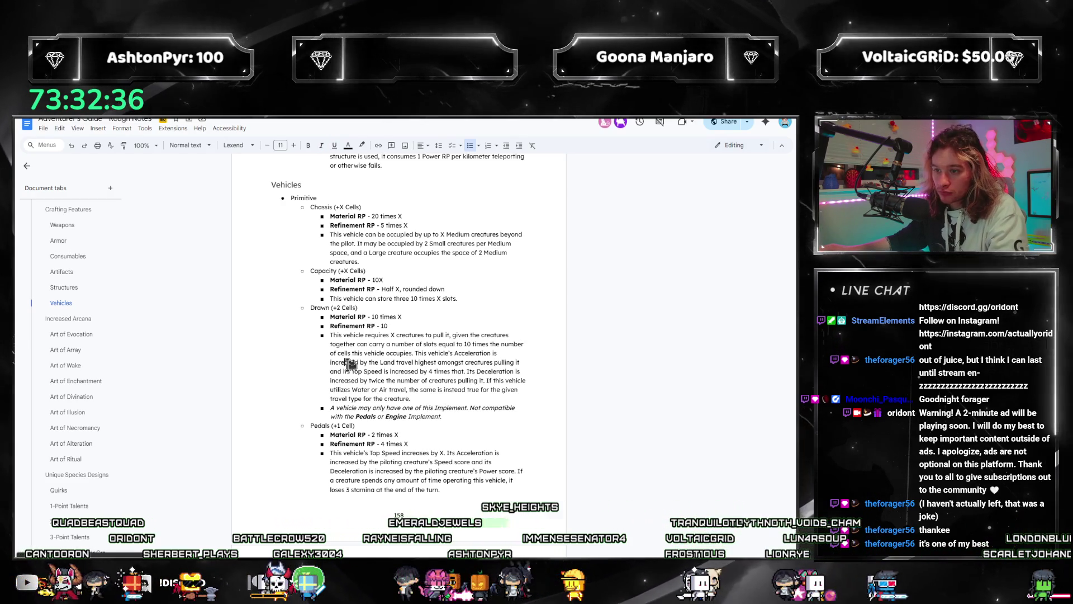
Step: Split the Drawn description so the Water or Air travel sentence becomes its own bullet
left_click(415, 353)
key("Return")
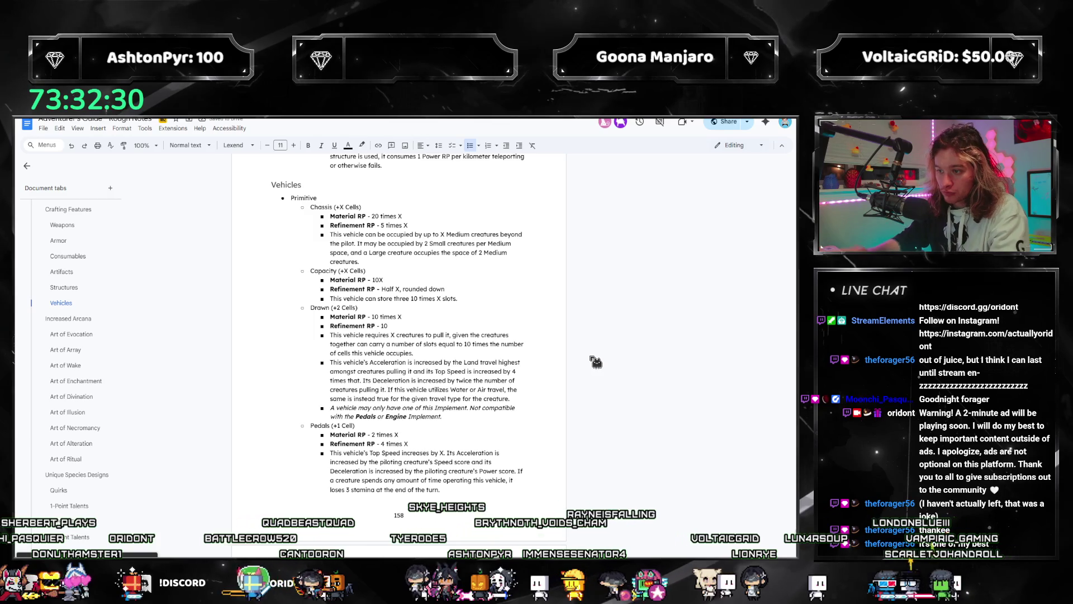
key("Return")
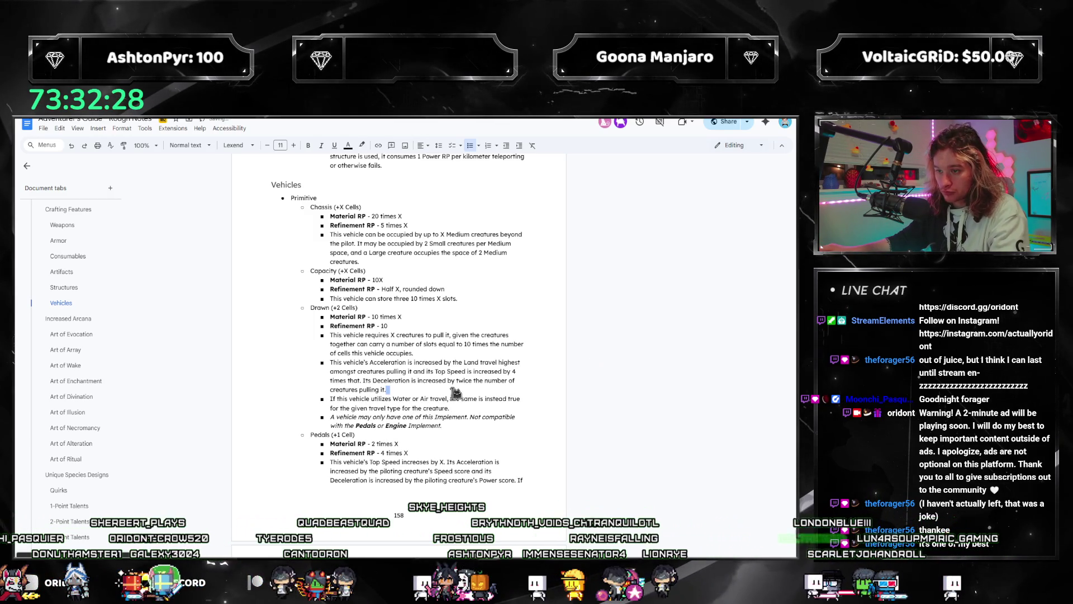
Step: Add 'This vehicle gains 2 Maneuver Actions.' after 'creatures pulling it.' in the Drawn entry
type("Maneuverab")
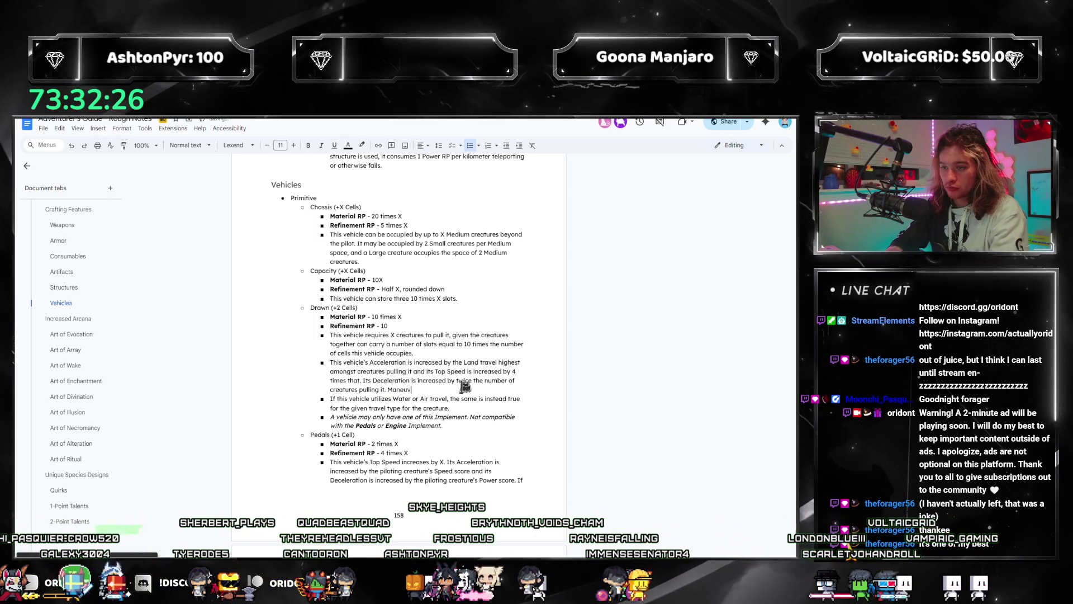
key("BackSpace")
key("BackSpace")
key("BackSpace")
type("This vehicle gains")
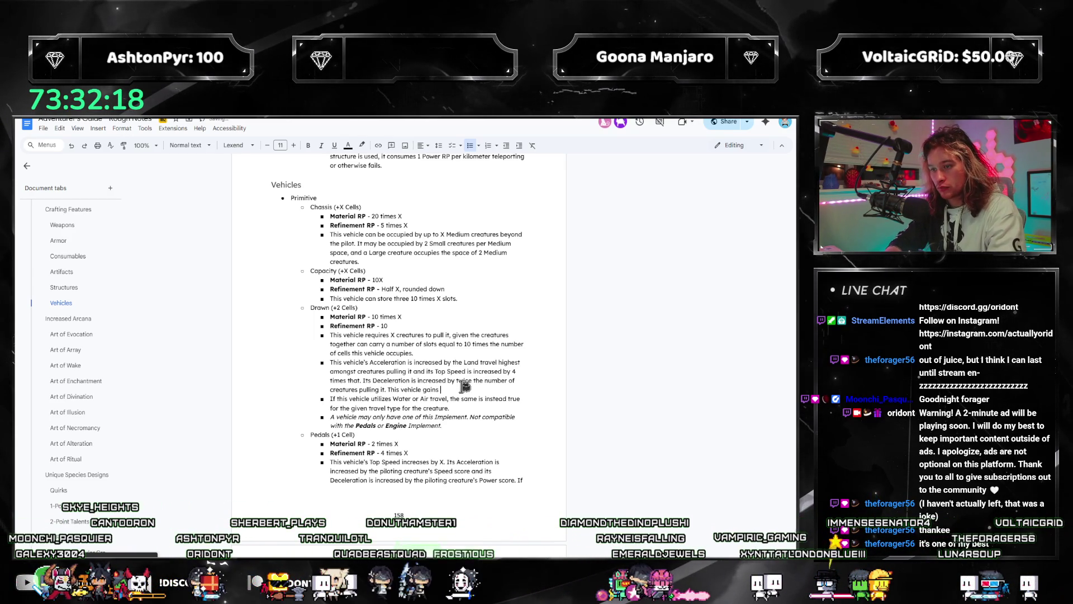
key("BackSpace")
key("BackSpace")
key("BackSpace")
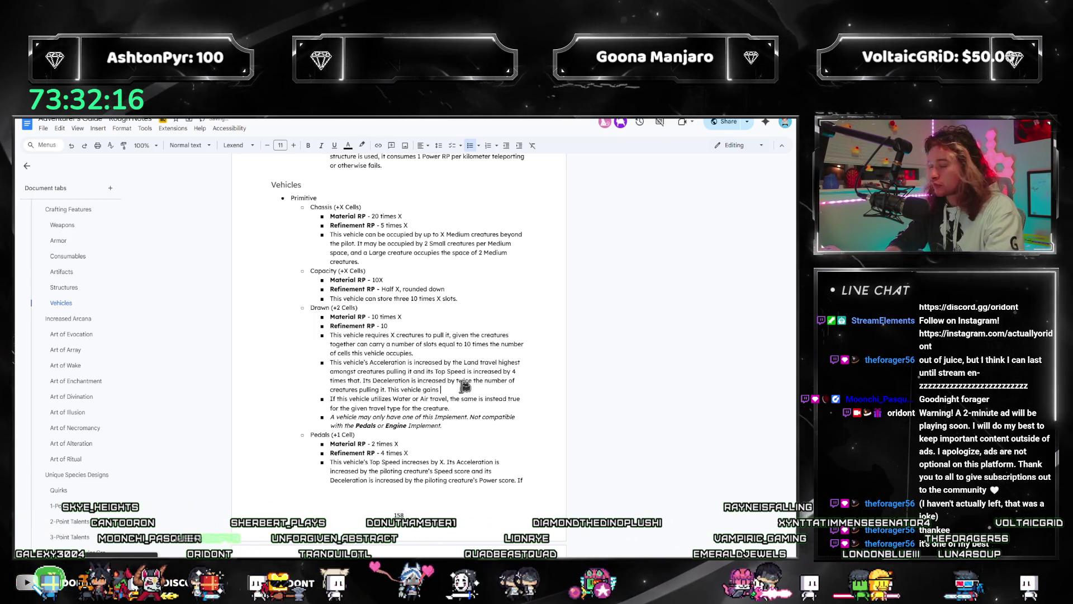
key("BackSpace")
type("'s")
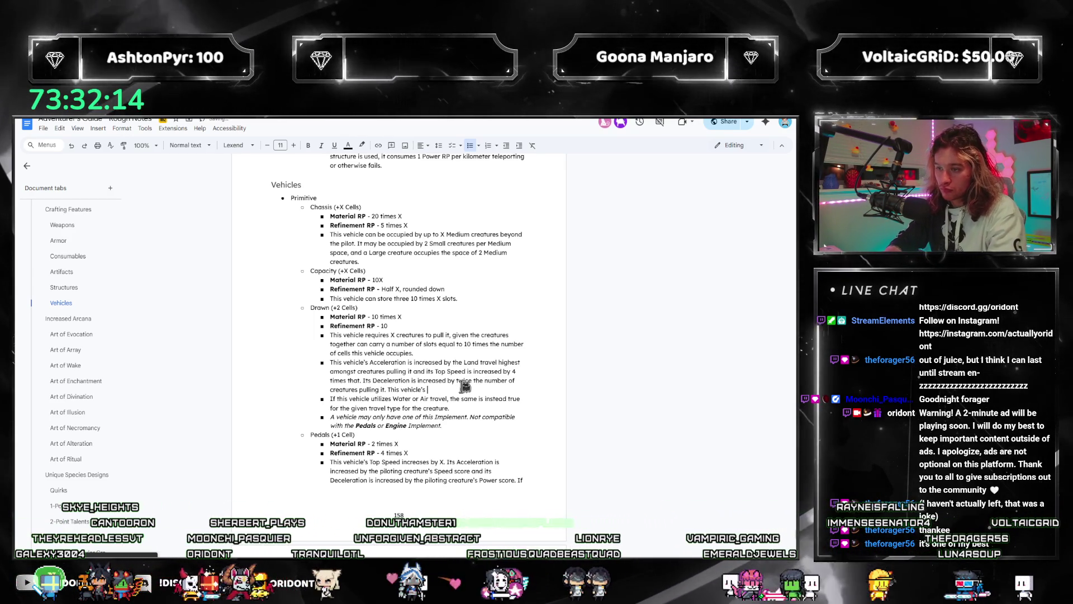
scroll(466, 358, "down", 1)
key("BackSpace")
type("gains 2 M")
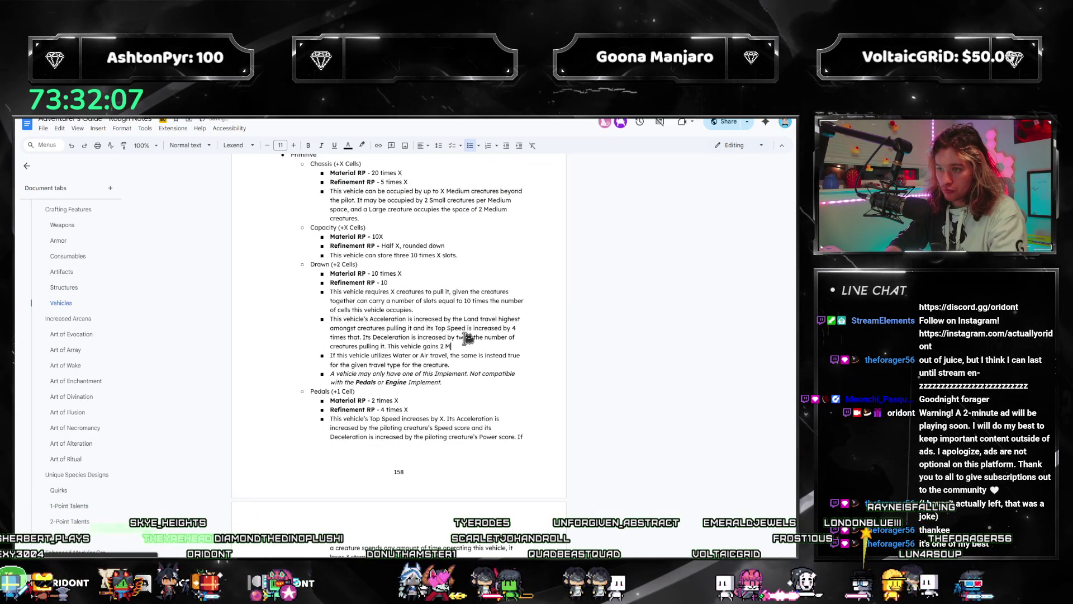
type("oveability actions.")
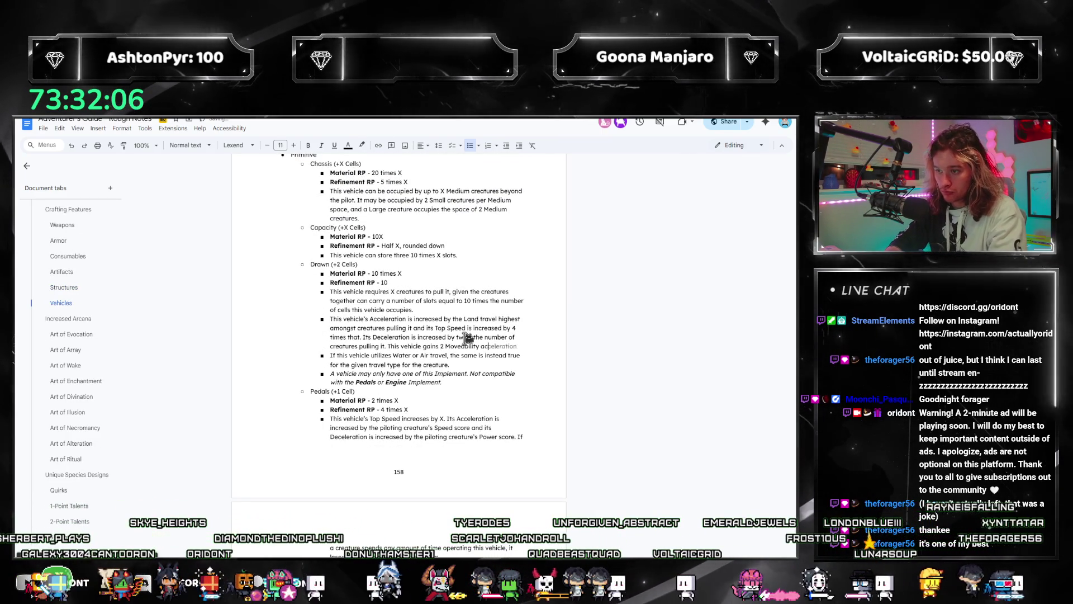
scroll(470, 255, "up", 15)
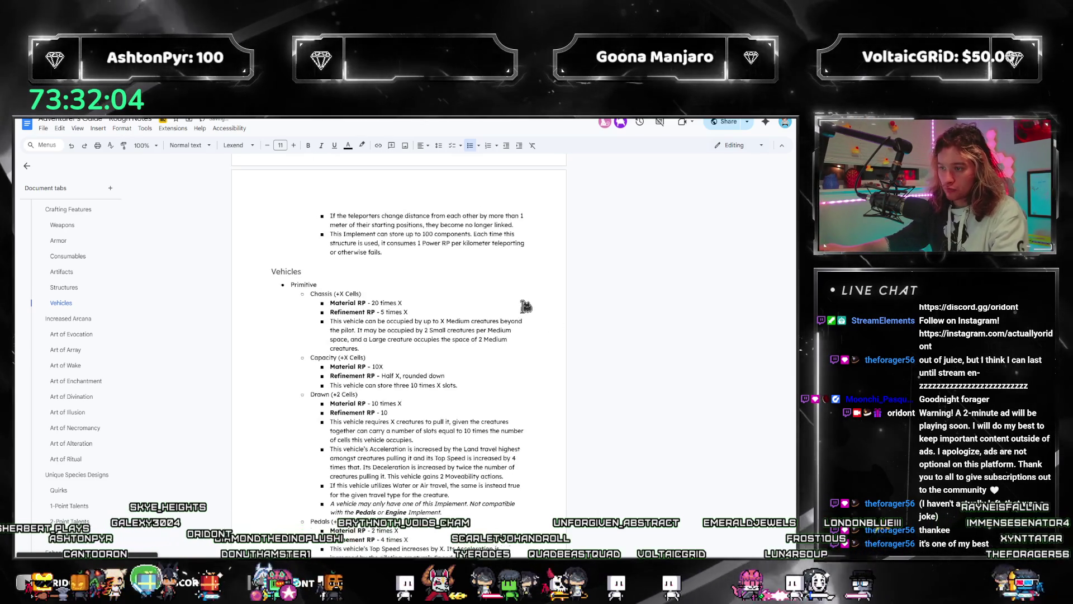
scroll(525, 306, "up", 10)
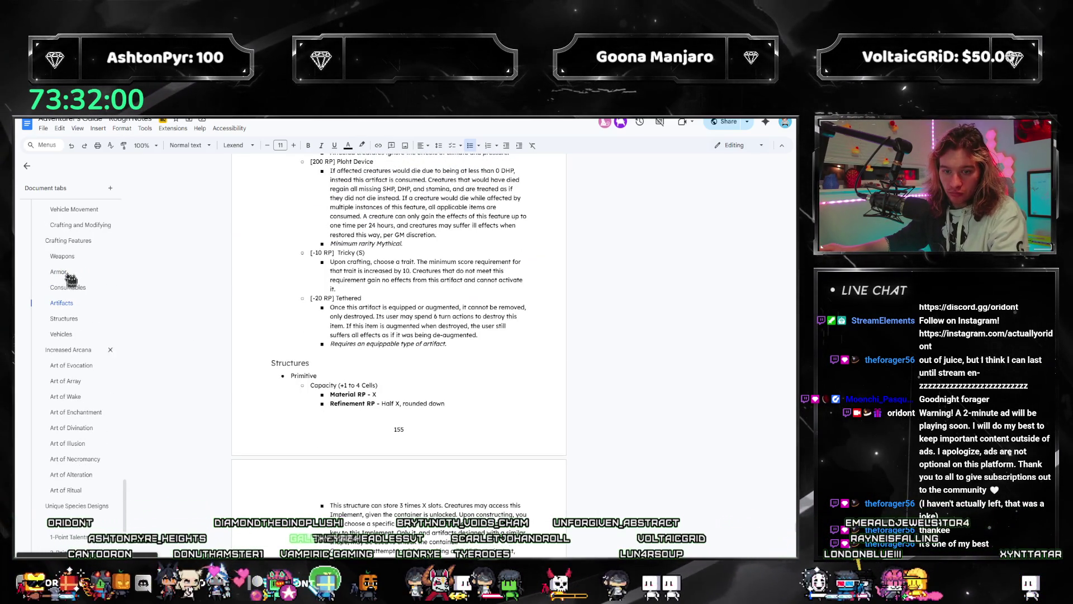
scroll(548, 343, "down", 15)
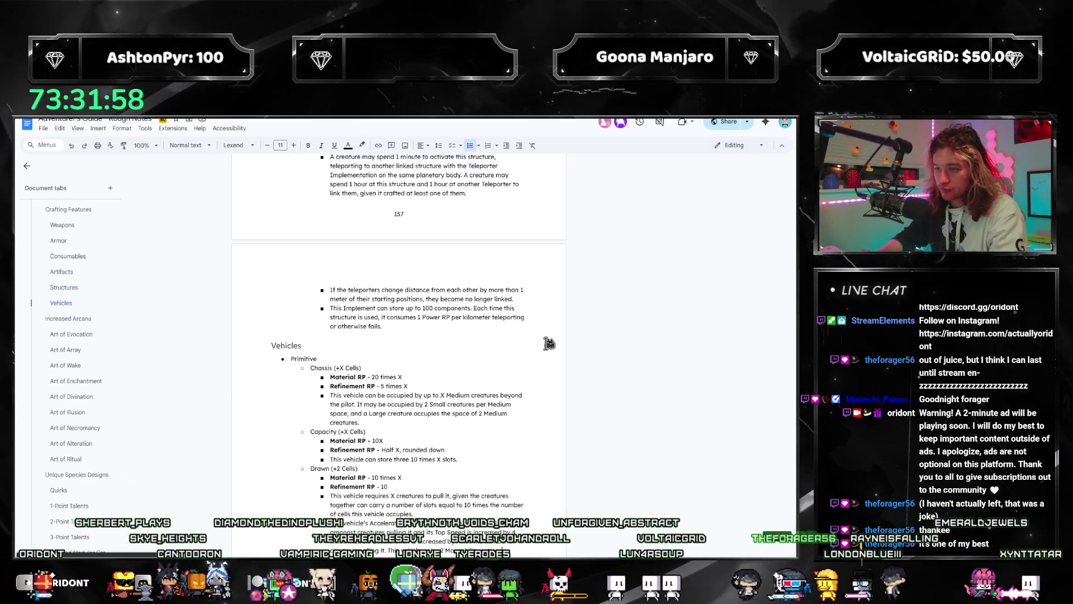
scroll(598, 287, "down", 2)
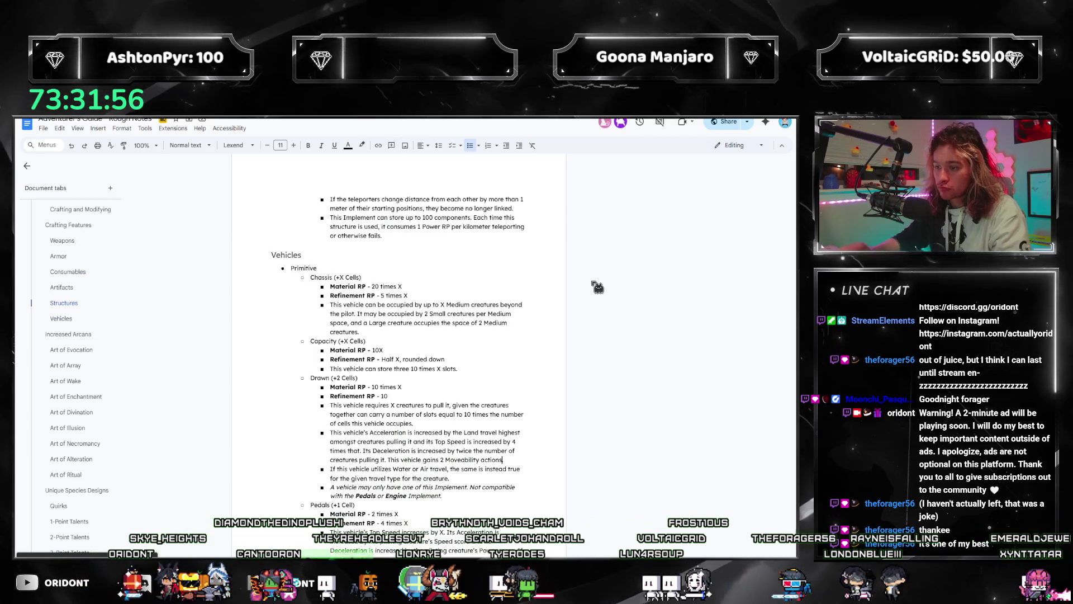
key("BackSpace")
key("BackSpace")
key("BackSpace")
type("Maneuver")
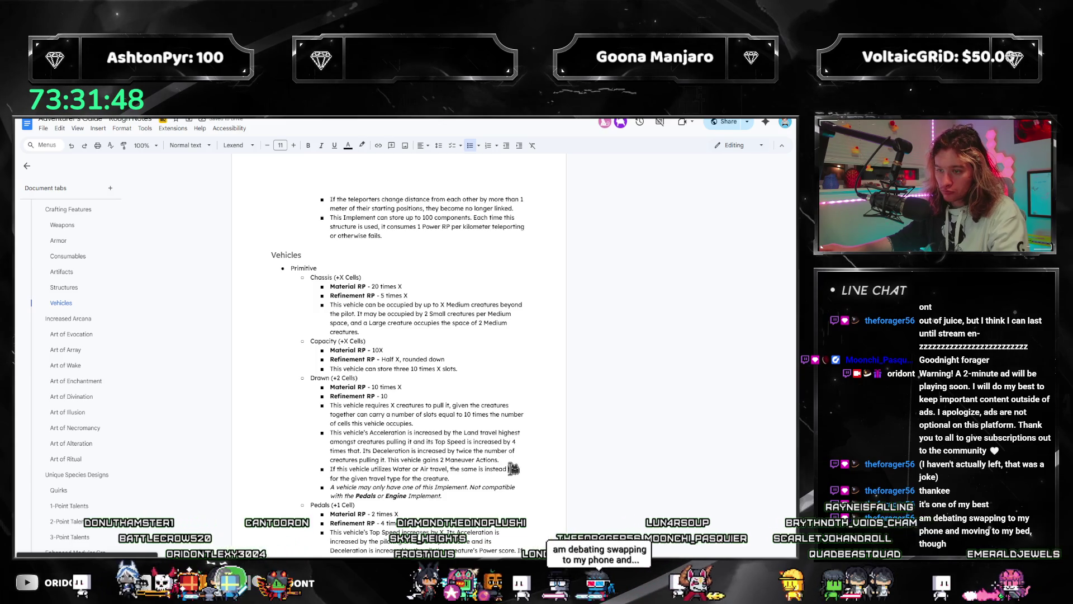
scroll(500, 325, "down", 2)
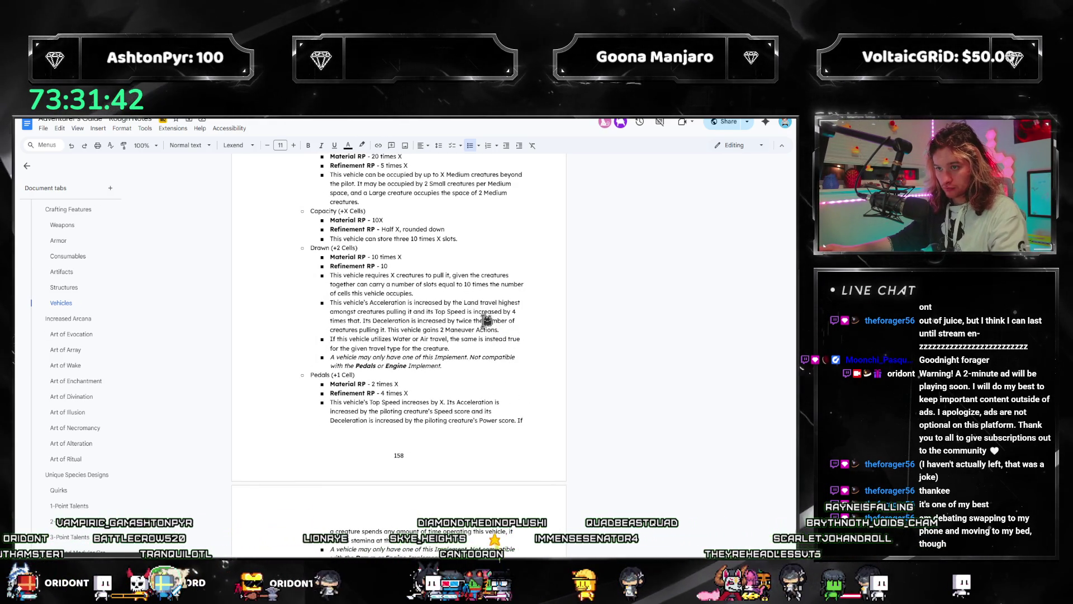
Step: Append 'This vehicle gains 1 Maneuver Action.' after 'end of the turn.' in the Pedals bullet
scroll(486, 321, "down", 2)
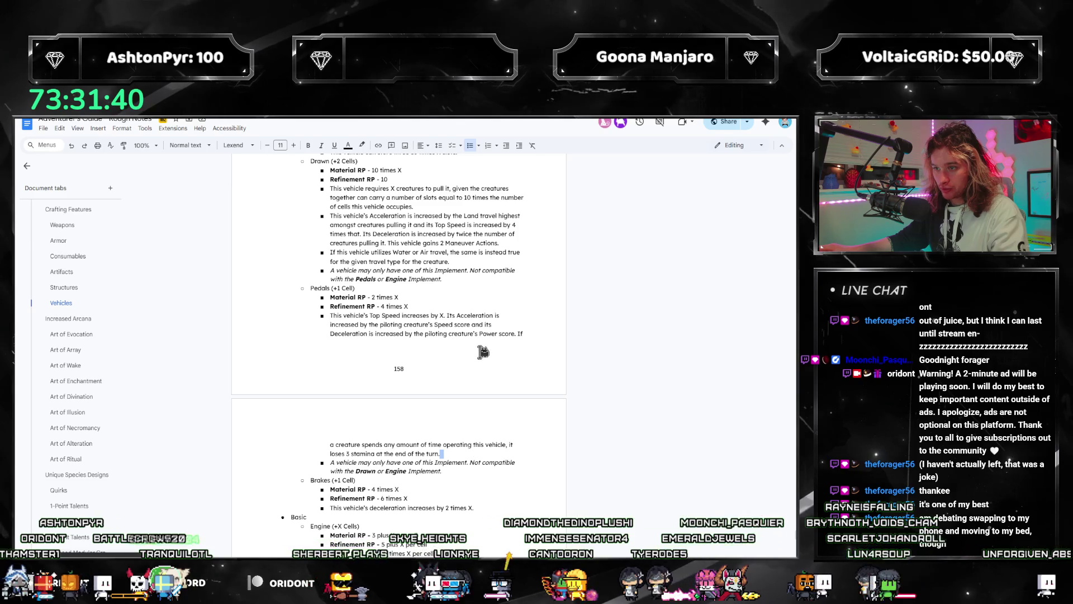
scroll(503, 345, "down", 1)
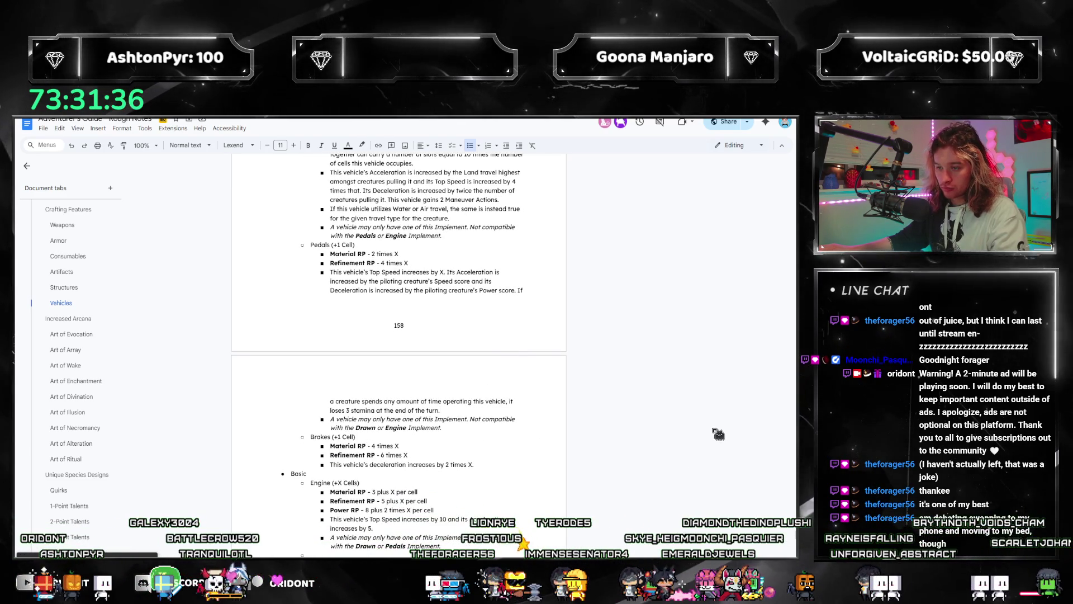
type("It gains")
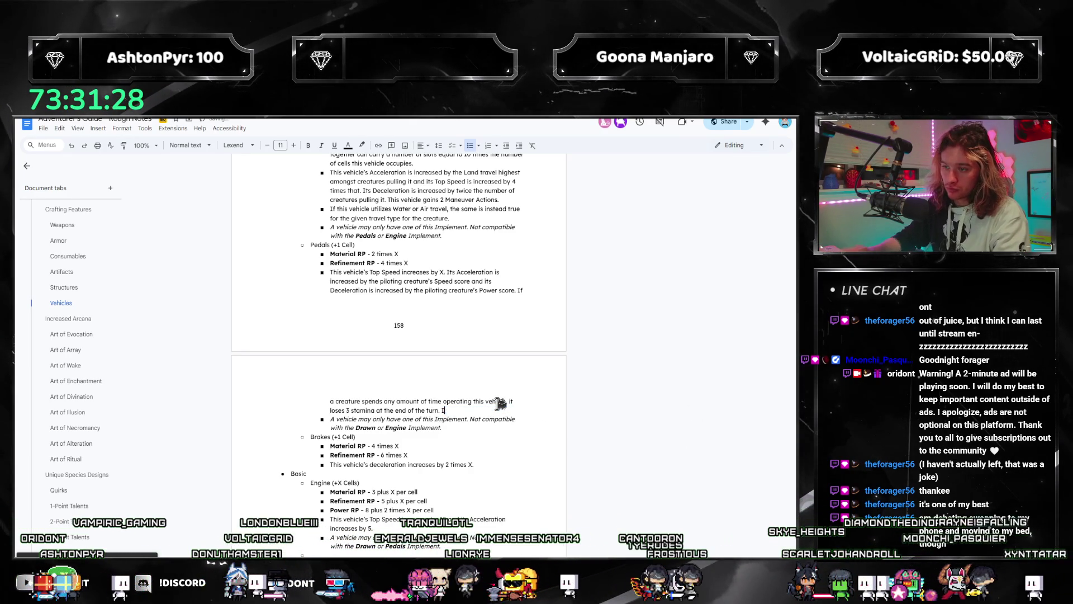
key("BackSpace")
key("BackSpace")
key("BackSpace")
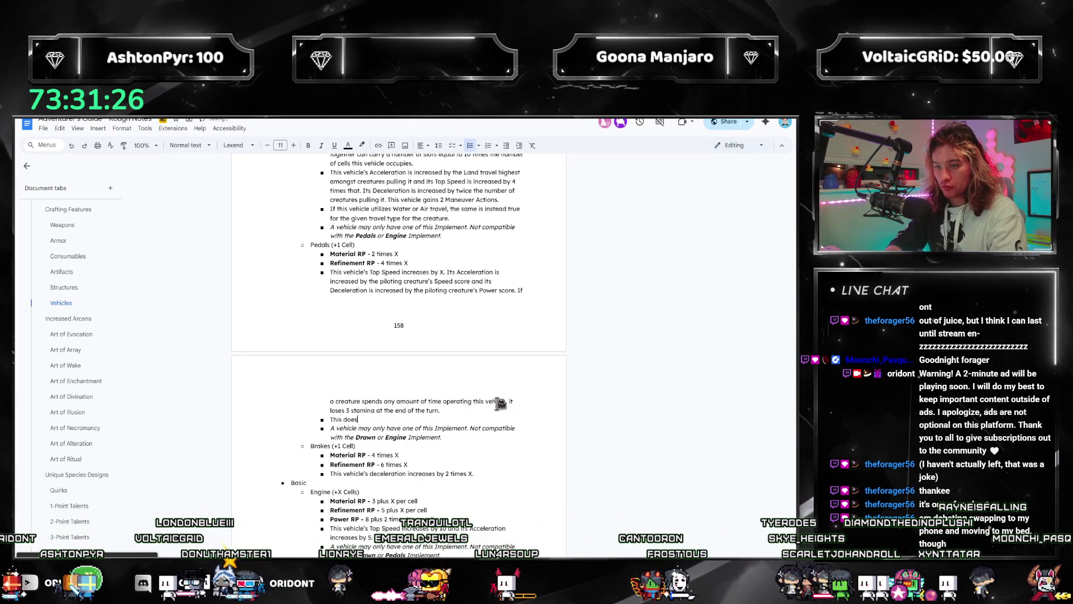
type("Implement")
key("BackSpace")
key("BackSpace")
key("BackSpace")
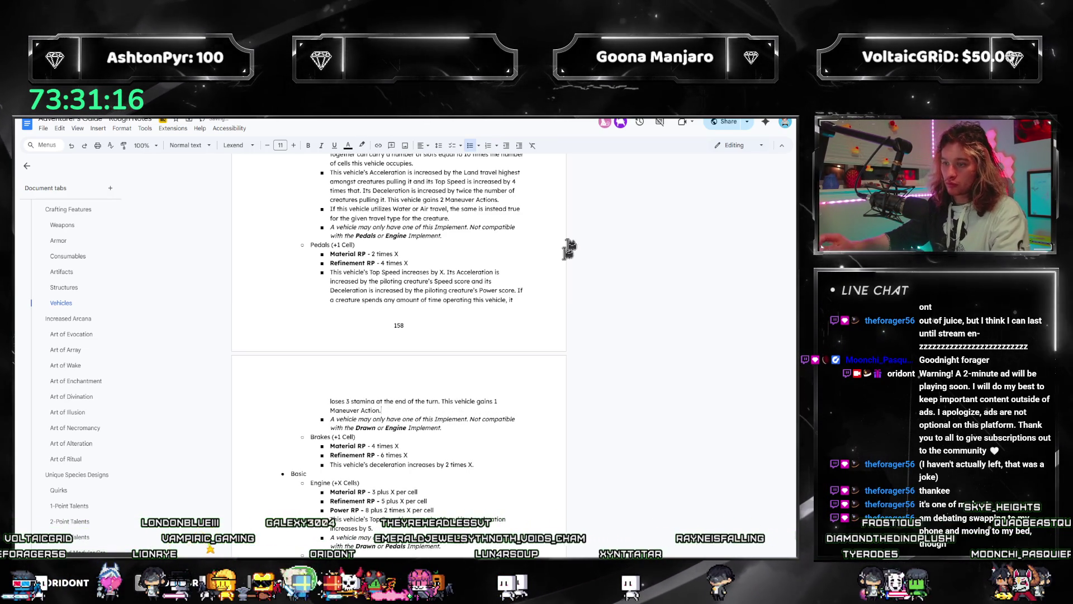
scroll(491, 346, "up", 3)
scroll(490, 346, "down", 5)
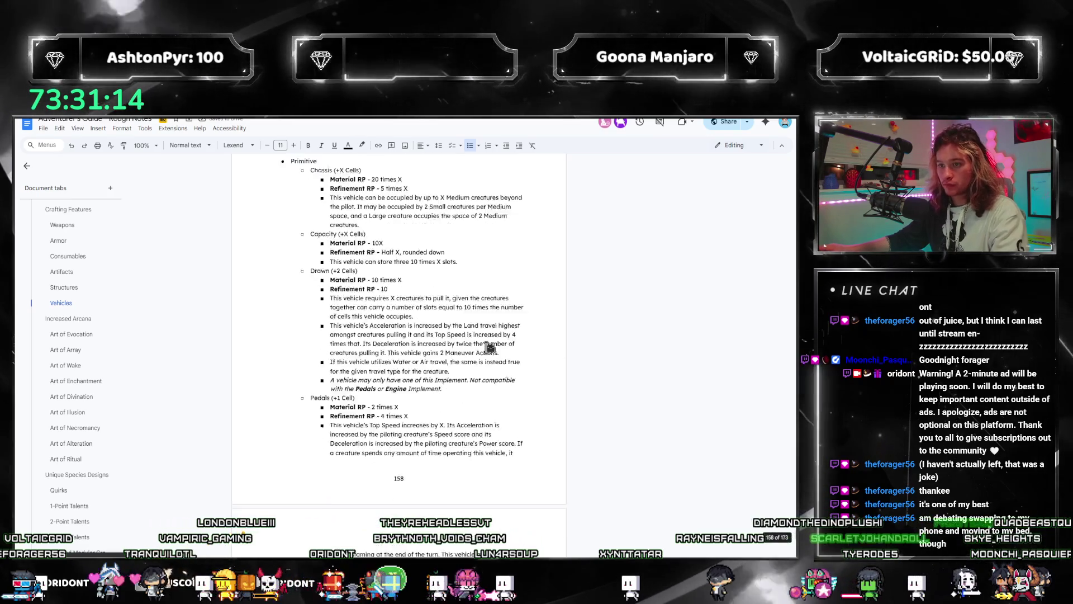
scroll(490, 348, "up", 4)
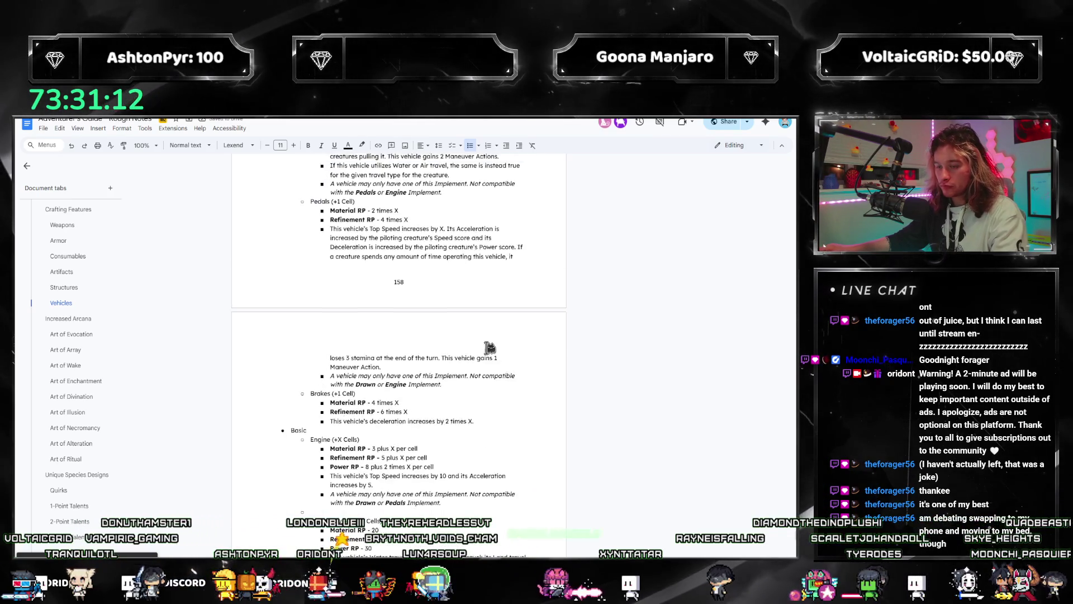
scroll(488, 348, "down", 1)
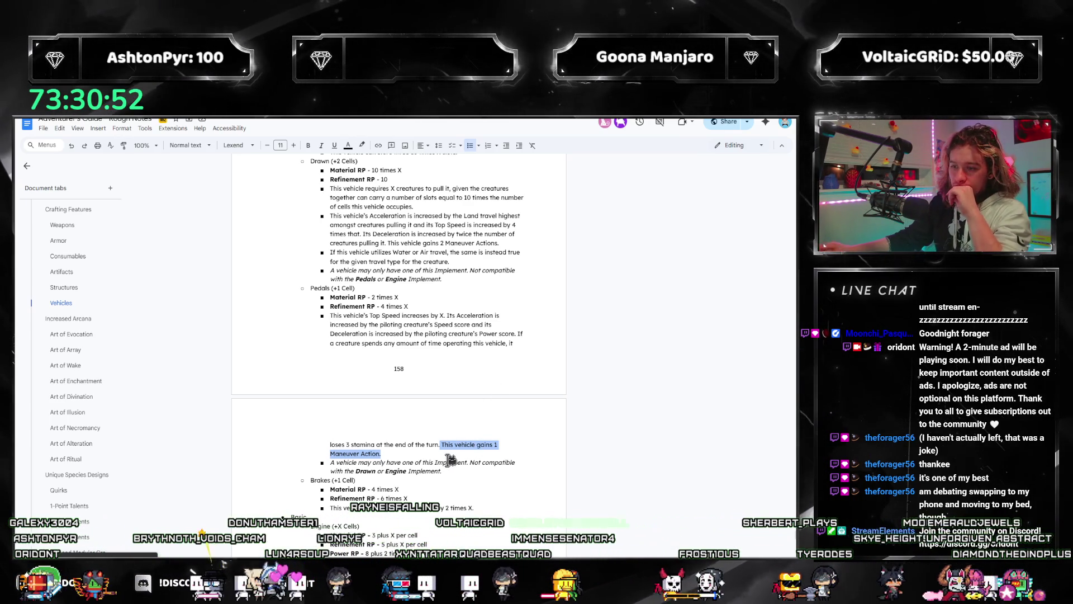
Step: Delete the 1 Maneuver Action sentence from Pedals and the 2 Maneuver Actions sentence from Drawn
key("BackSpace")
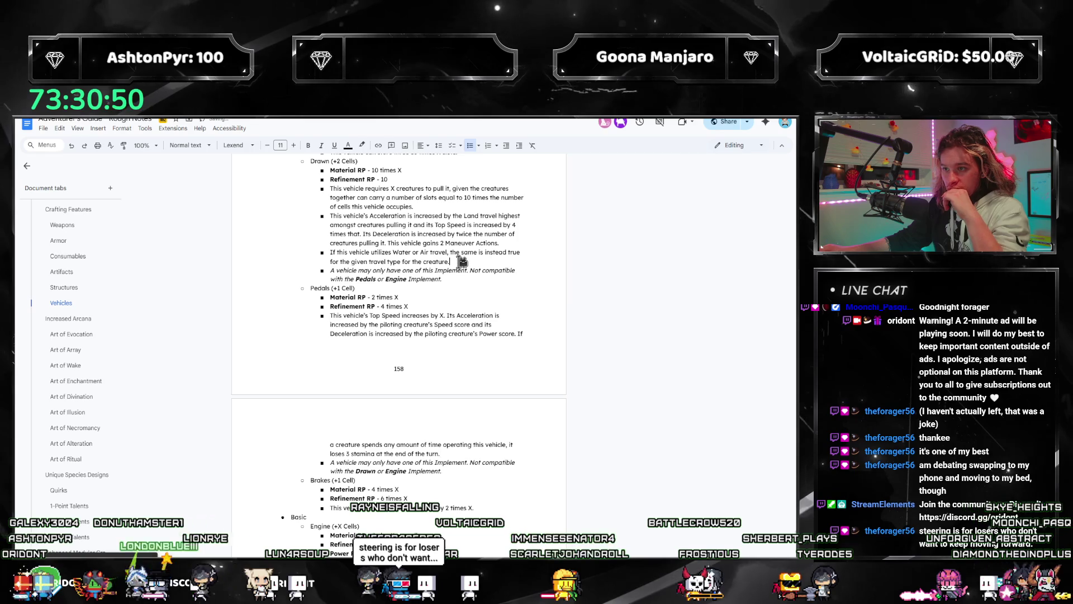
scroll(527, 289, "up", 1)
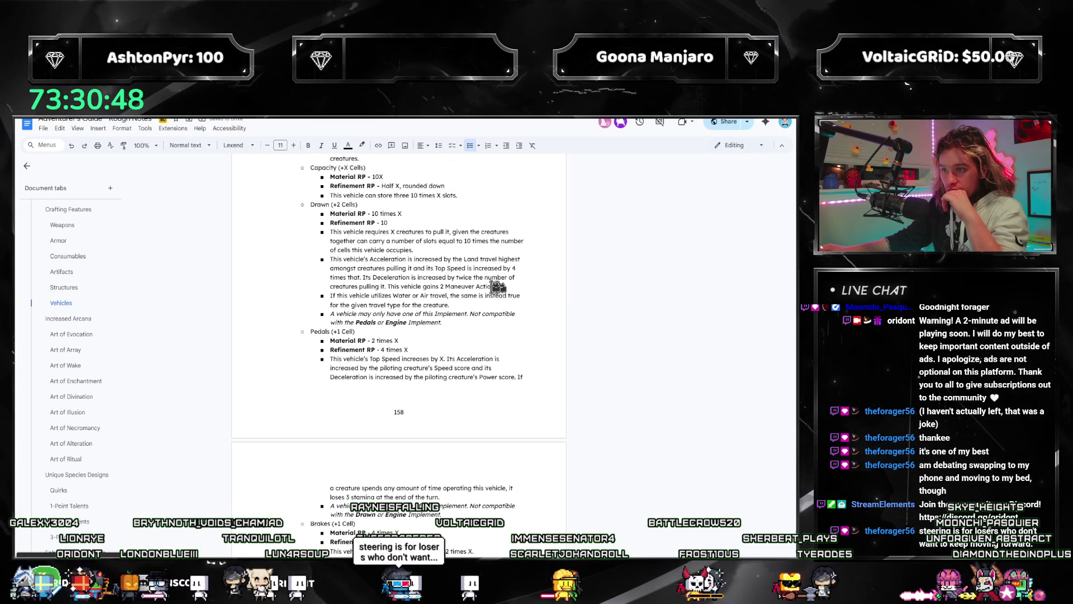
left_click(525, 289, "shift")
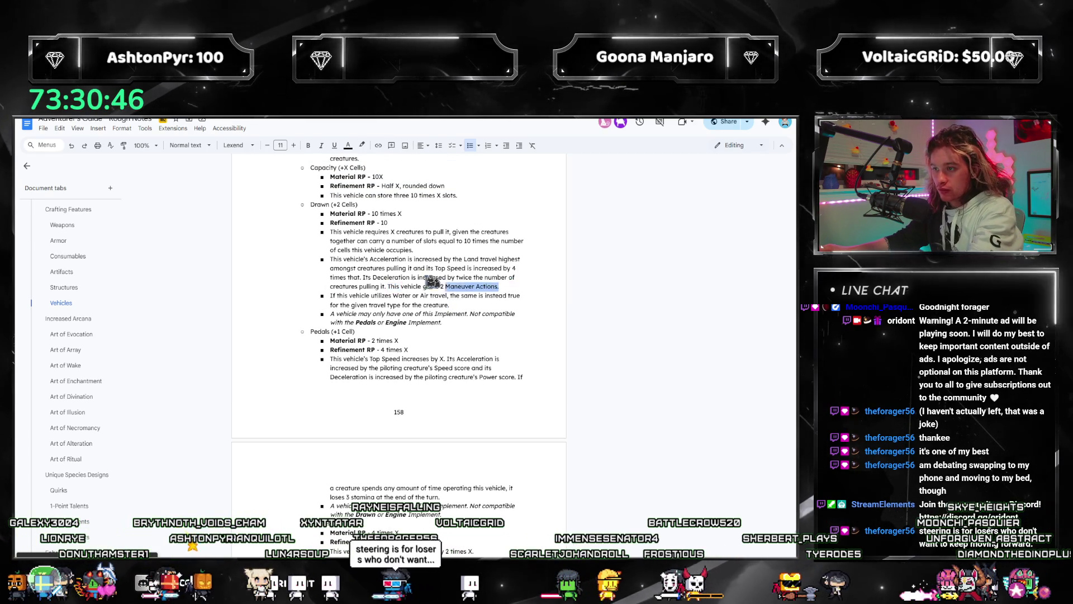
key("BackSpace")
scroll(444, 278, "up", 3)
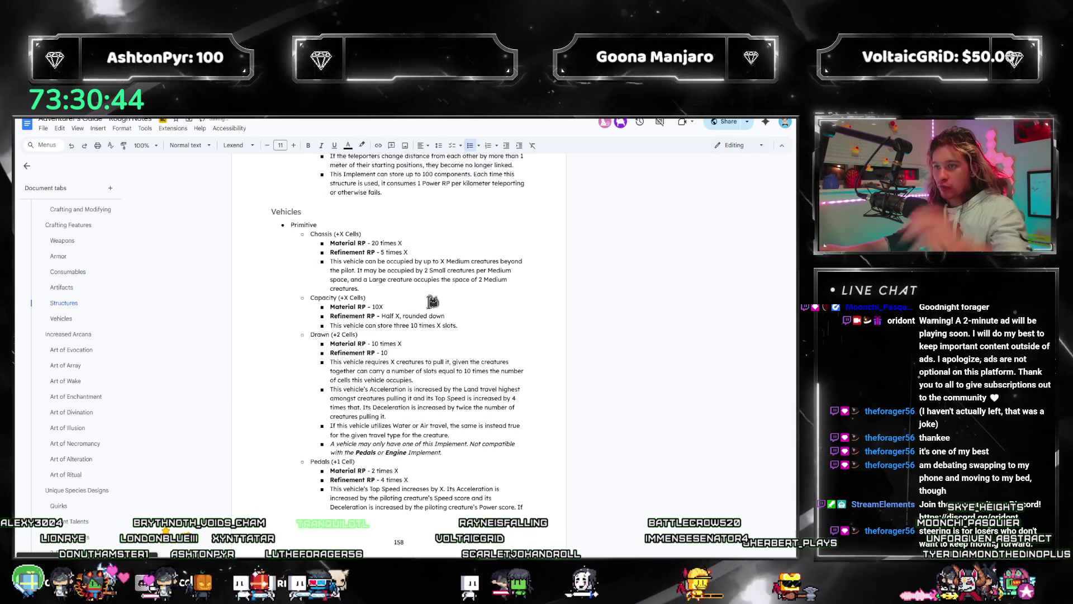
scroll(414, 341, "up", 8)
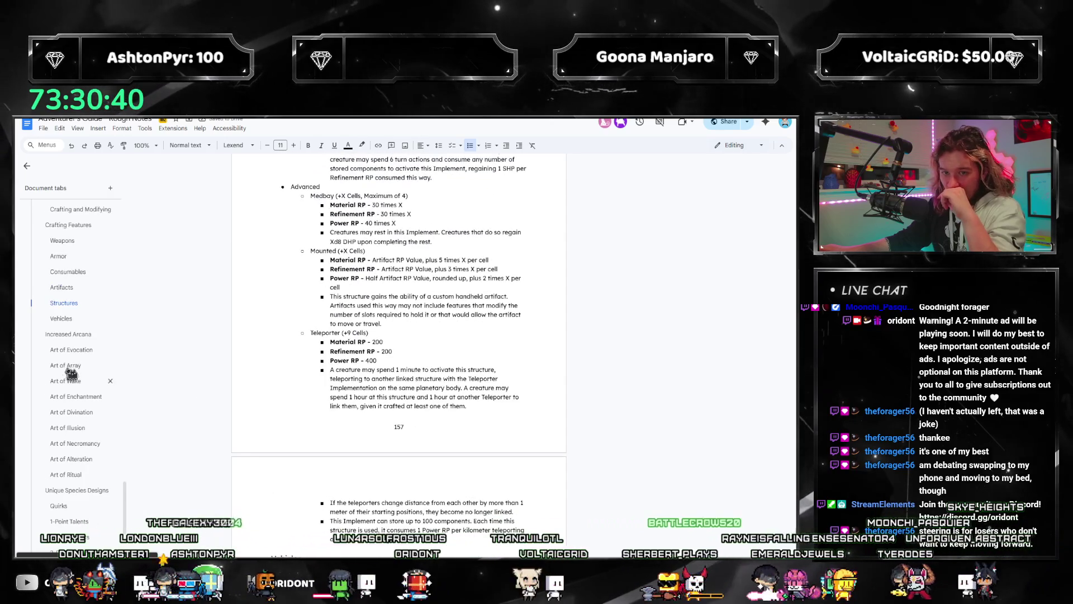
scroll(71, 373, "up", 2)
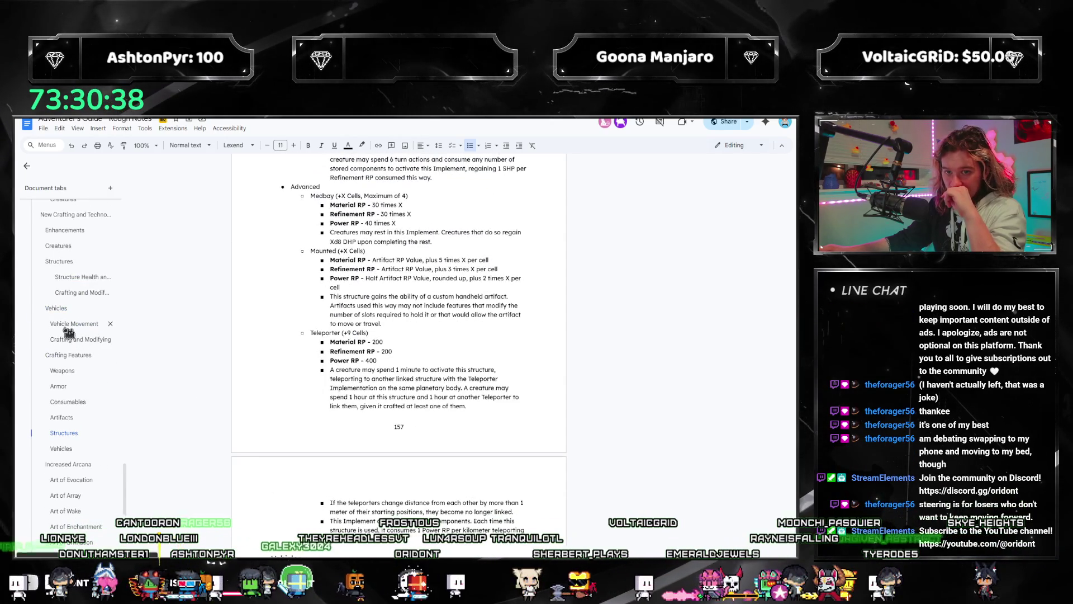
Step: Change the starting Movability value in Vehicle Movement from 6 to 10
left_click(66, 325)
double_click(464, 261)
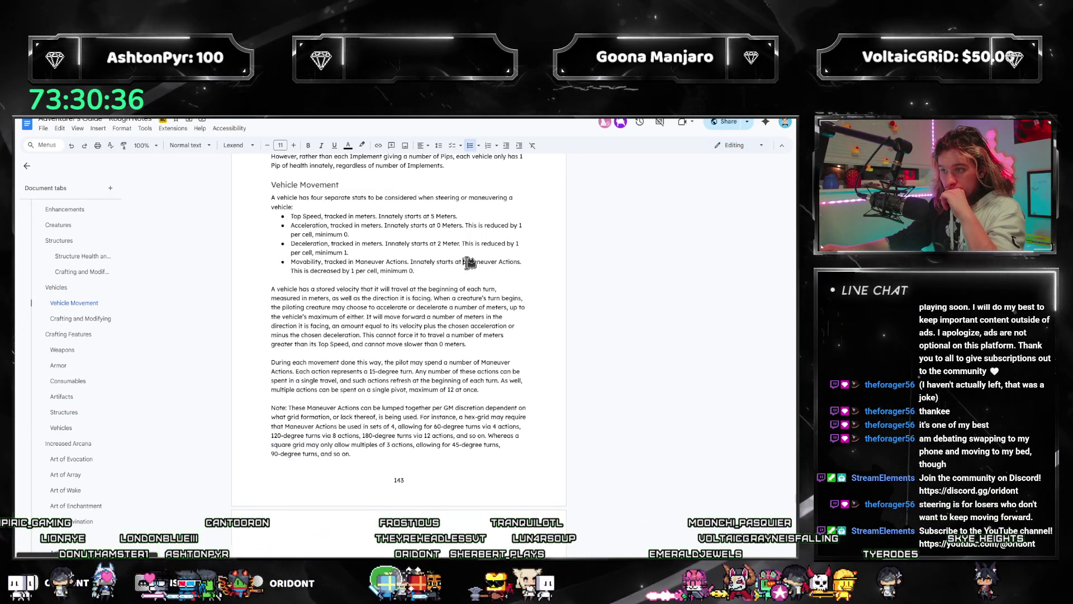
type("10 Ma")
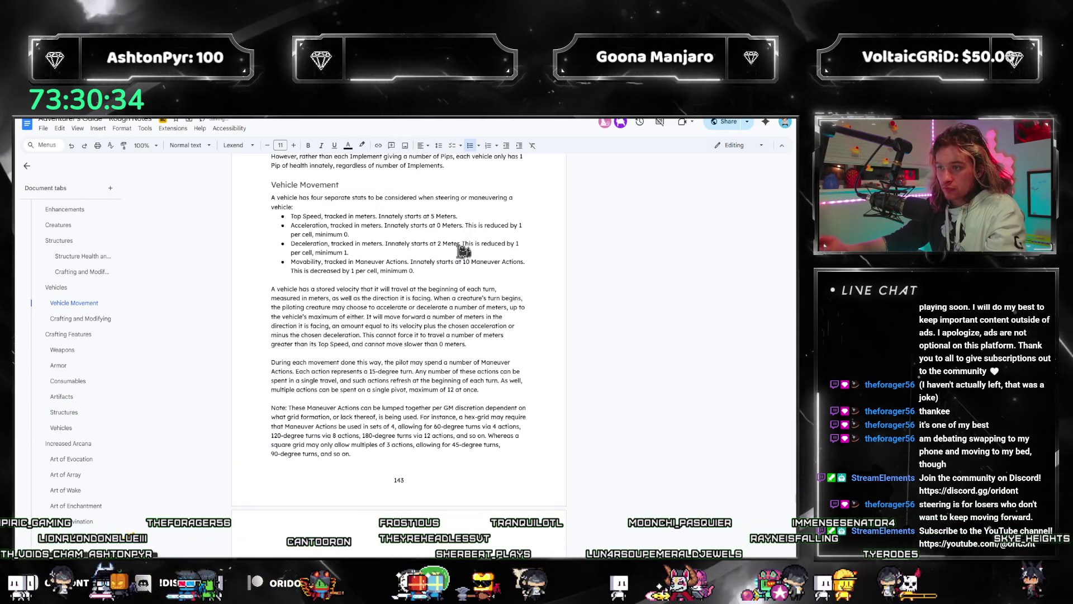
double_click(466, 262)
left_click(444, 311)
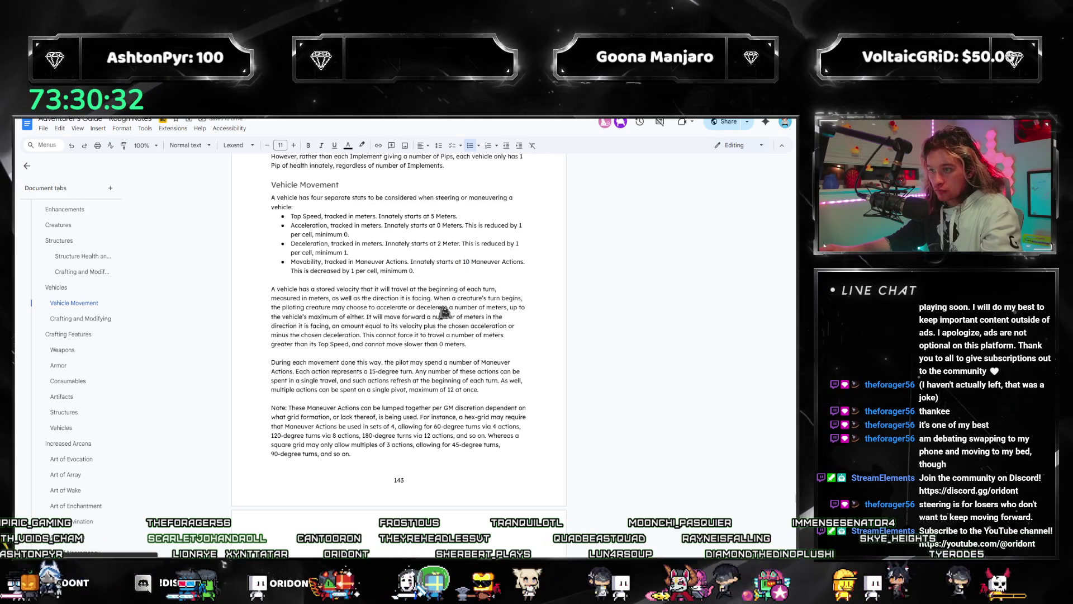
Step: Go to the Vehicles section to show the Chassis, Capacity, Drawn and Pedals rules
scroll(71, 359, "down", 3)
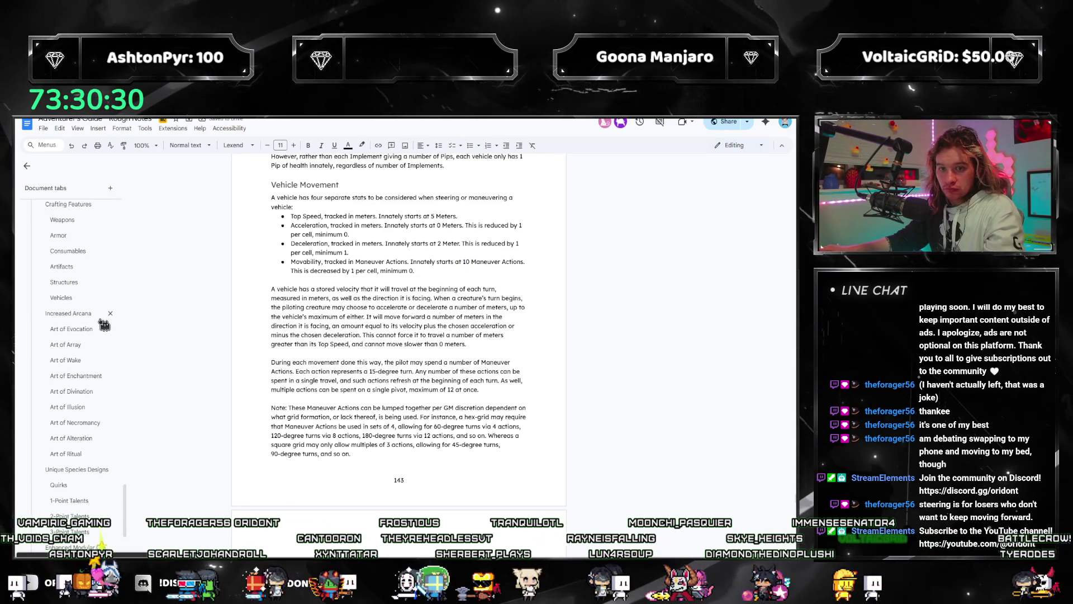
left_click(61, 297)
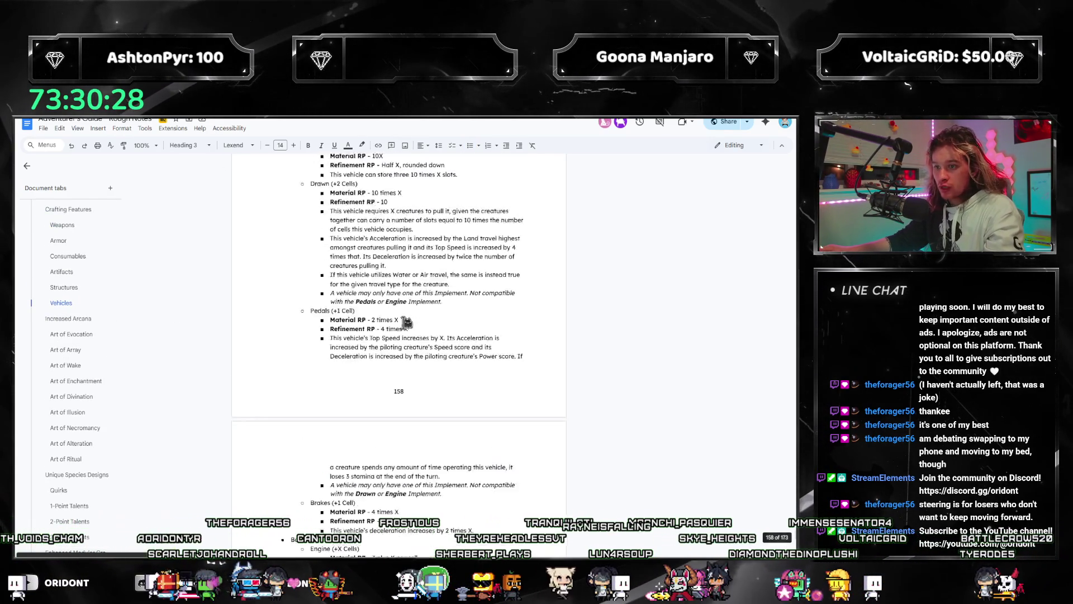
scroll(406, 322, "down", 5)
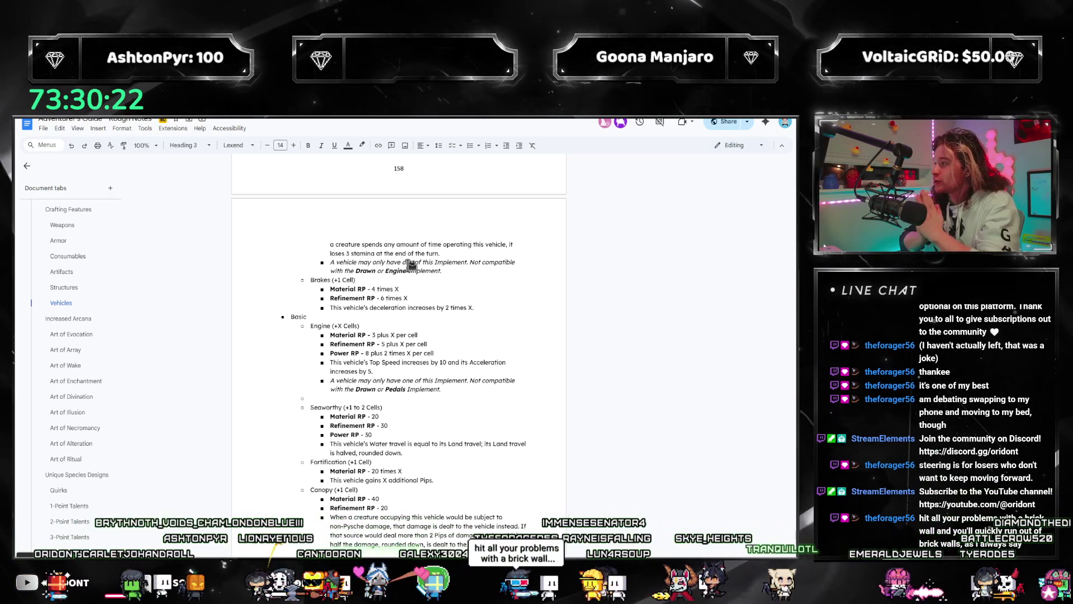
scroll(410, 292, "up", 4)
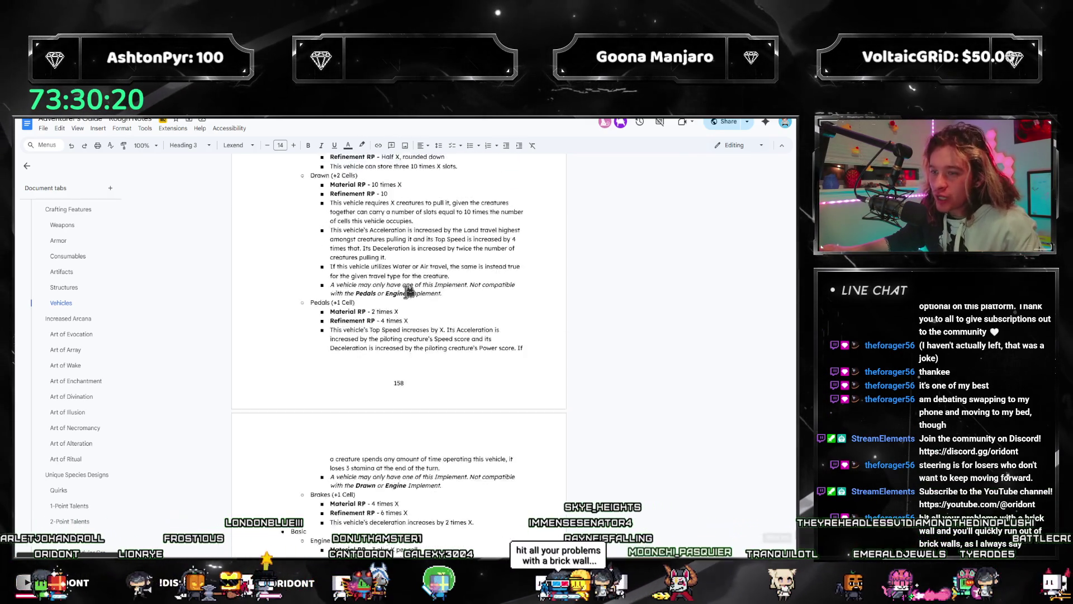
scroll(398, 307, "up", 2)
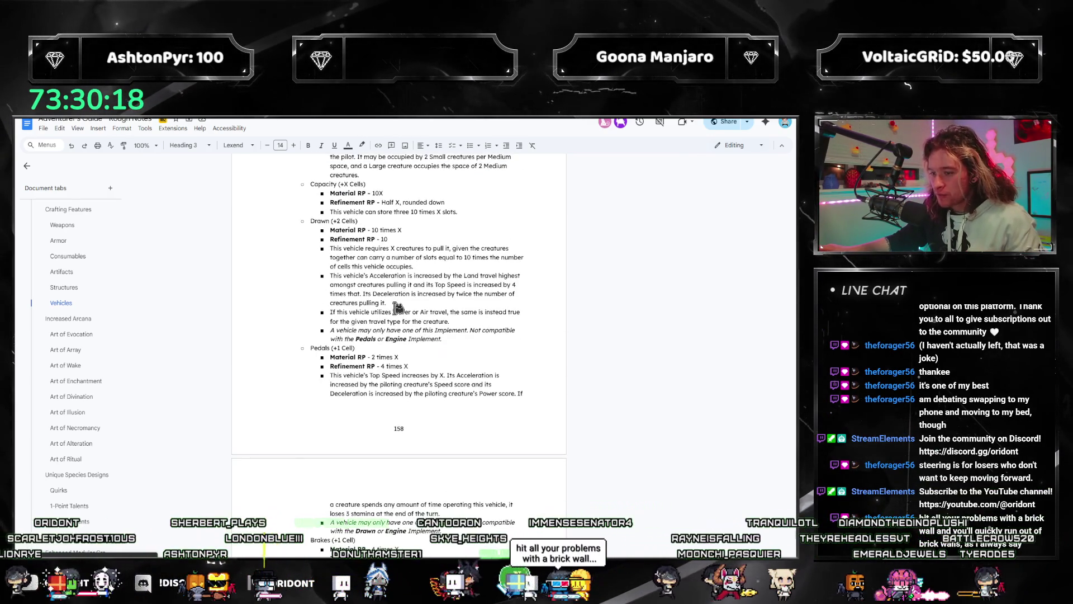
scroll(398, 307, "up", 3)
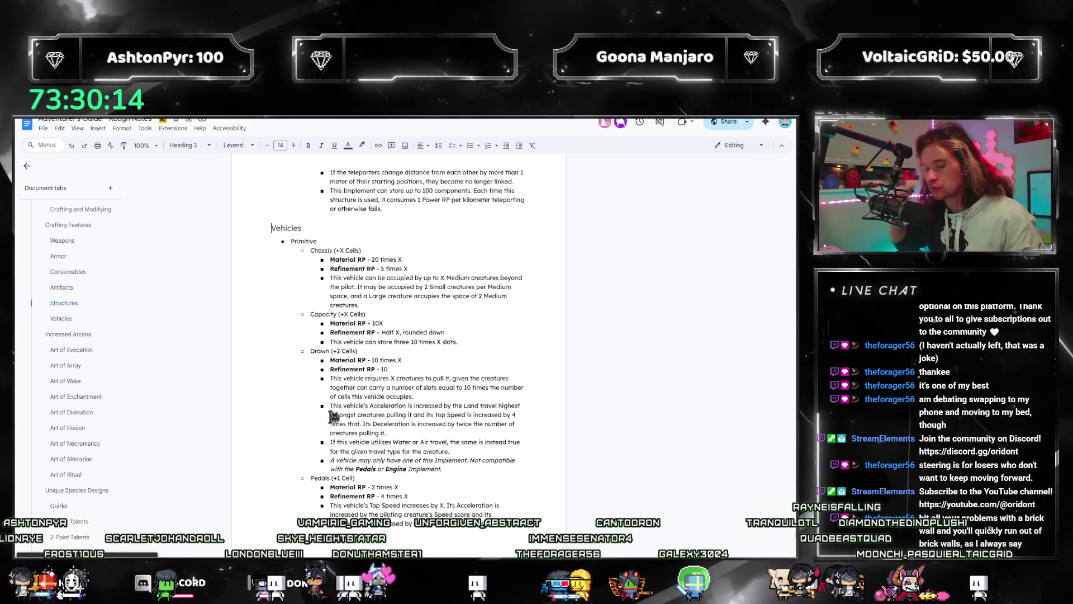
scroll(372, 305, "down", 3)
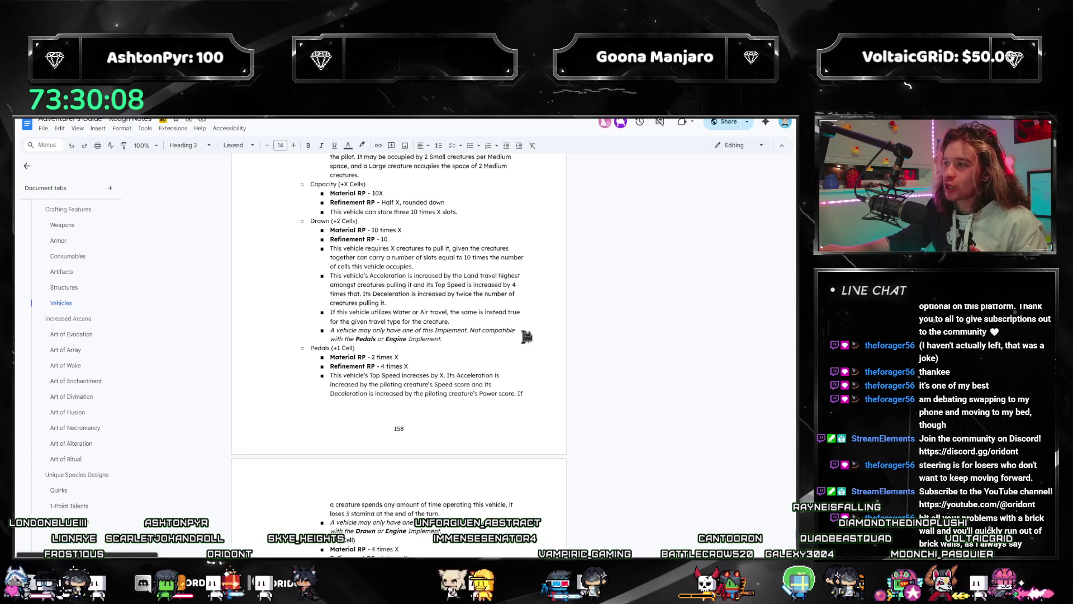
scroll(472, 375, "down", 4)
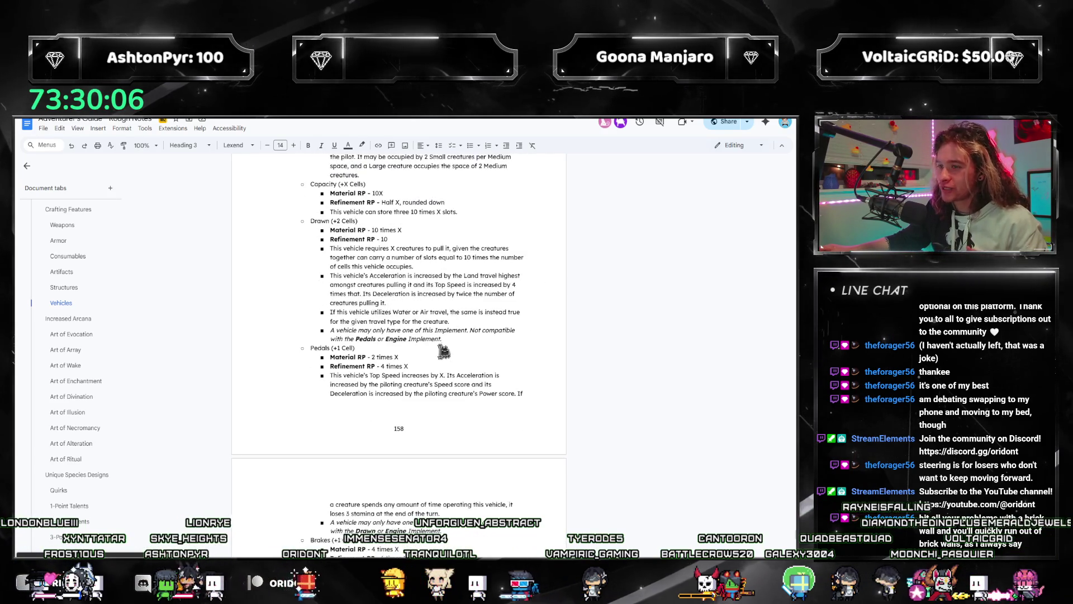
scroll(474, 343, "up", 6)
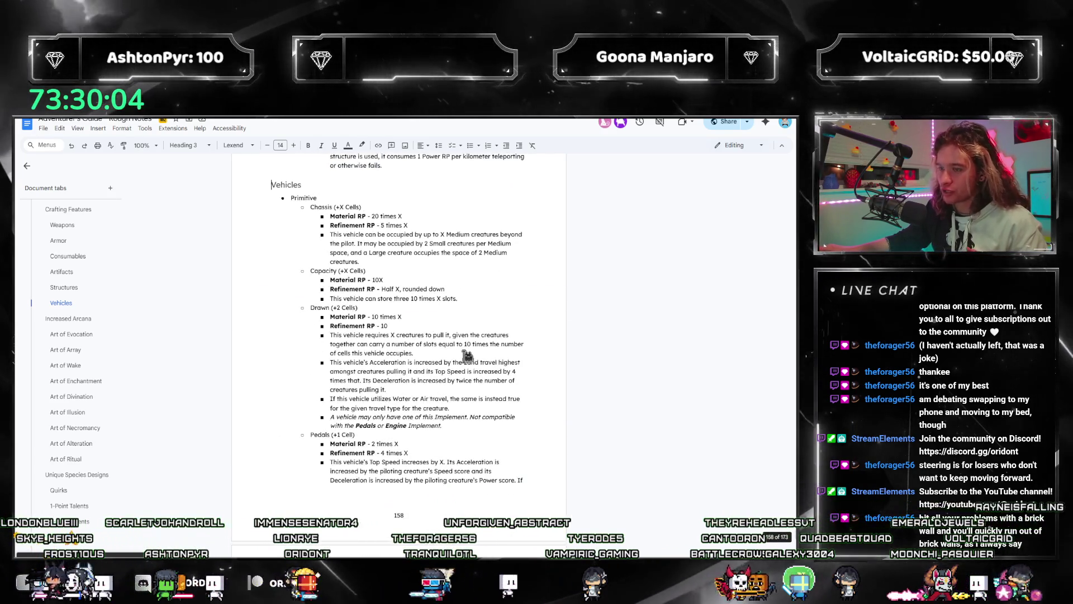
left_click(478, 411)
left_click(449, 387)
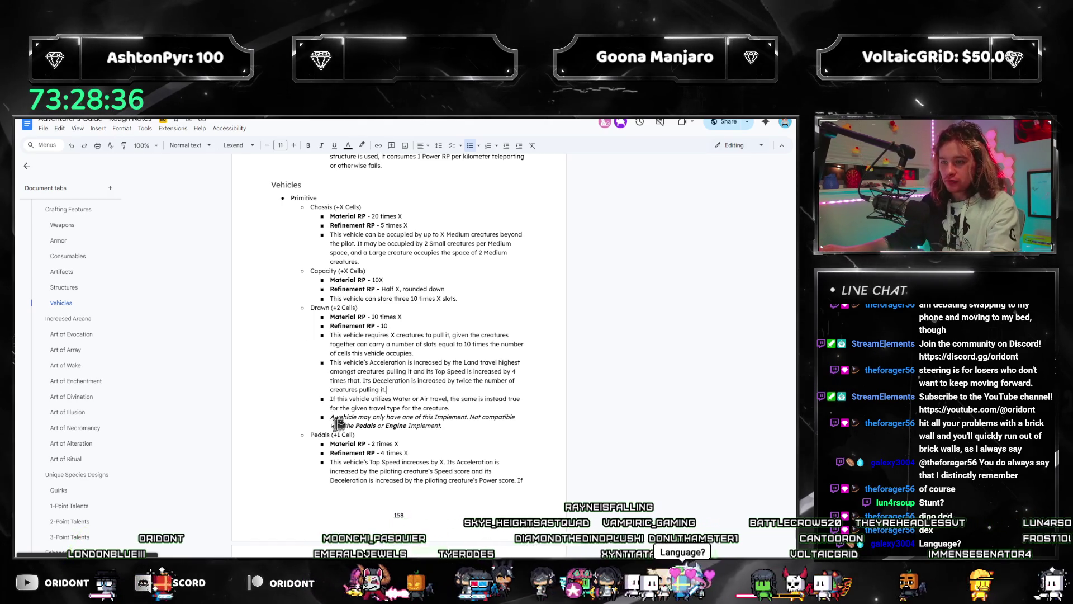
Step: Add 'The piloting creature may be one of the creatures pulling it.' after 'cells this vehicle occupies.'
left_click(528, 349)
type("The pi")
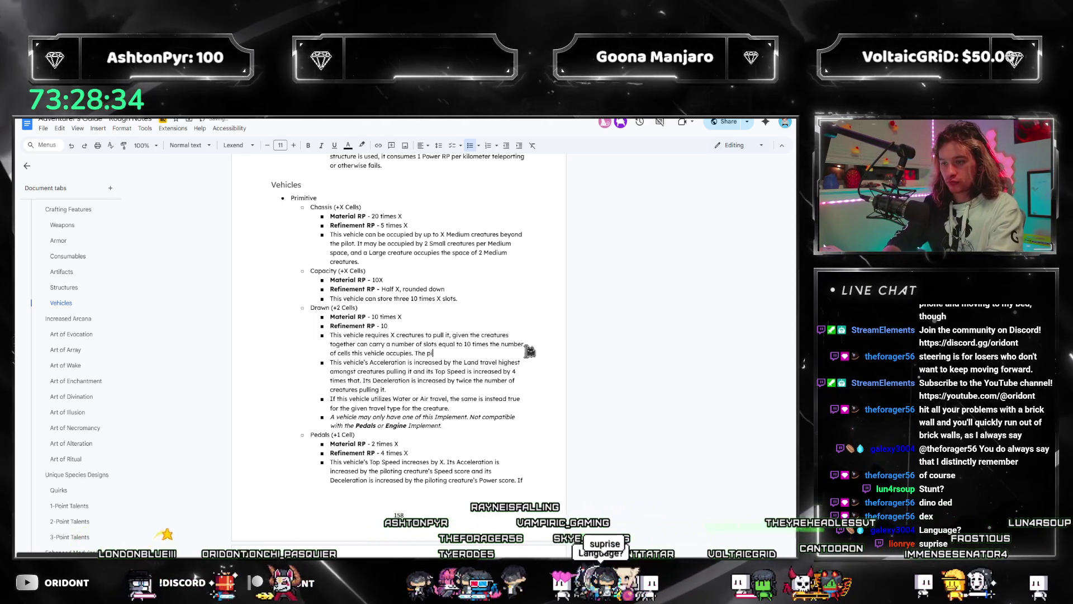
type("loting creature may")
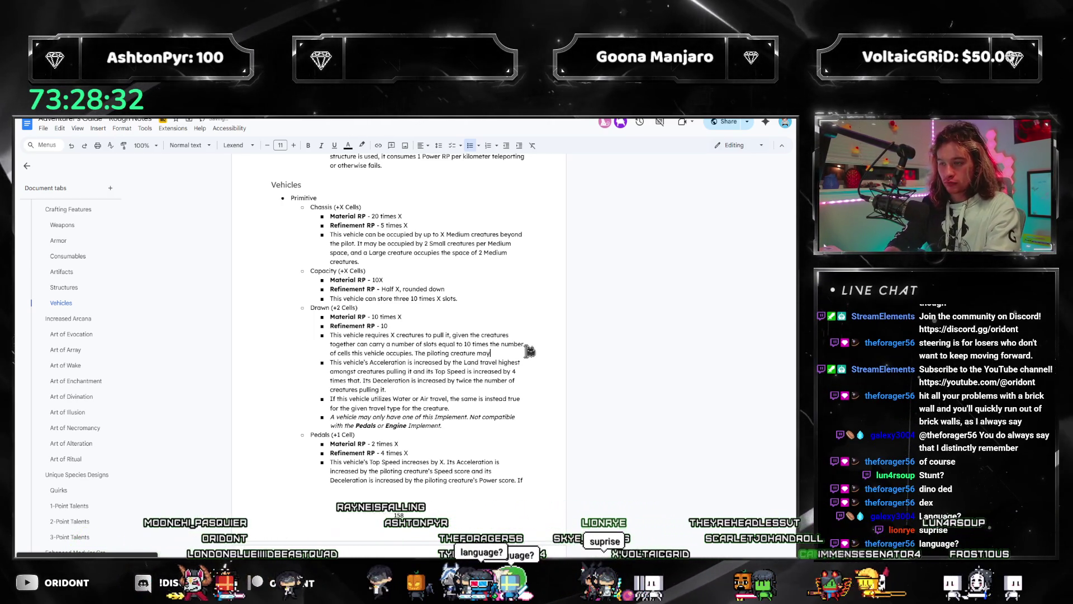
type(" be one of the creatures pulling.")
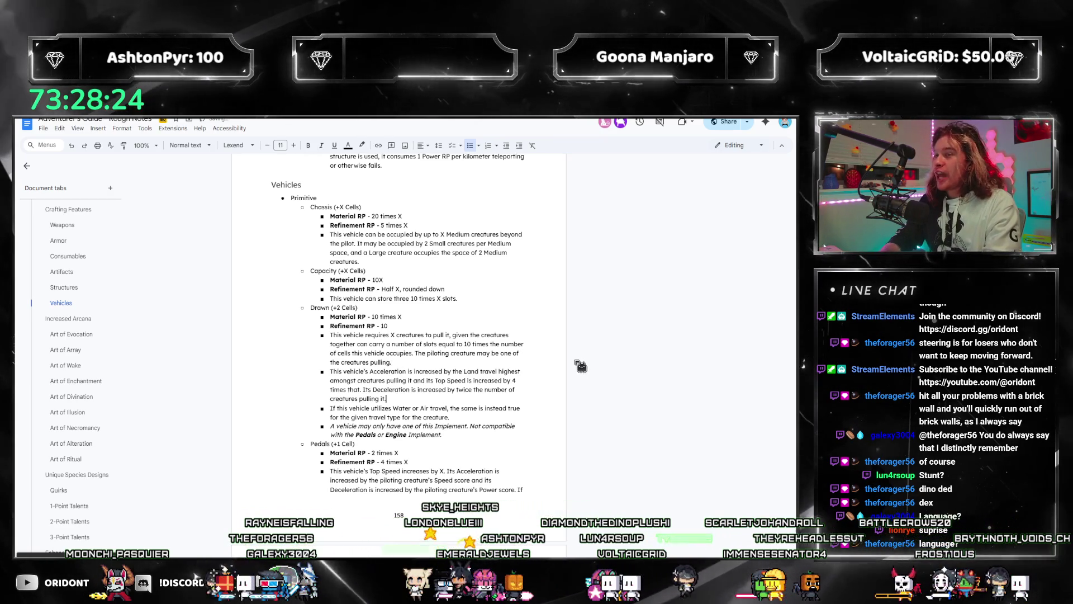
key("BackSpace")
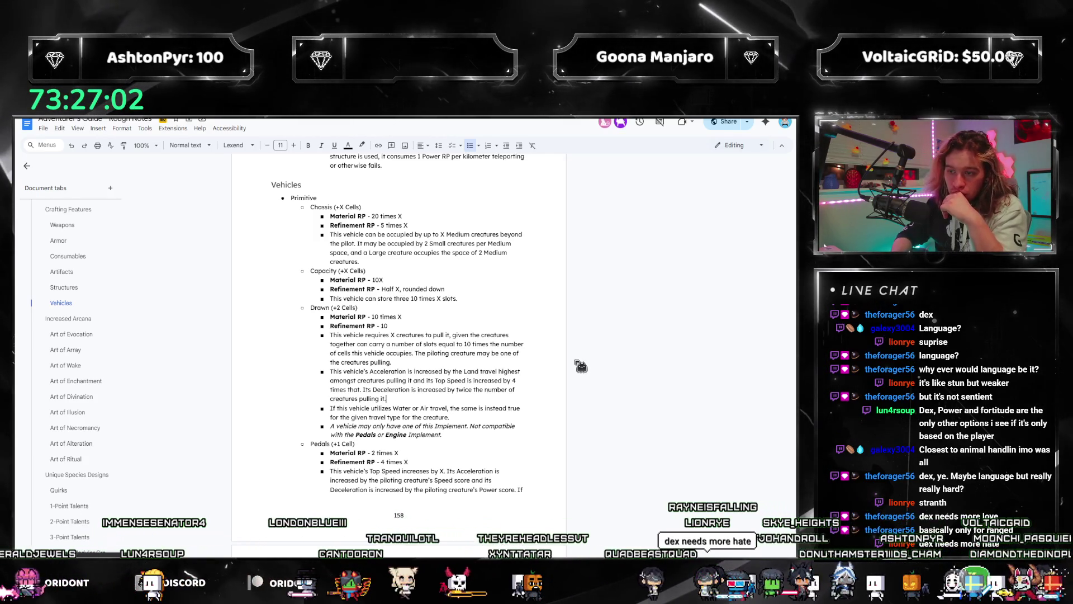
Step: Give Drawn Maneuver Actions equal to the pilot's Power modifier, minimum 0 and maximum 8
type(" The Manu")
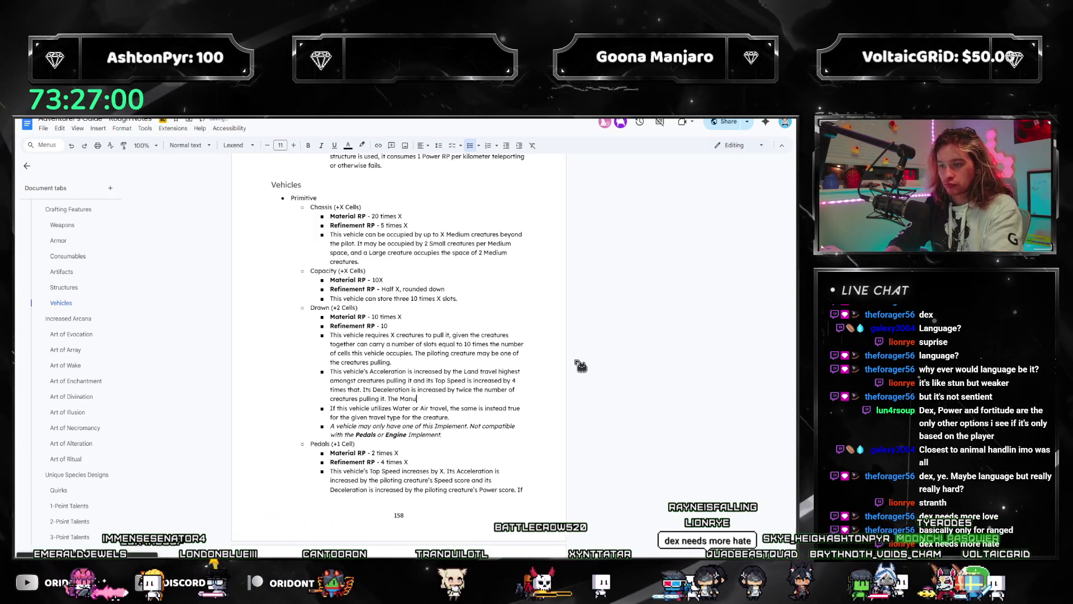
type("evera")
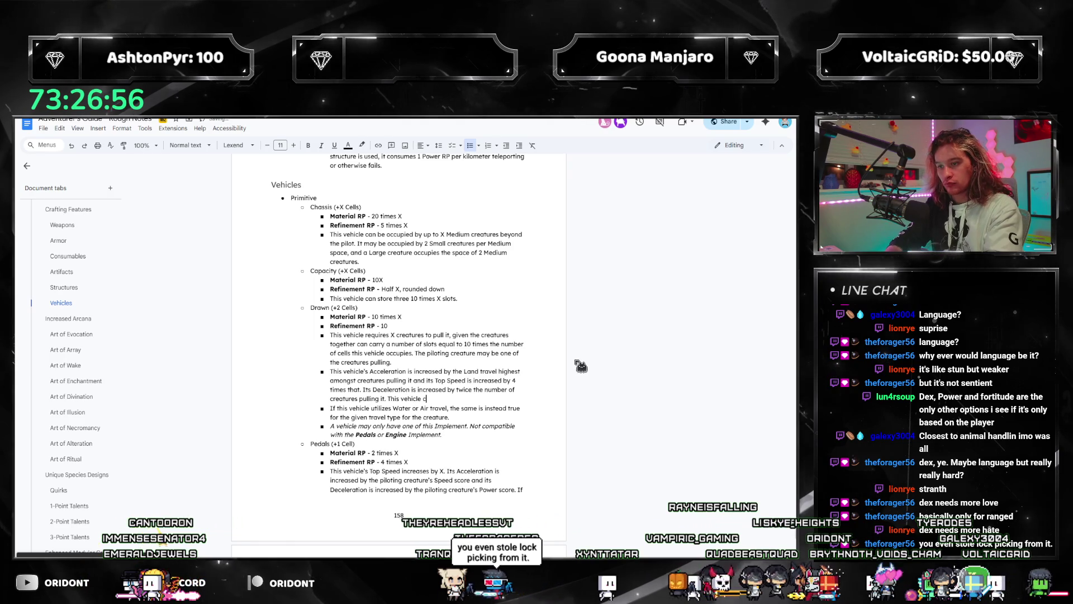
key("BackSpace")
type("gains ")
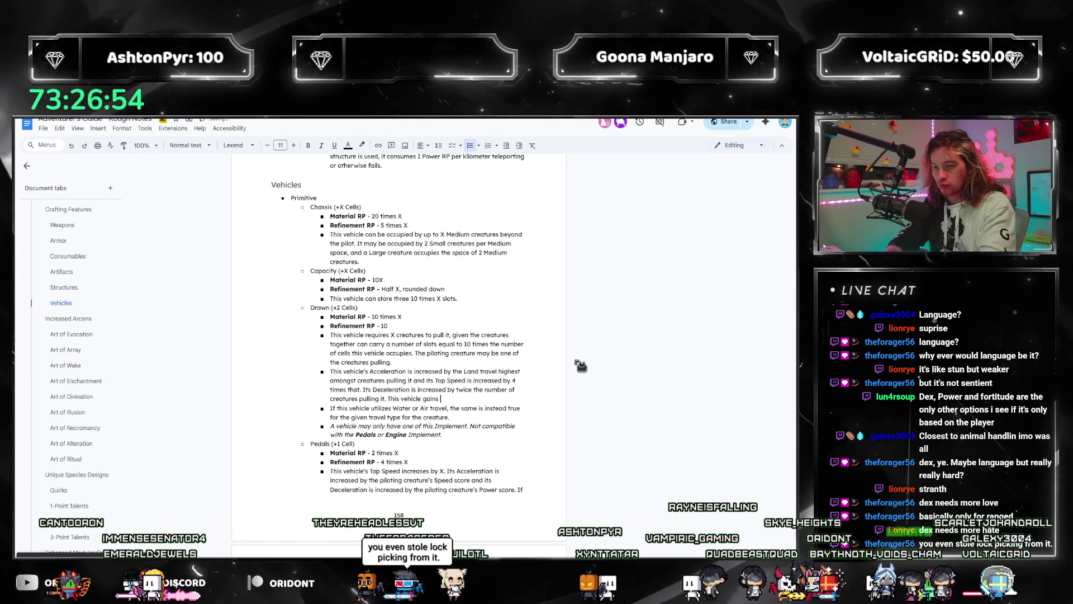
type("a number of Maneuver")
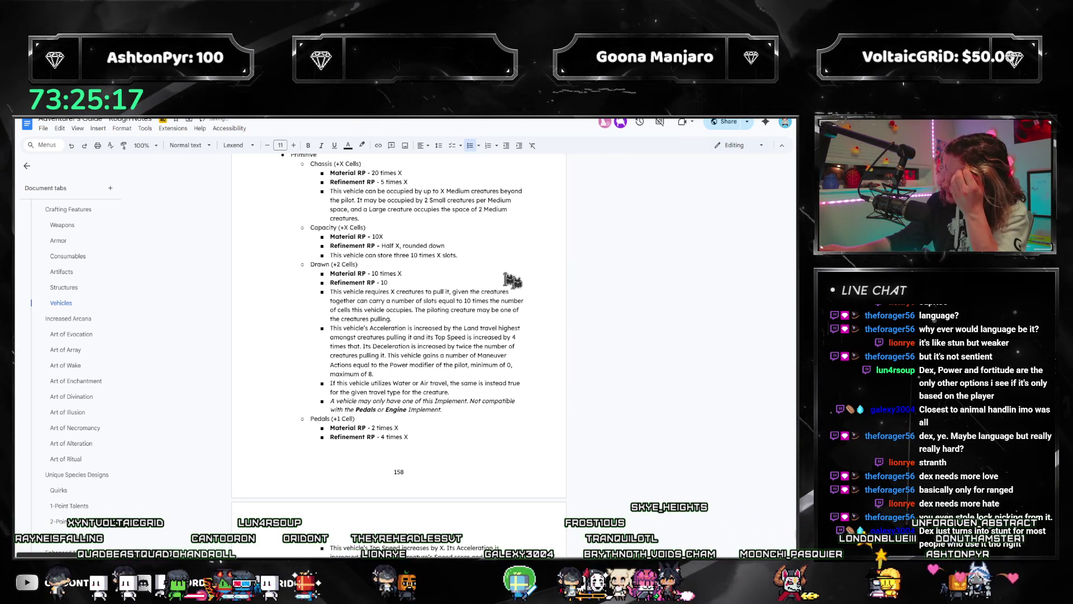
key("Page_Up")
key("Page_Up")
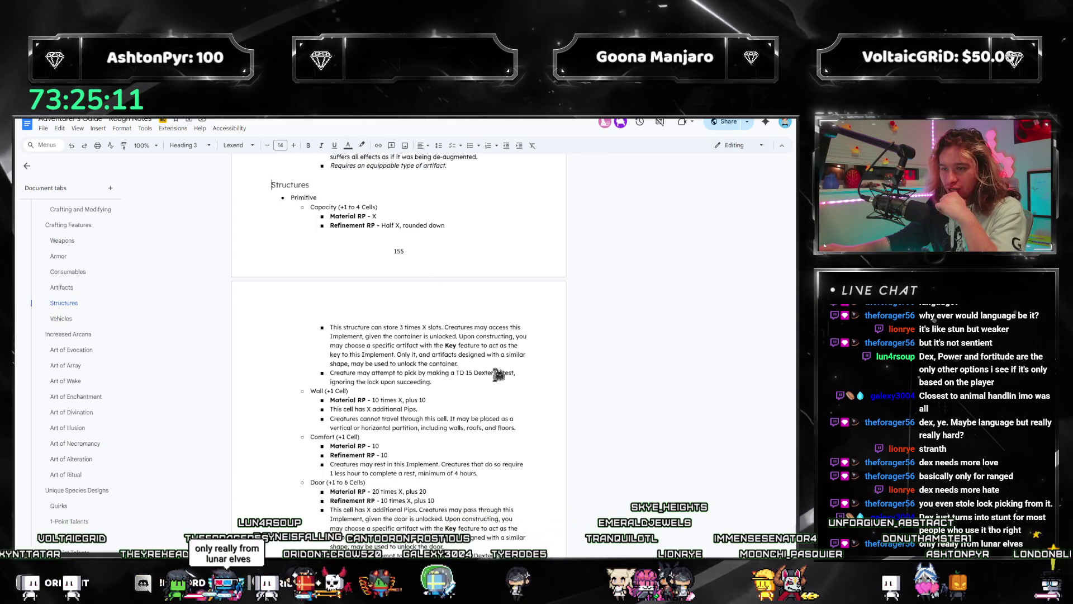
Step: Jump between Vehicles and Structures in the outline, review the Dexterity lock rules, and return to Vehicles
double_click(492, 373)
scroll(475, 377, "down", 1)
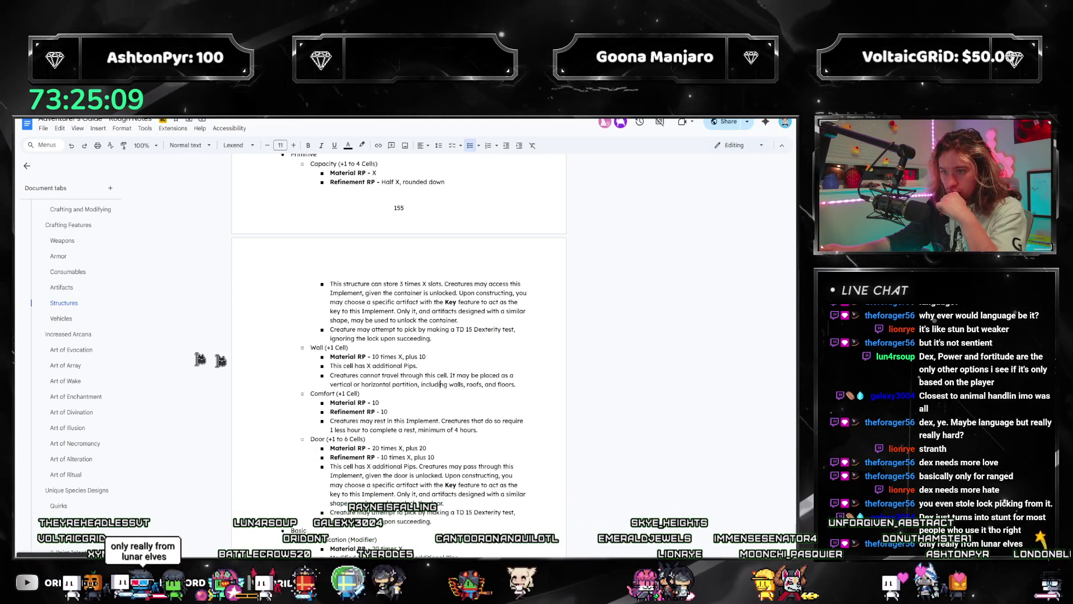
left_click(70, 319)
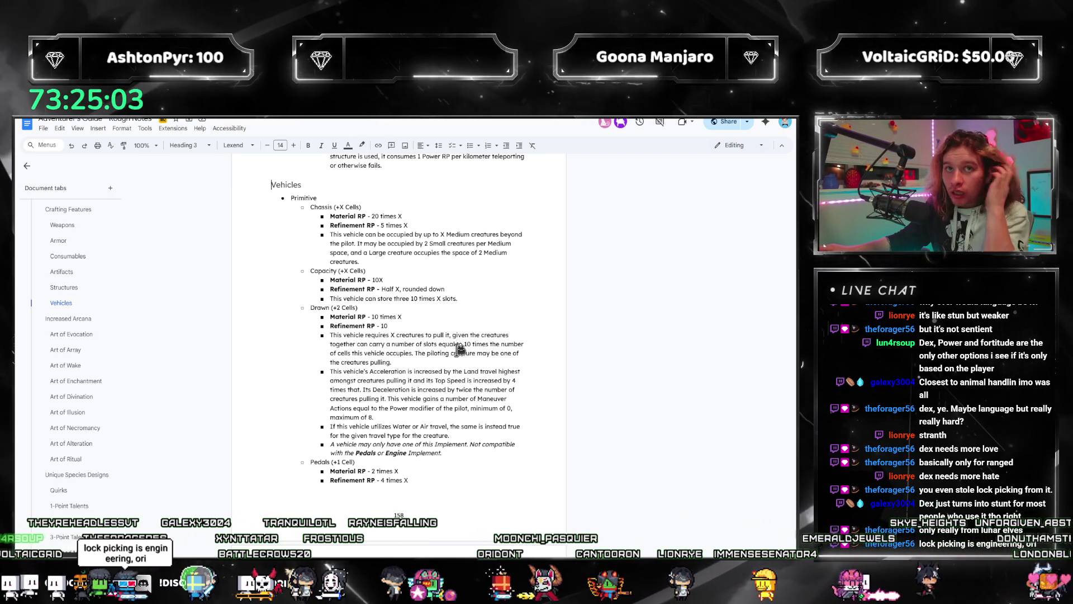
left_click(64, 287)
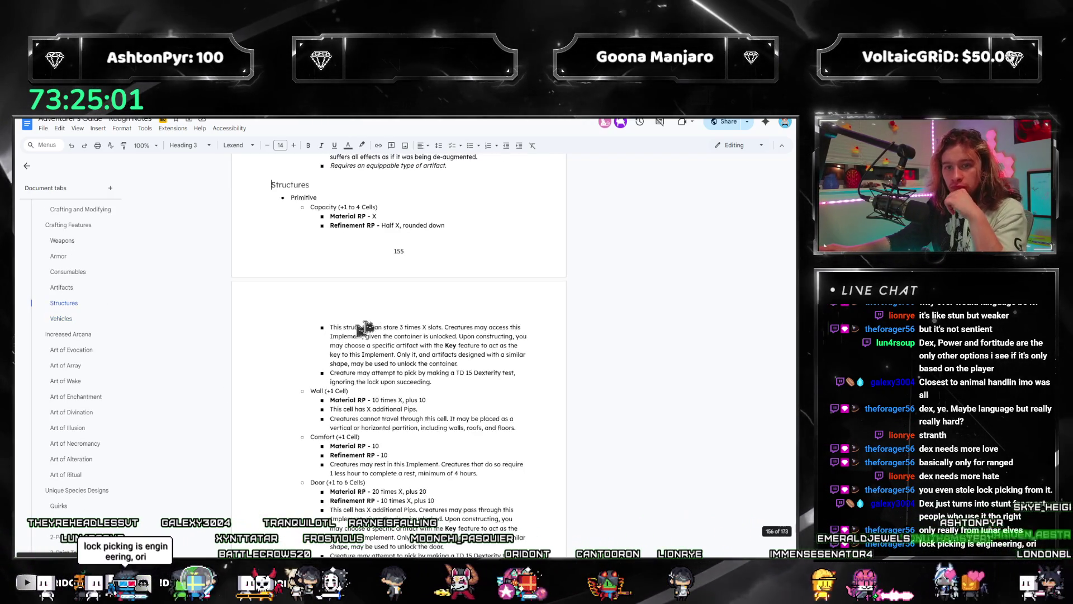
scroll(366, 328, "down", 1)
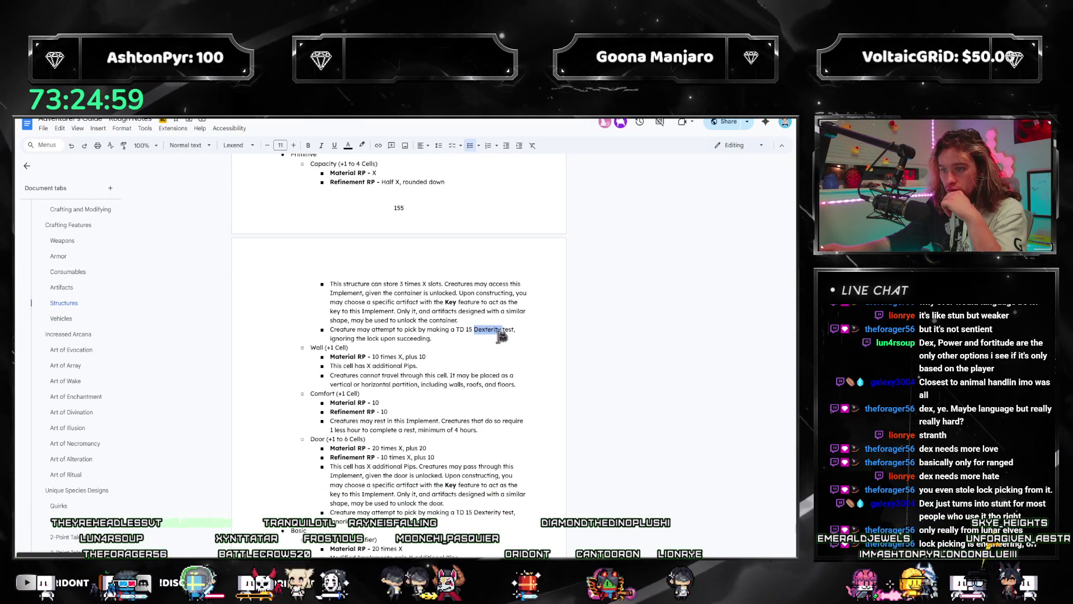
scroll(538, 374, "down", 2)
double_click(495, 426)
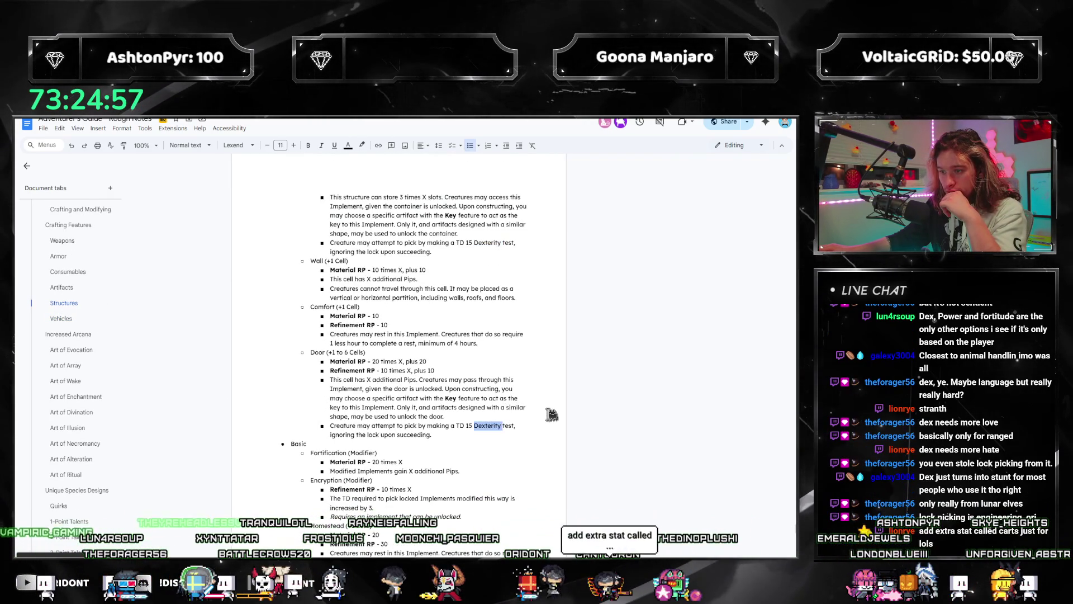
scroll(545, 408, "down", 3)
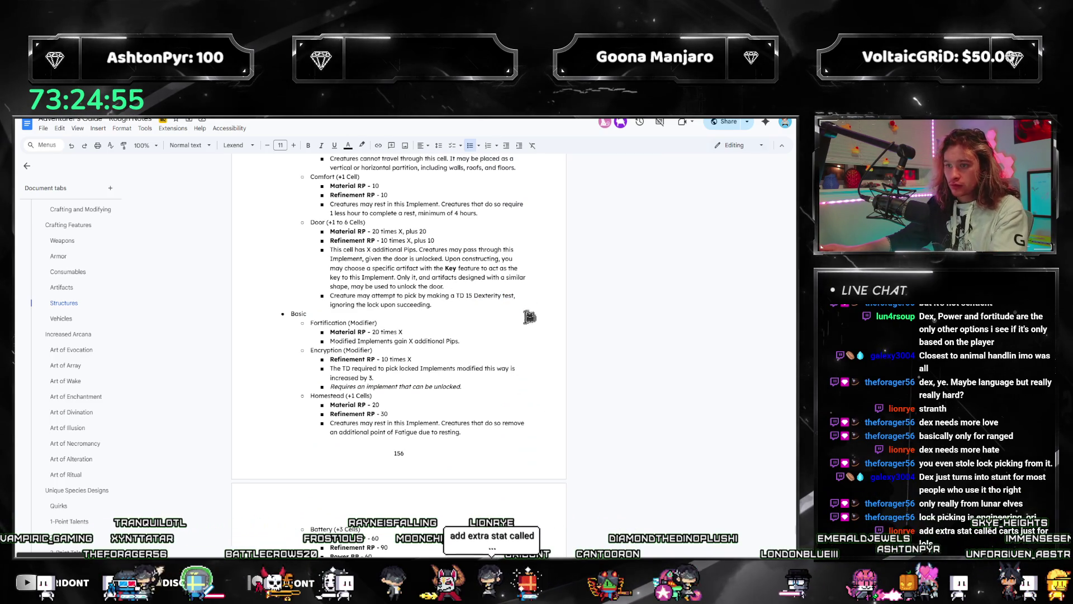
scroll(542, 336, "down", 3)
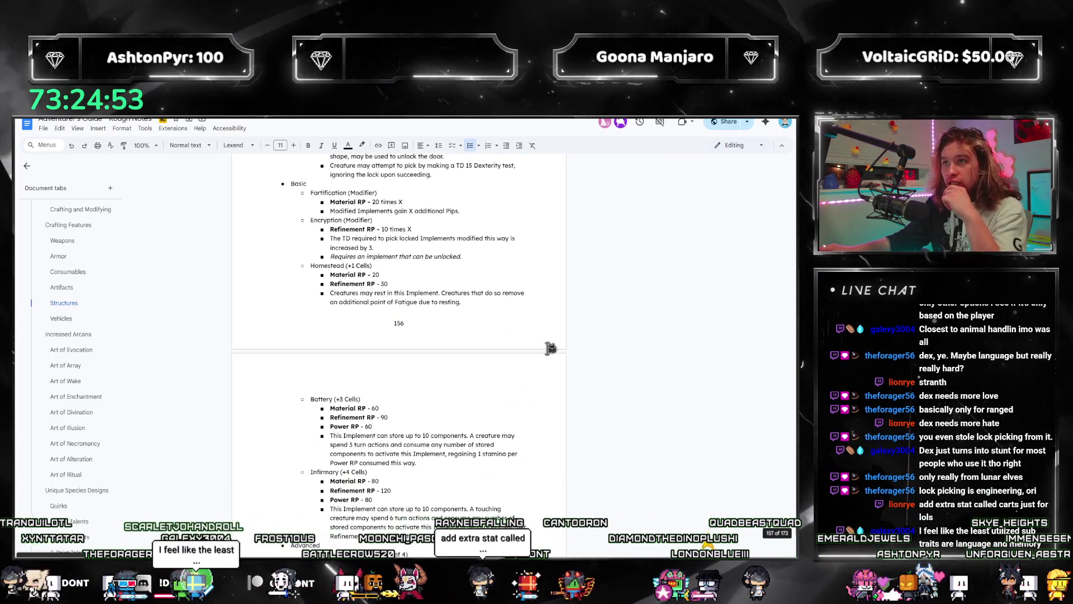
scroll(550, 348, "down", 5)
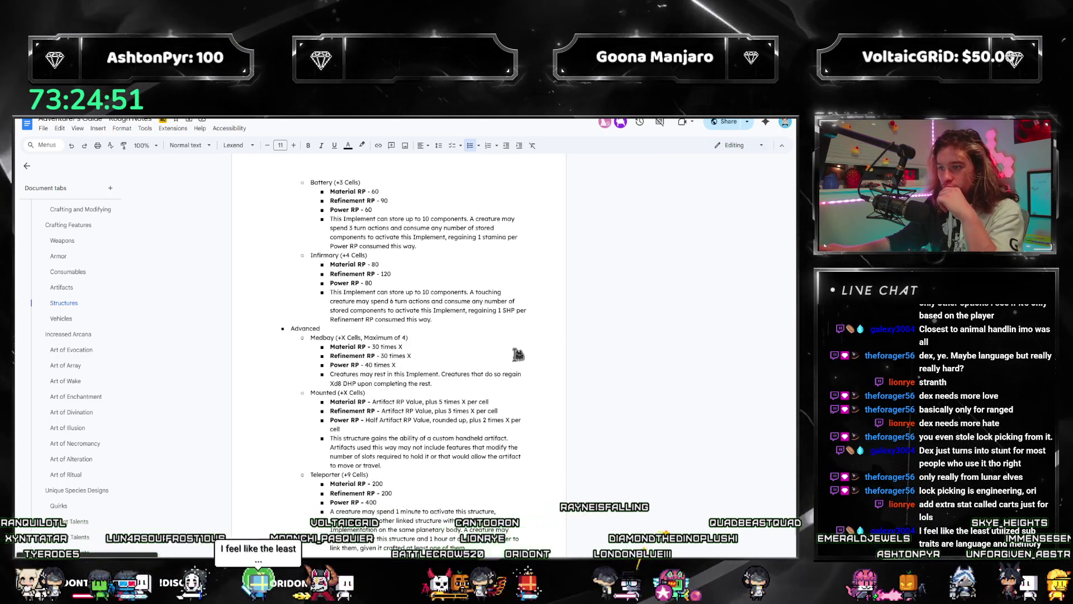
scroll(518, 354, "down", 7)
scroll(518, 355, "down", 5)
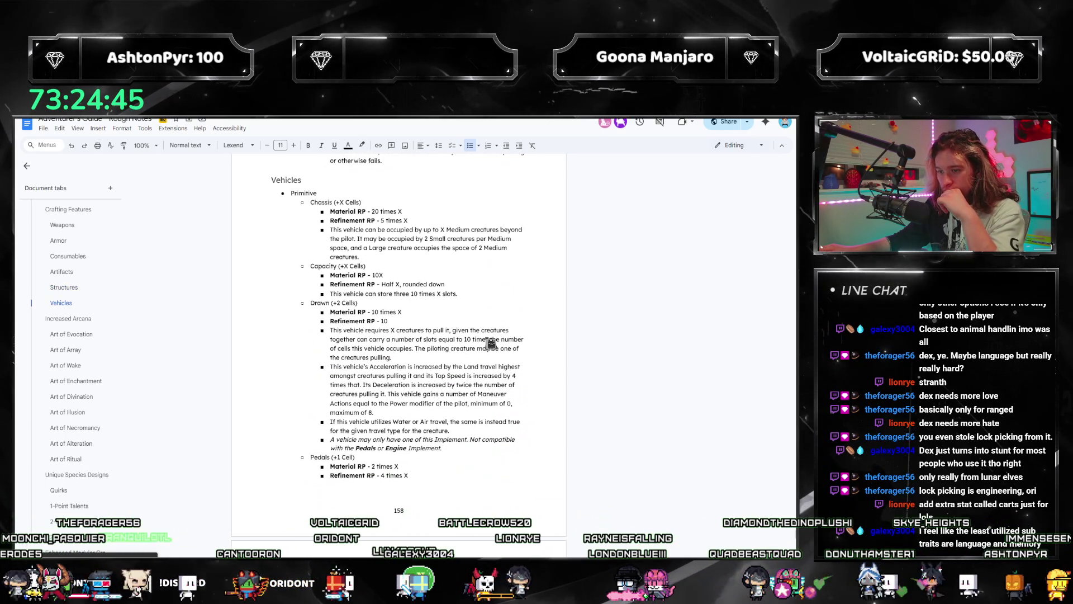
scroll(490, 344, "down", 5)
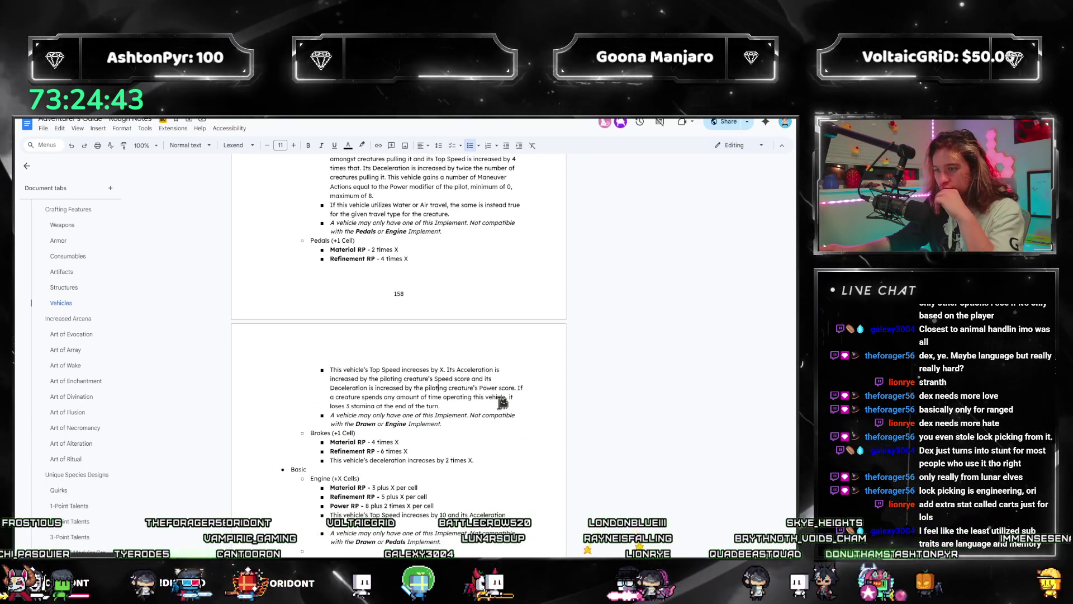
scroll(452, 362, "up", 2)
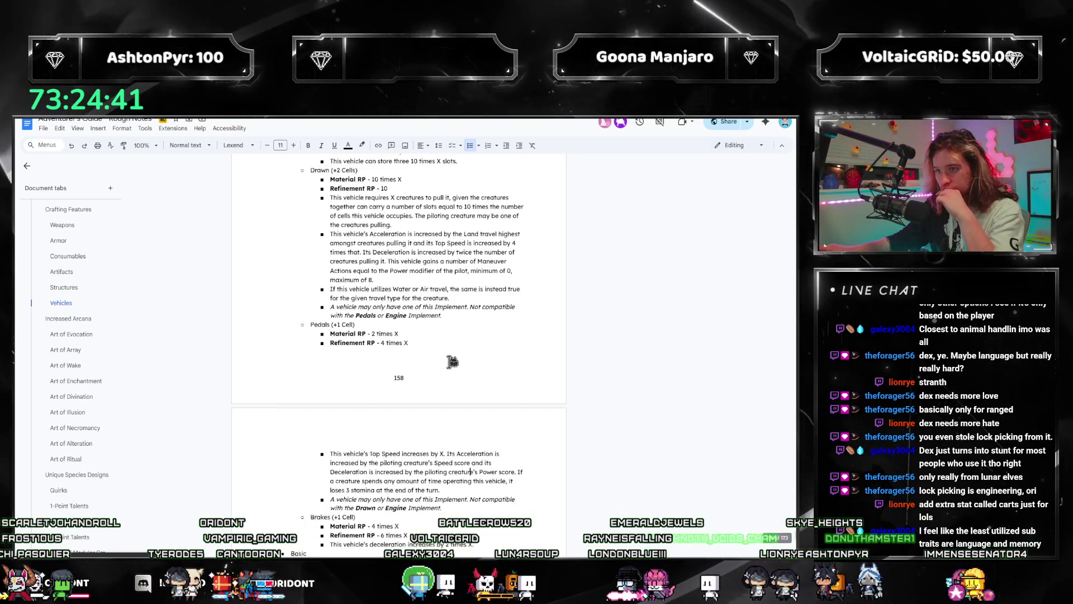
scroll(451, 361, "up", 2)
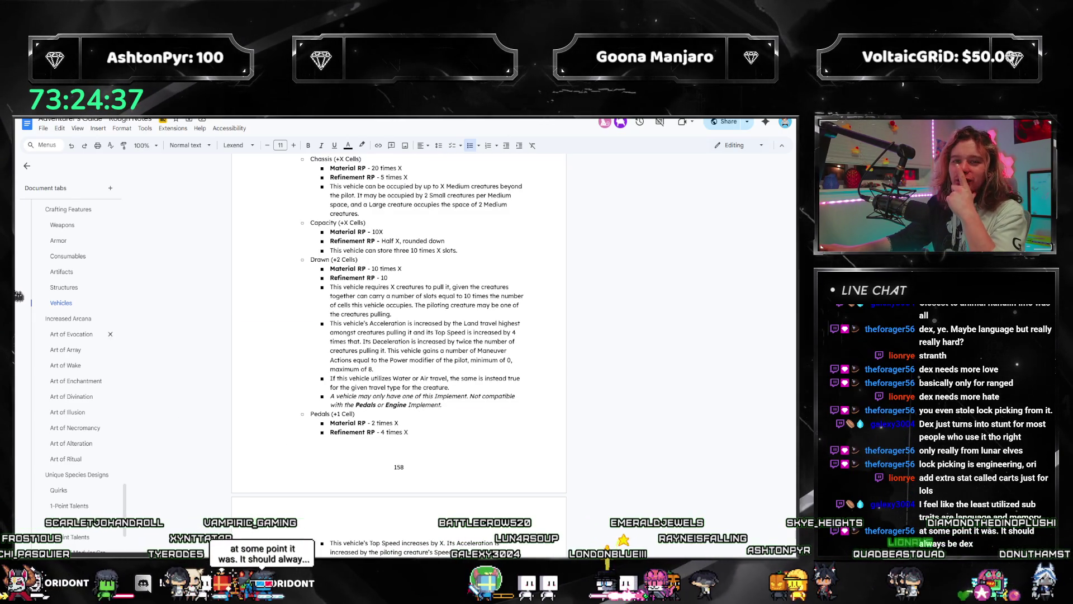
scroll(89, 358, "up", 1)
scroll(93, 369, "up", 1)
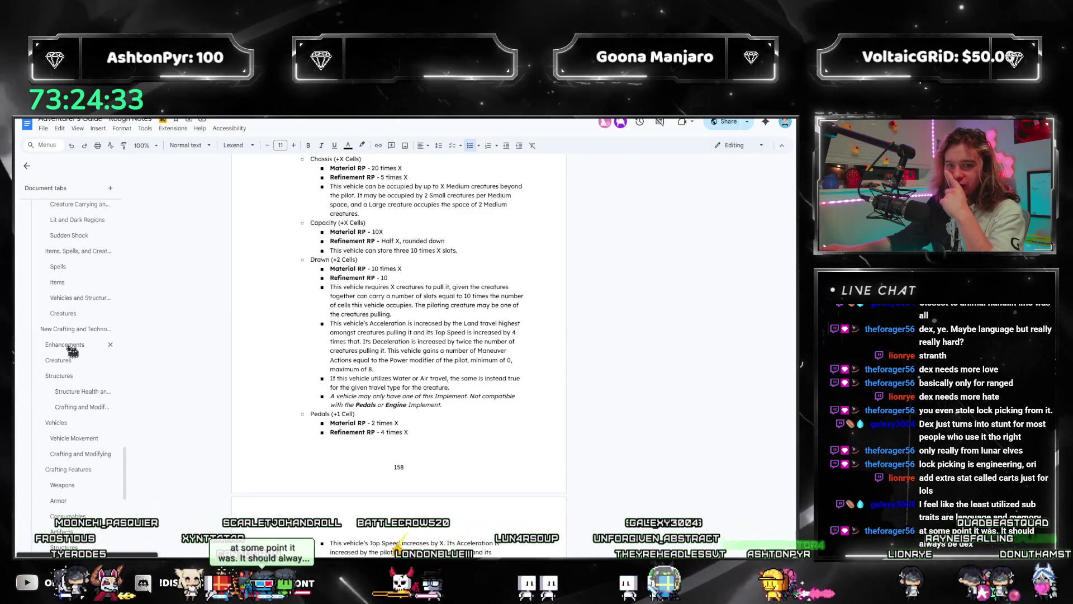
scroll(73, 358, "down", 1)
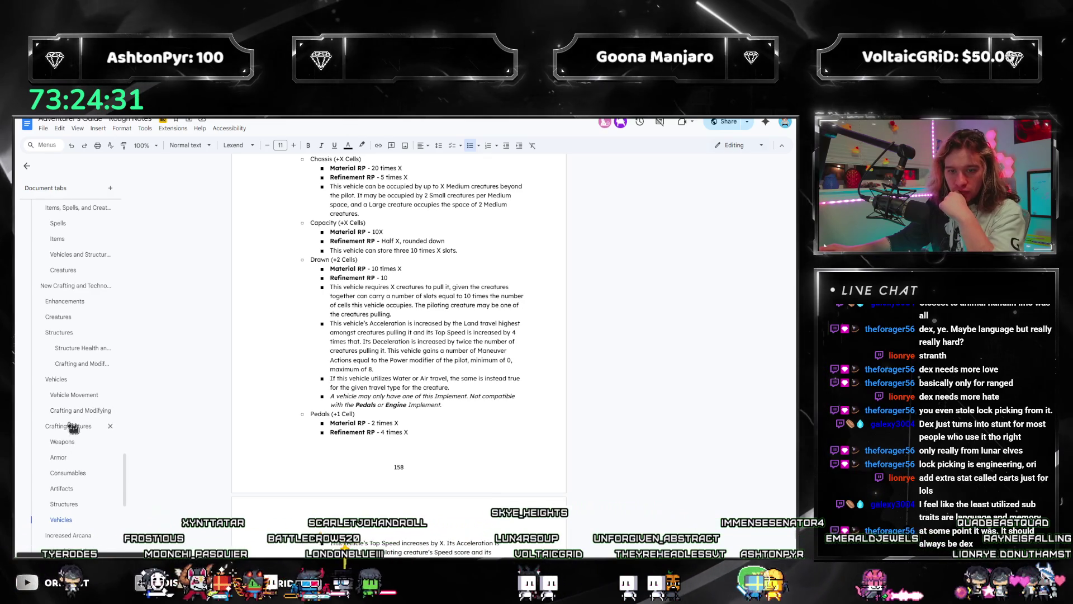
left_click(67, 322)
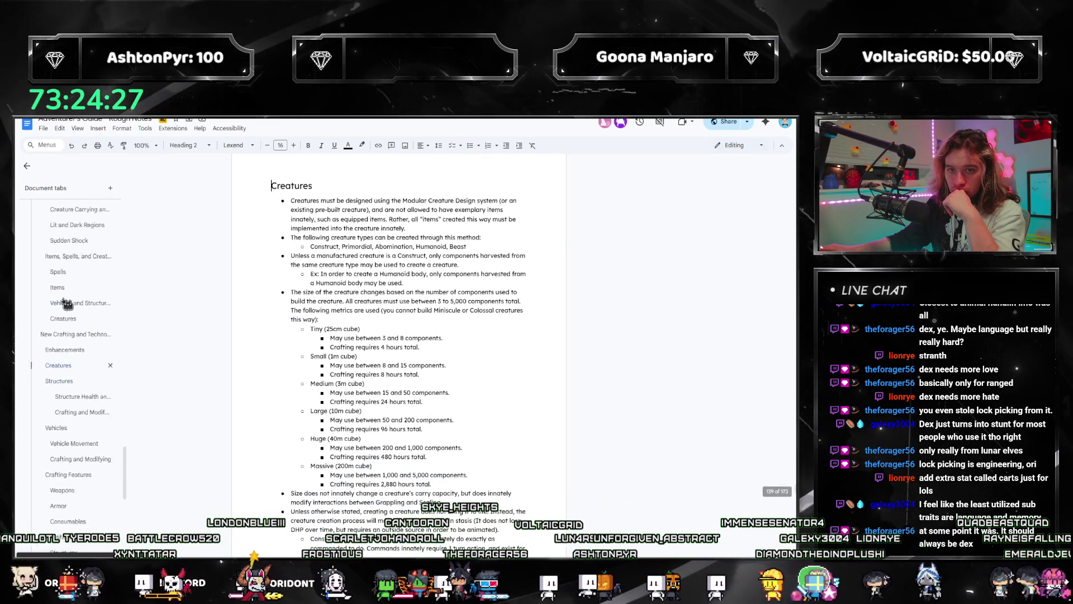
scroll(69, 318, "down", 5)
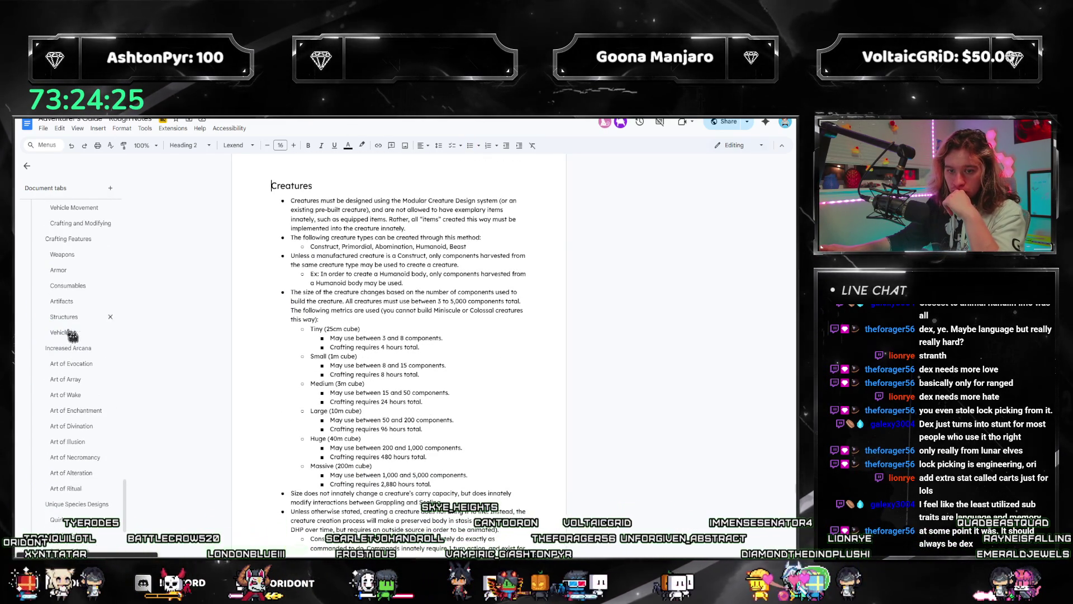
scroll(73, 335, "up", 2)
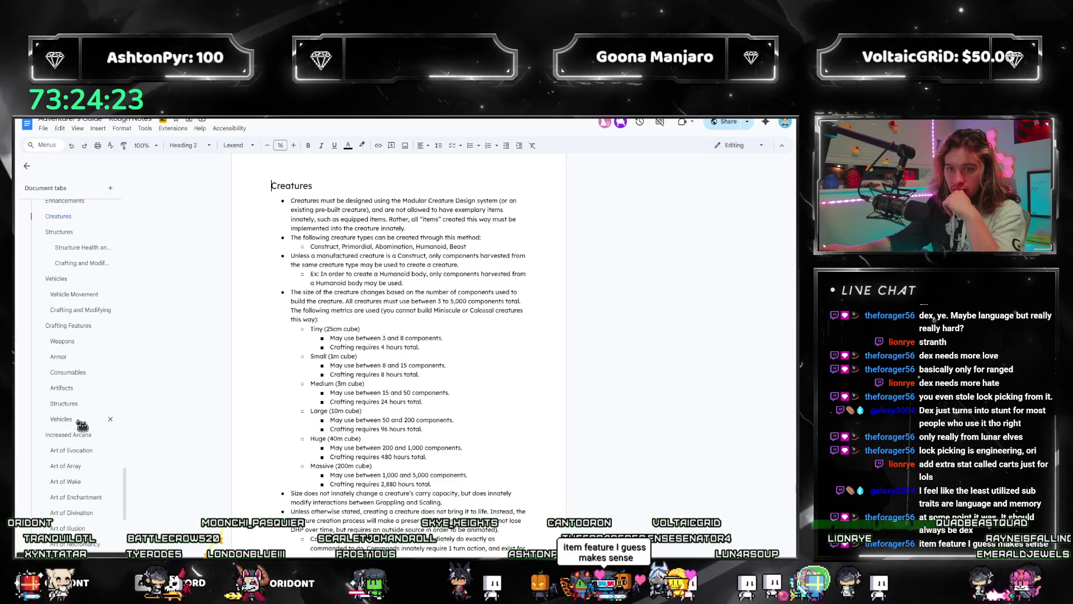
left_click(61, 343)
scroll(61, 363, "down", 3)
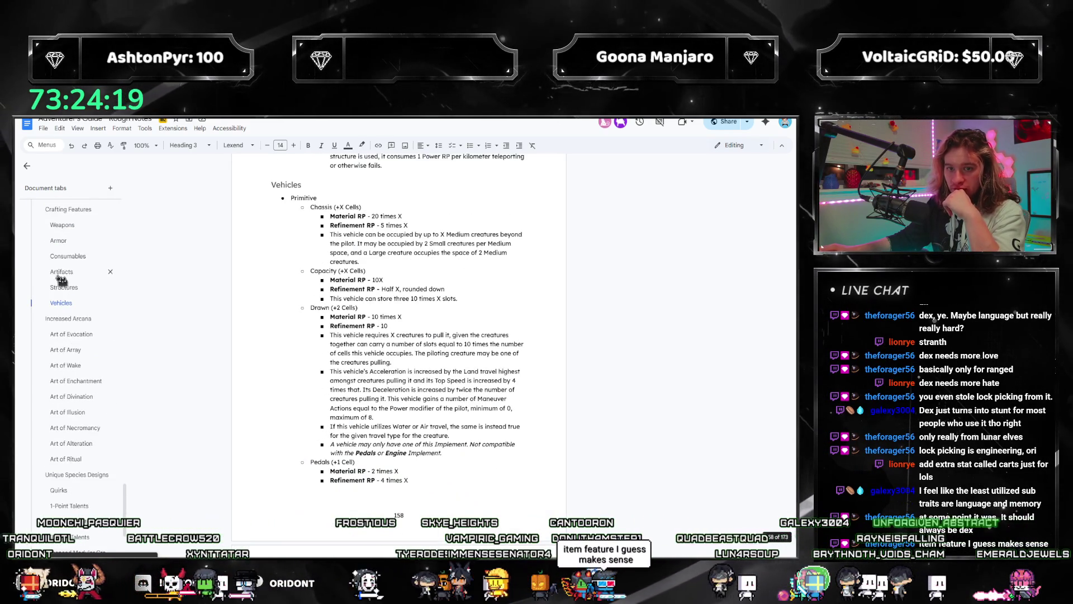
left_click(60, 272)
scroll(386, 366, "down", 3)
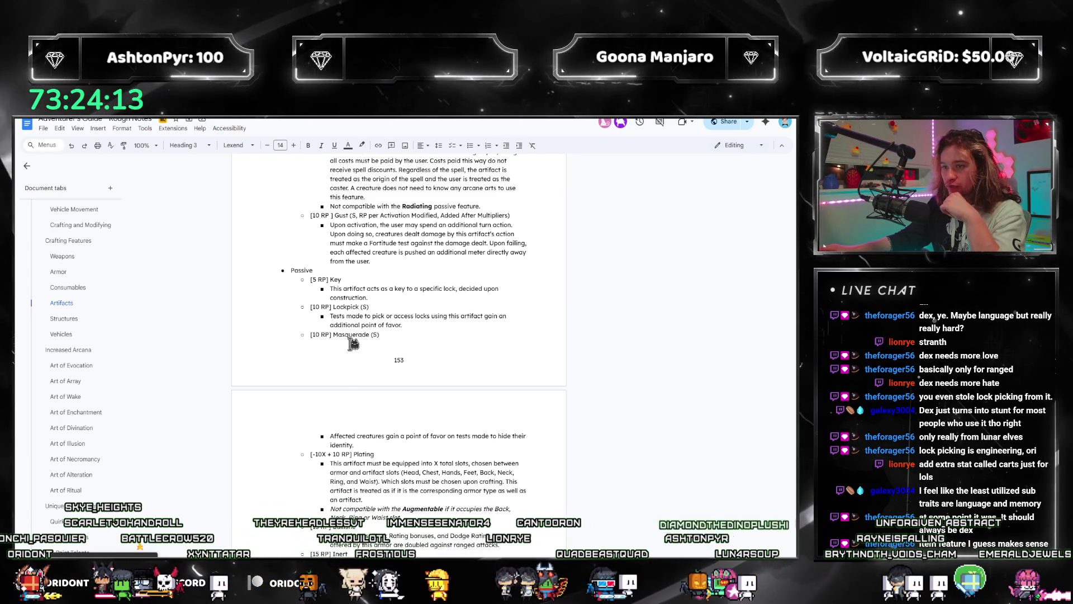
scroll(391, 349, "down", 1)
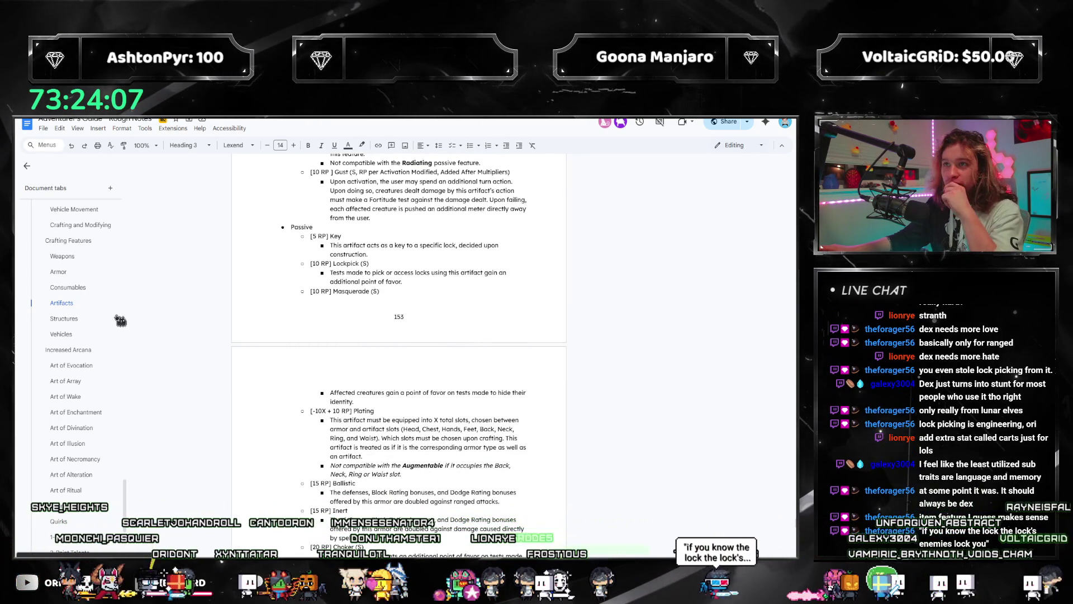
scroll(110, 300, "up", 5)
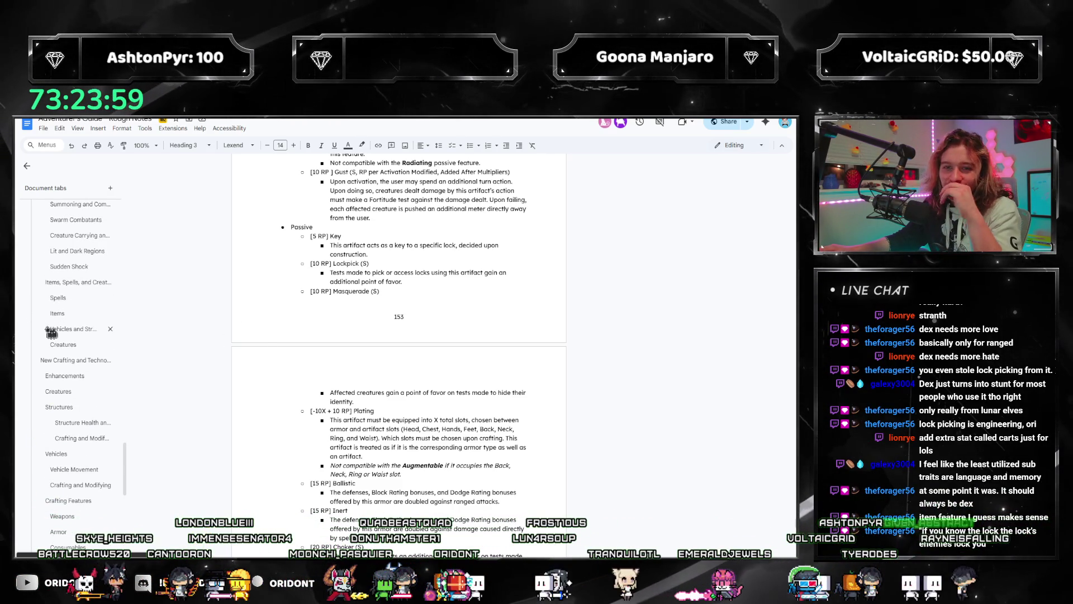
scroll(91, 390, "down", 2)
scroll(56, 462, "down", 4)
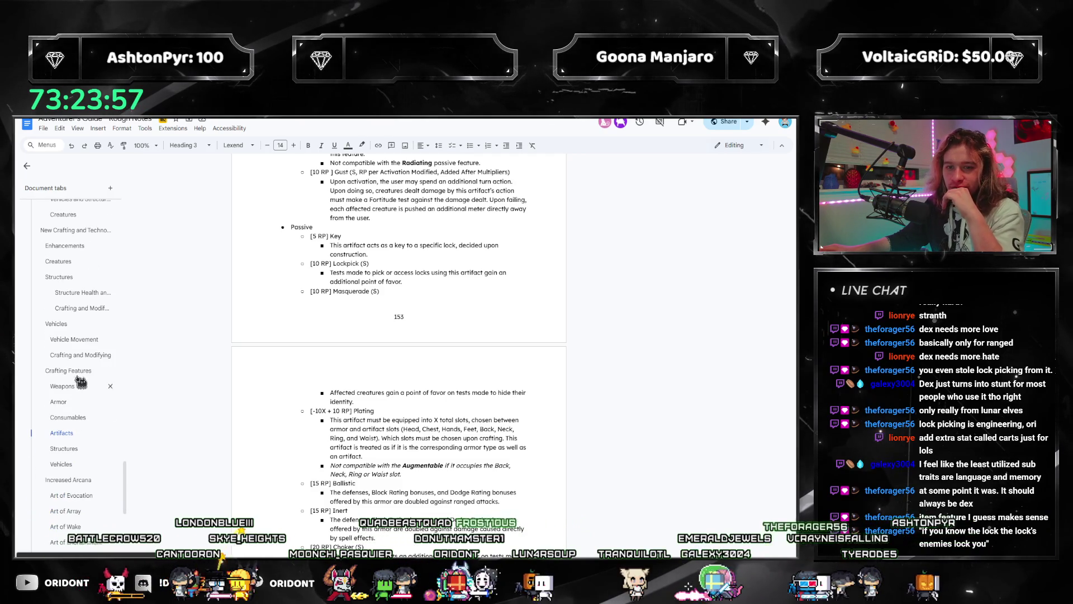
left_click(77, 356)
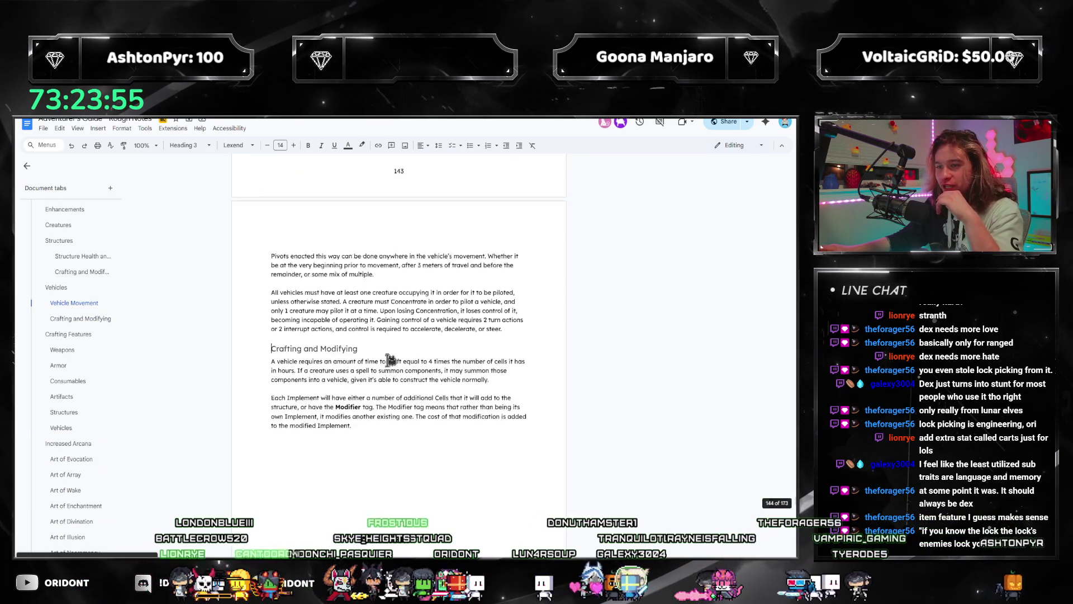
scroll(390, 356, "down", 8)
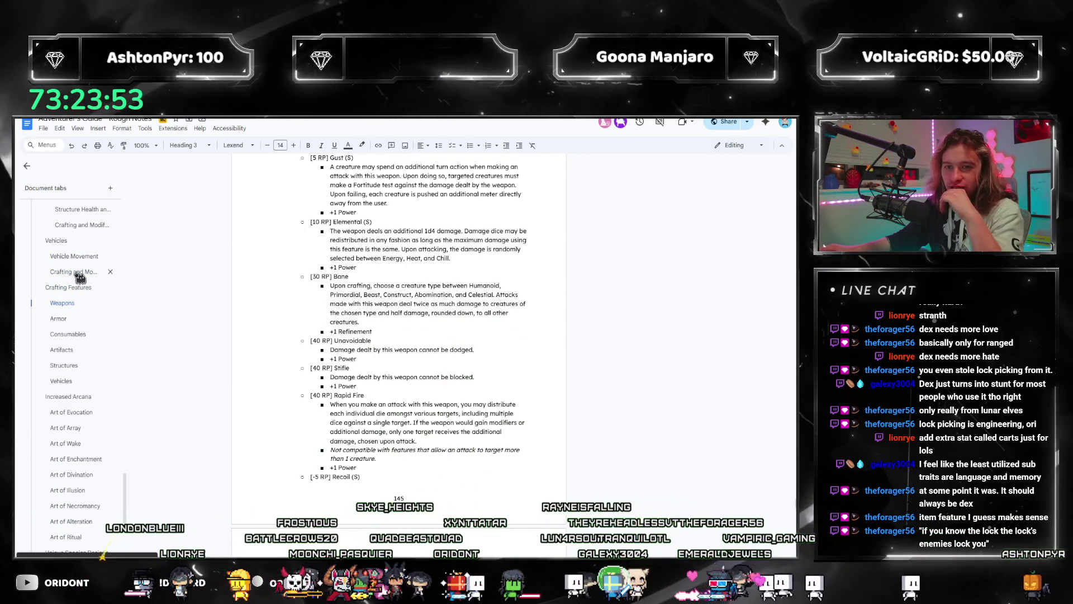
left_click(80, 303)
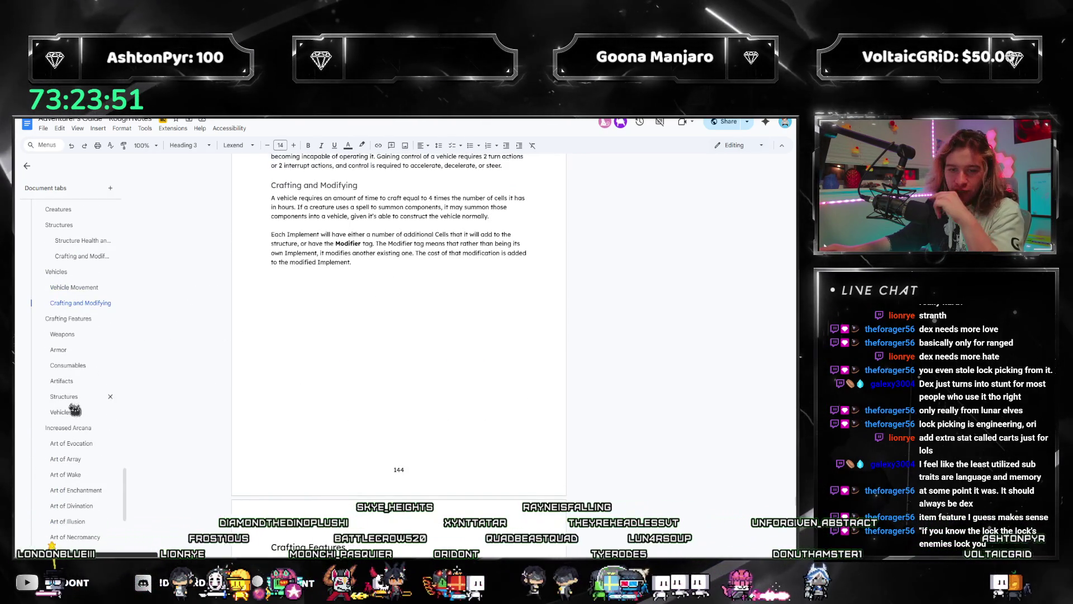
left_click(62, 412)
scroll(521, 348, "down", 6)
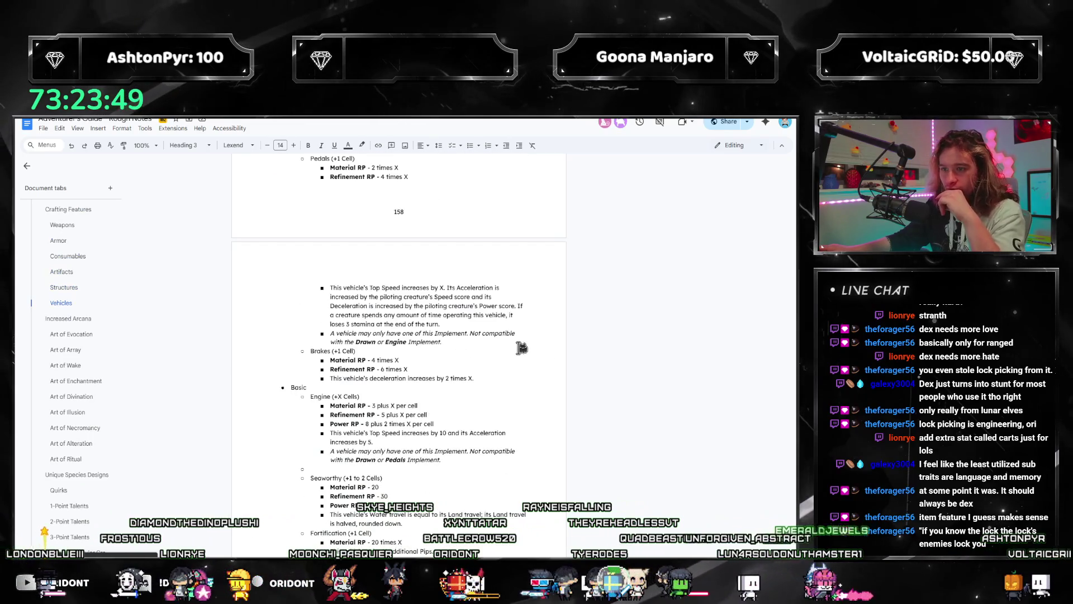
Step: Scroll to the Advanced implements list and select the first implement's name, Turbo
scroll(478, 361, "up", 3)
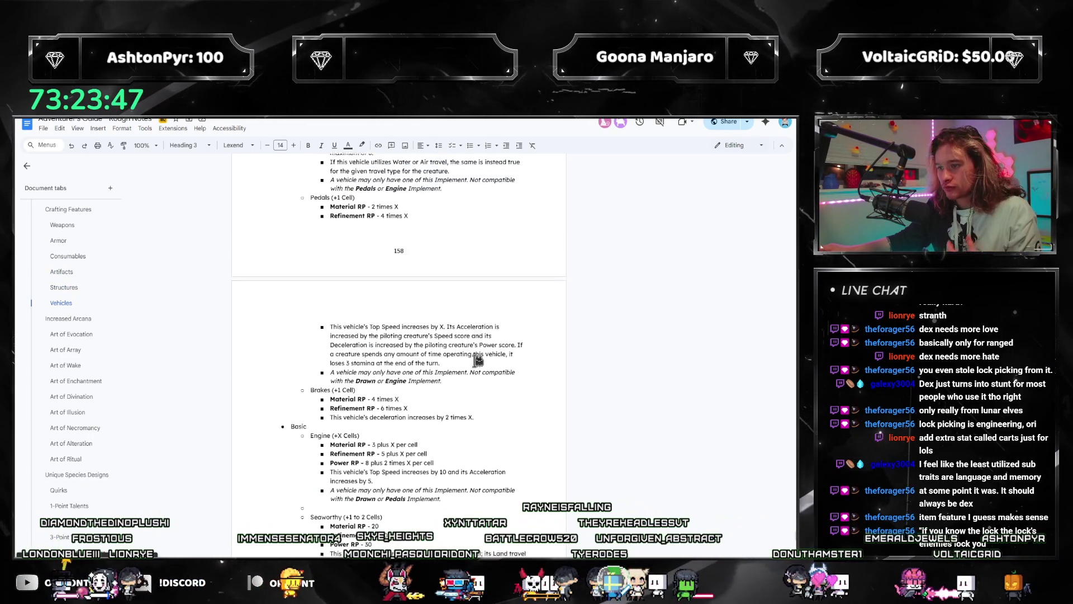
scroll(445, 313, "up", 4)
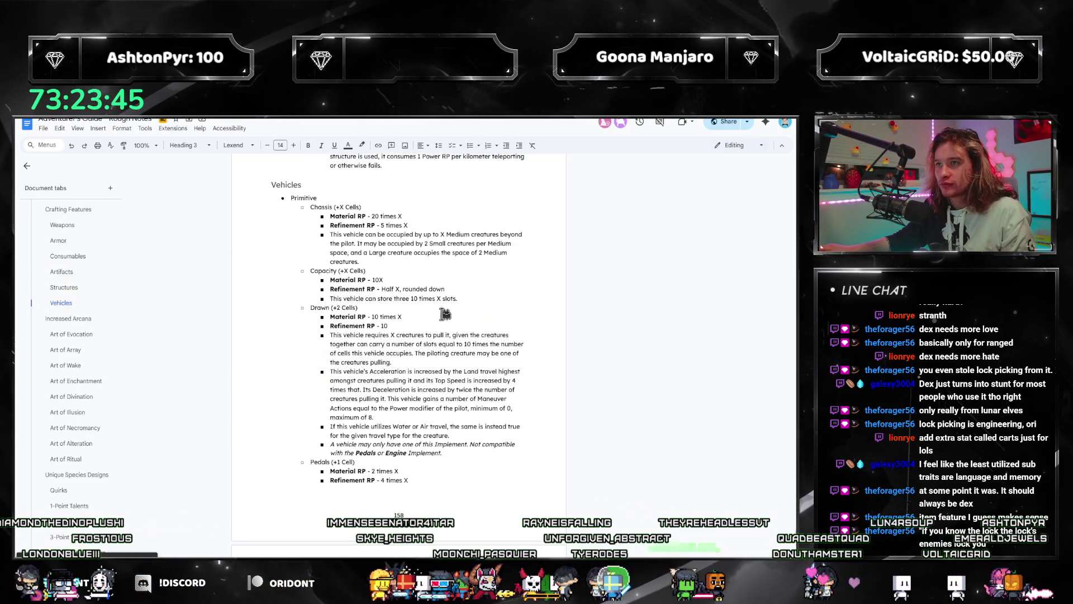
scroll(415, 344, "down", 3)
scroll(415, 343, "down", 5)
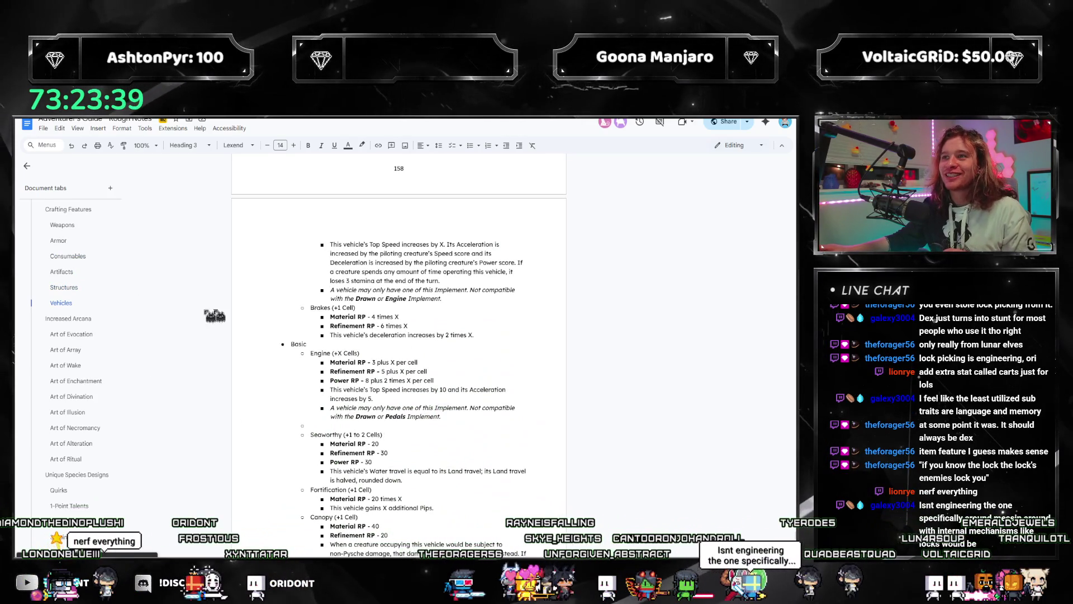
scroll(329, 285, "down", 2)
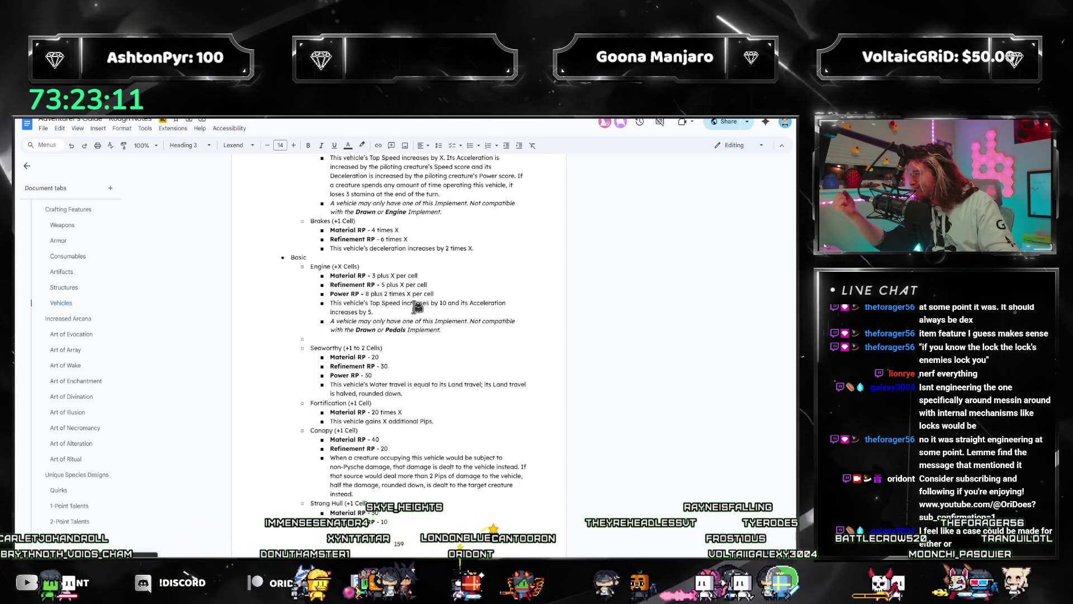
scroll(452, 306, "down", 6)
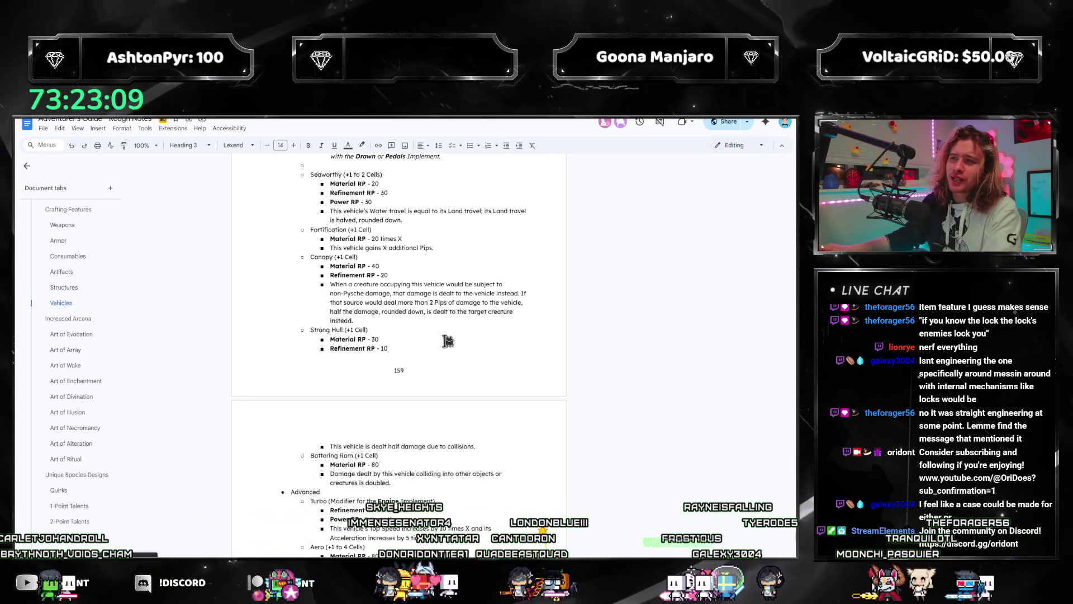
scroll(436, 334, "down", 2)
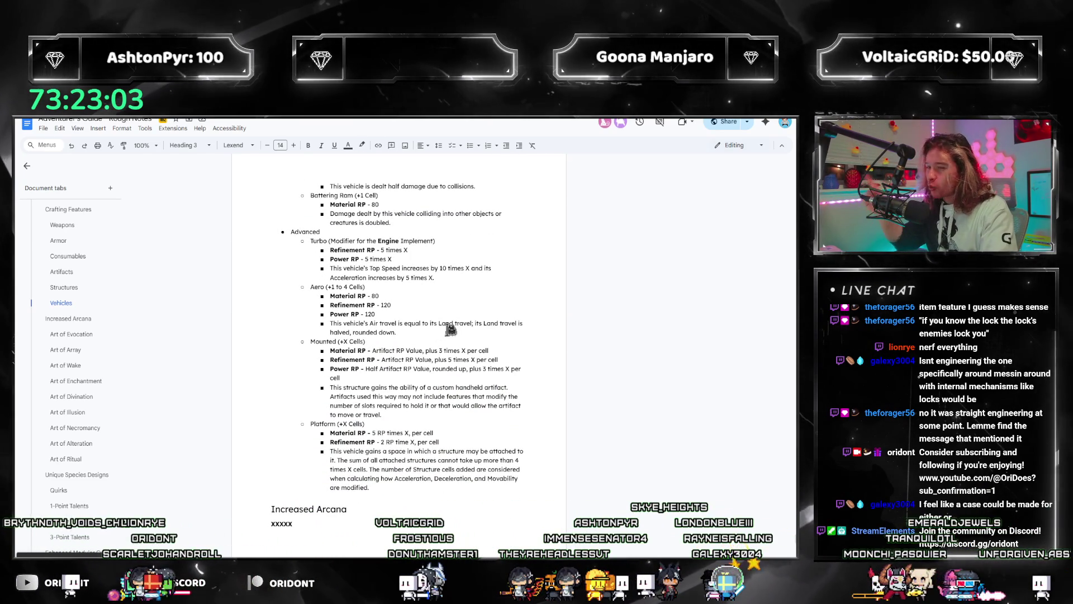
left_click(327, 240)
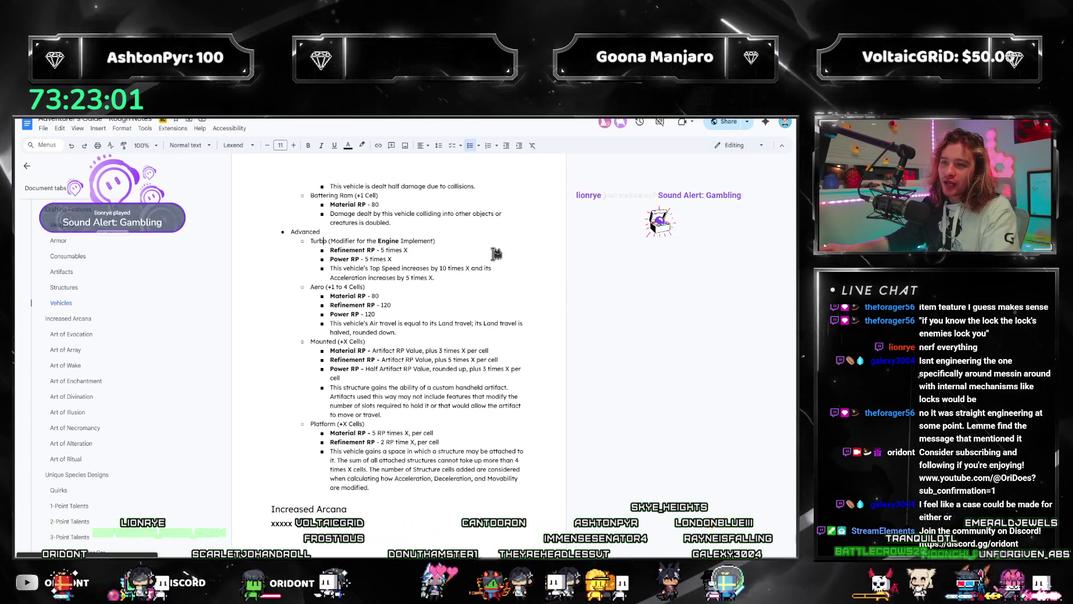
key("ctrl+shift+Left")
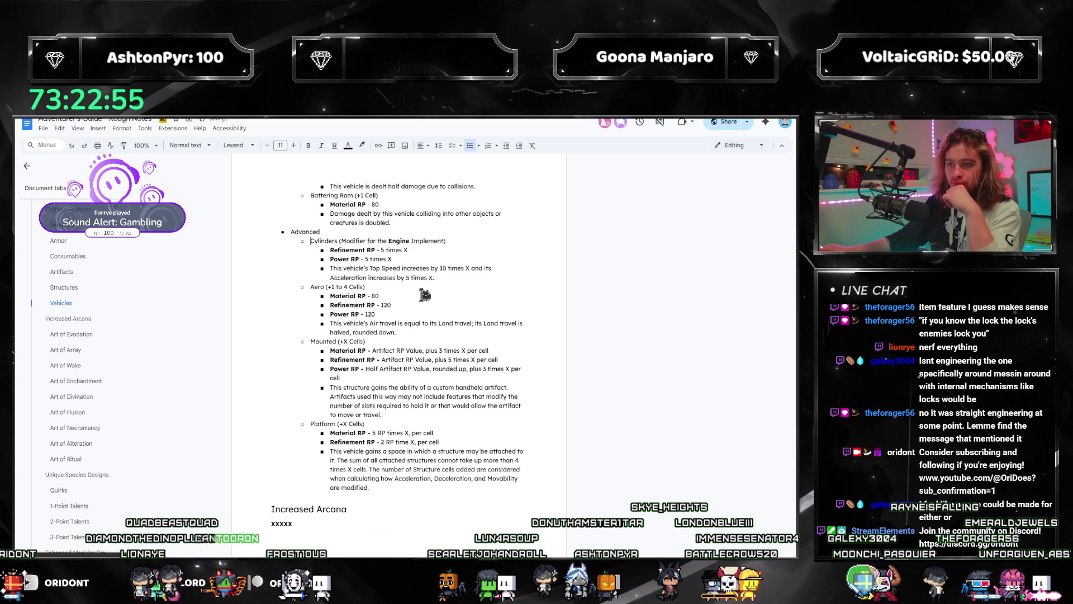
Step: Rename the Cylinders implement to Chambered
scroll(425, 295, "up", 5)
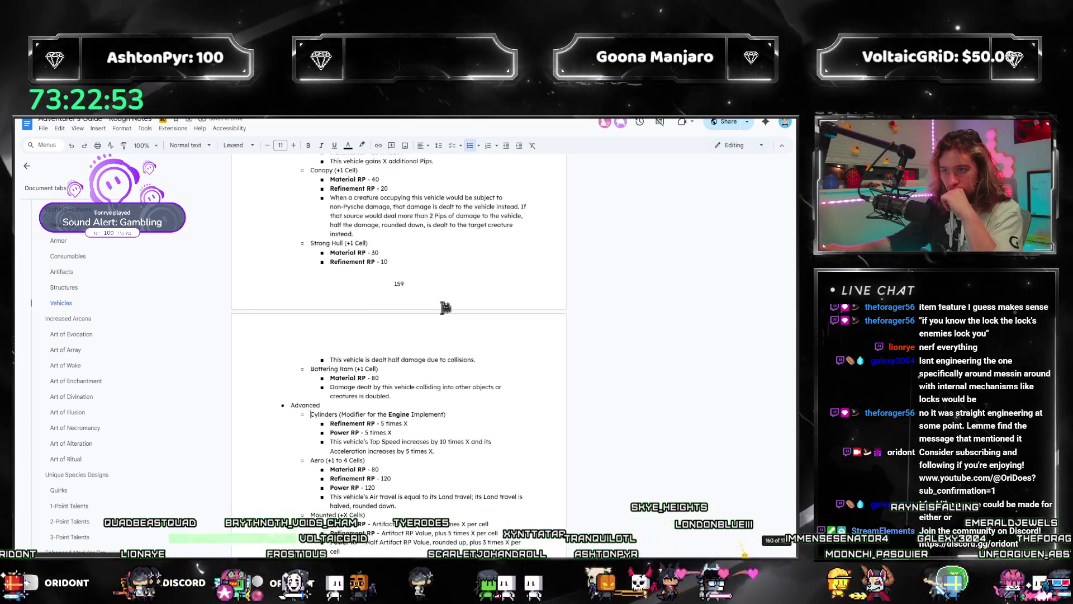
key("ctrl+shift+Right")
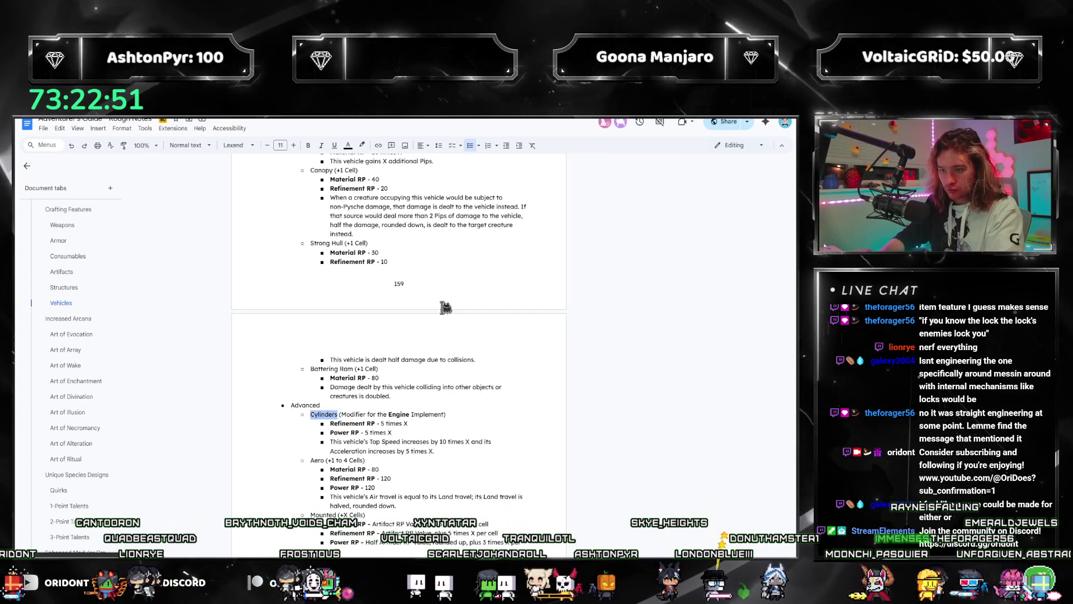
type("Chambered")
Step: Add a Steering (+X Cells) entry above Seaworthy in the Basic vehicle list
scroll(454, 271, "up", 1)
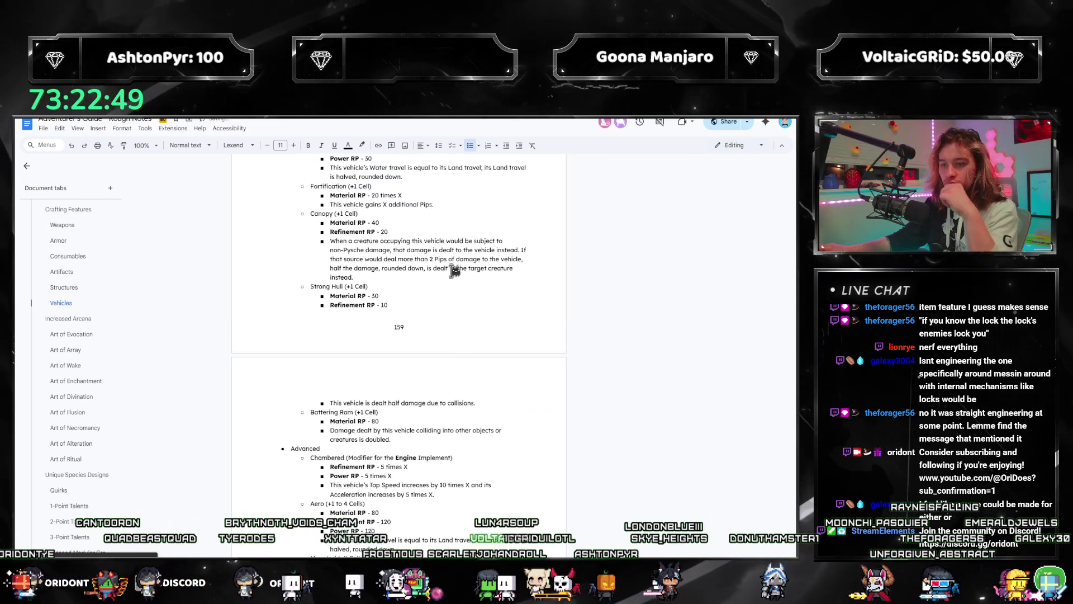
scroll(456, 285, "down", 4)
scroll(404, 344, "up", 10)
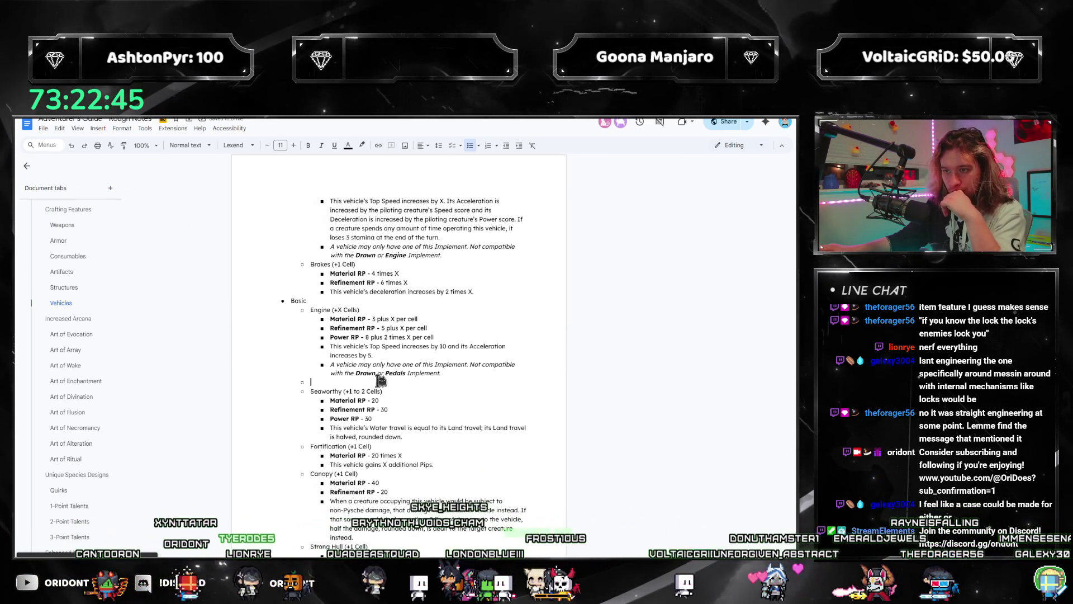
scroll(441, 386, "up", 2)
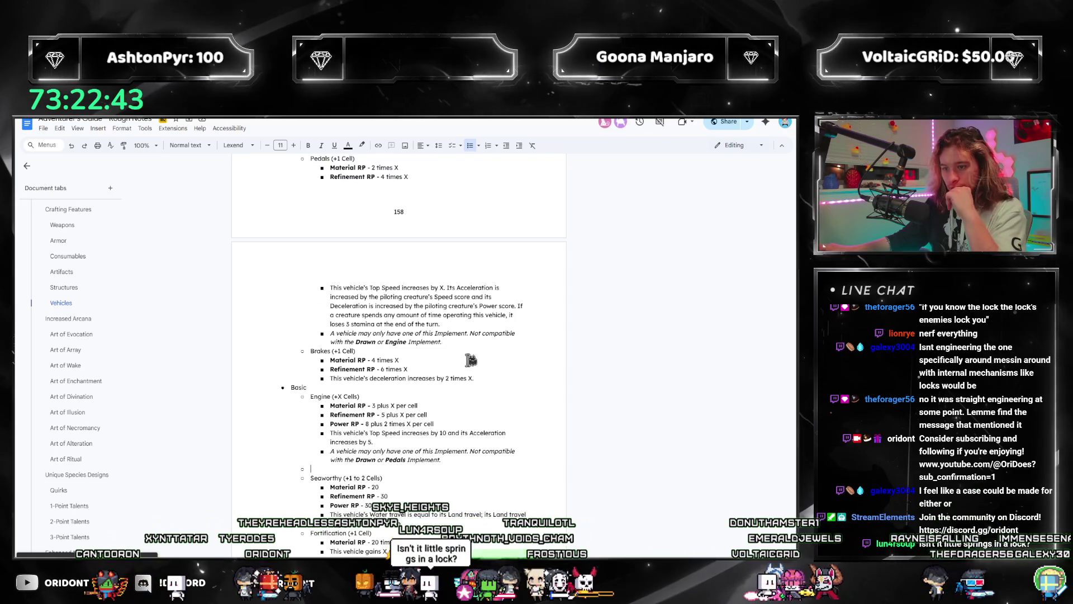
type("Con")
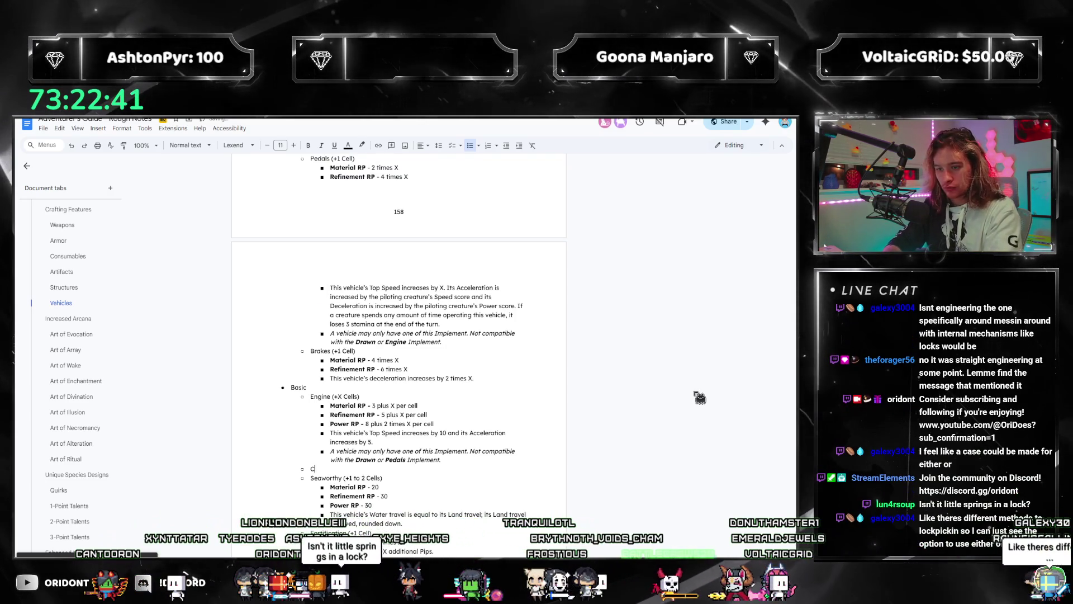
key("BackSpace")
key("BackSpace")
type("ering C")
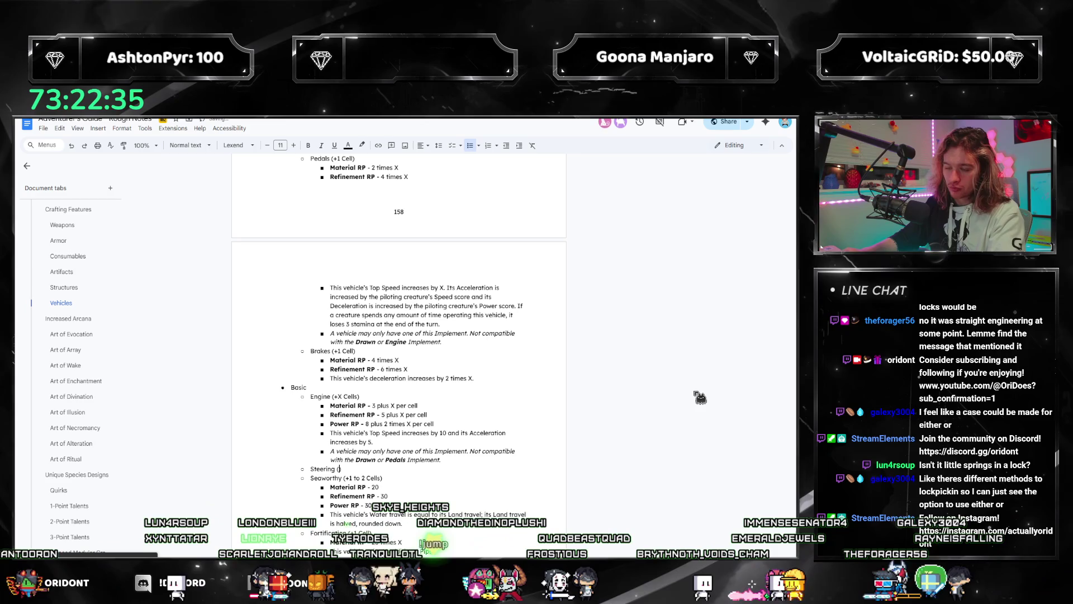
type("+X Cells")
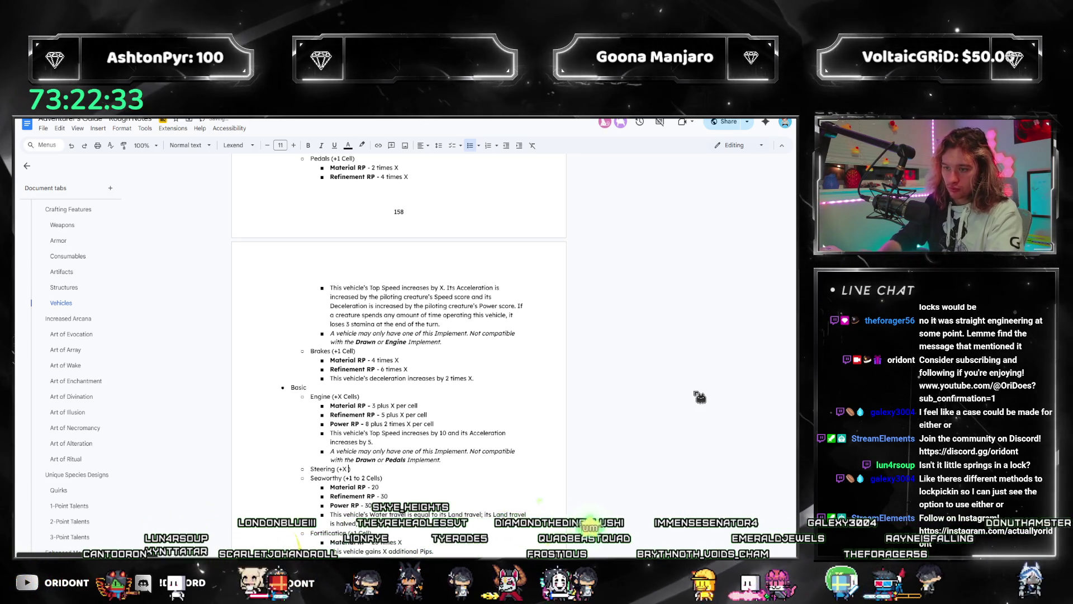
Step: Add bold Material RP, Refinement RP and Power RP sub-bullets under Steering, plus an empty nested bullet
key("Return")
key("Tab")
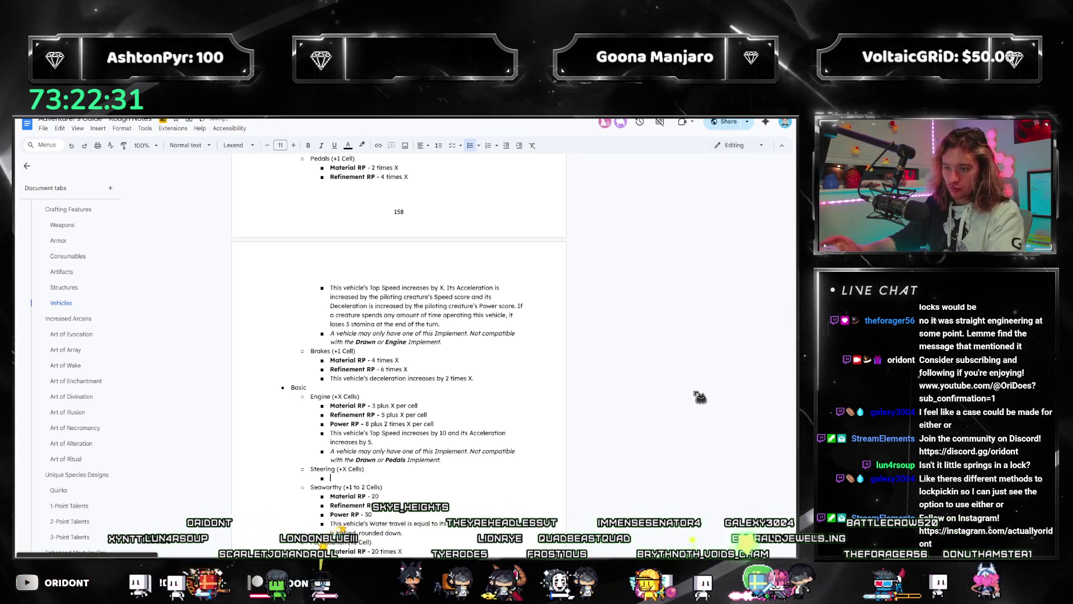
key("ctrl+b")
type("Material RP")
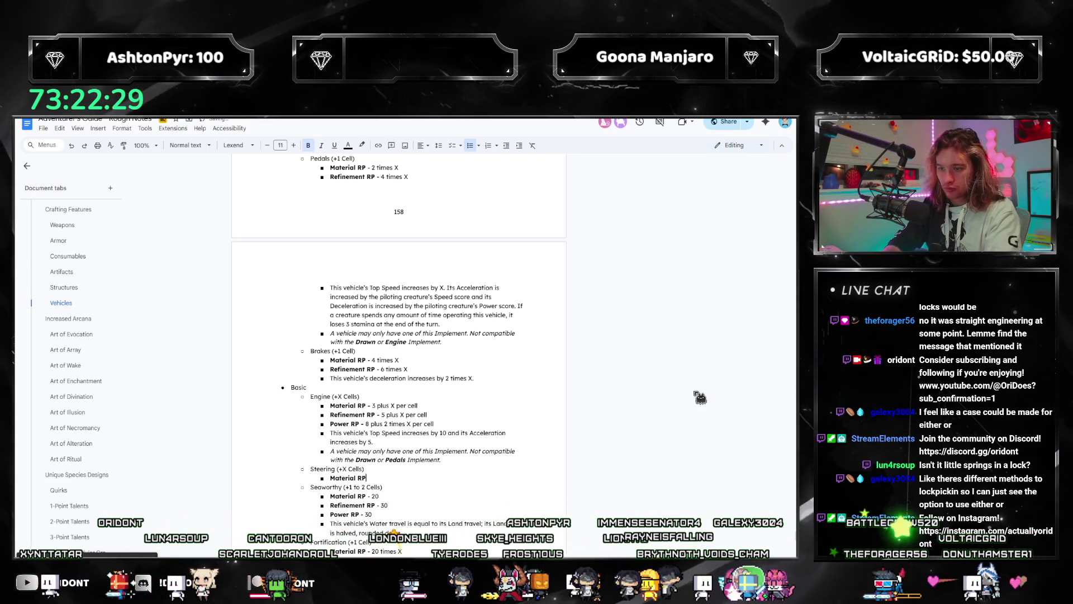
type("Refinement RP")
type("Power RP")
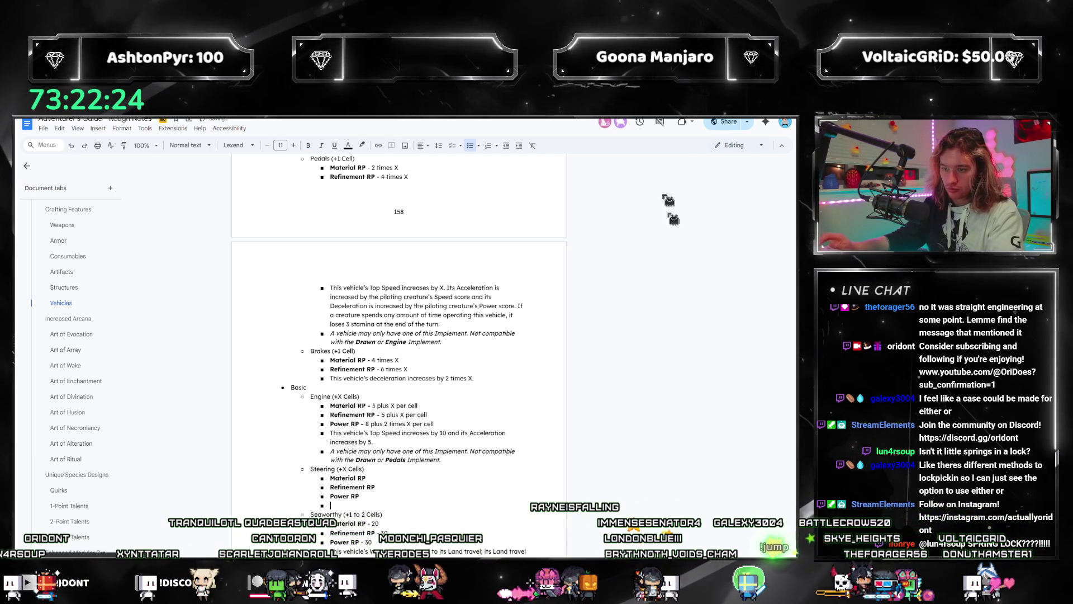
key("Return")
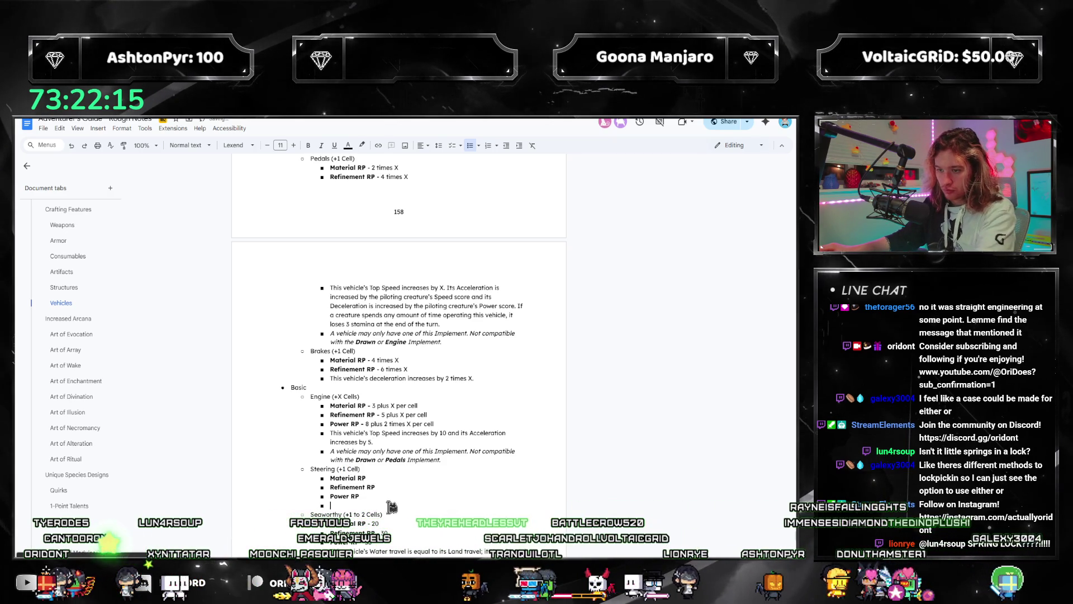
left_click(386, 479)
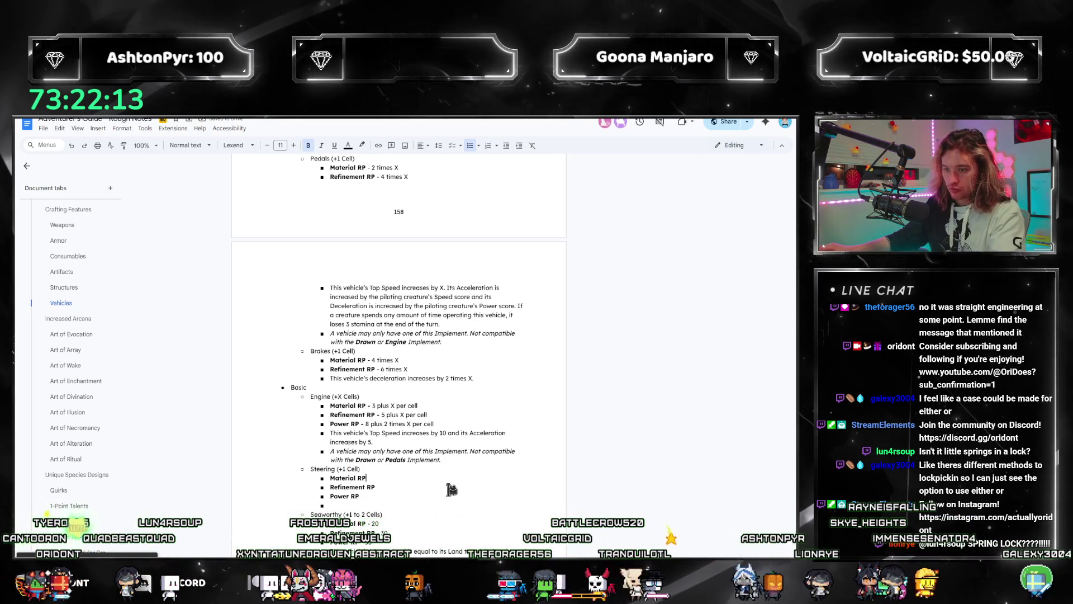
type(" -")
key("ctrl+b")
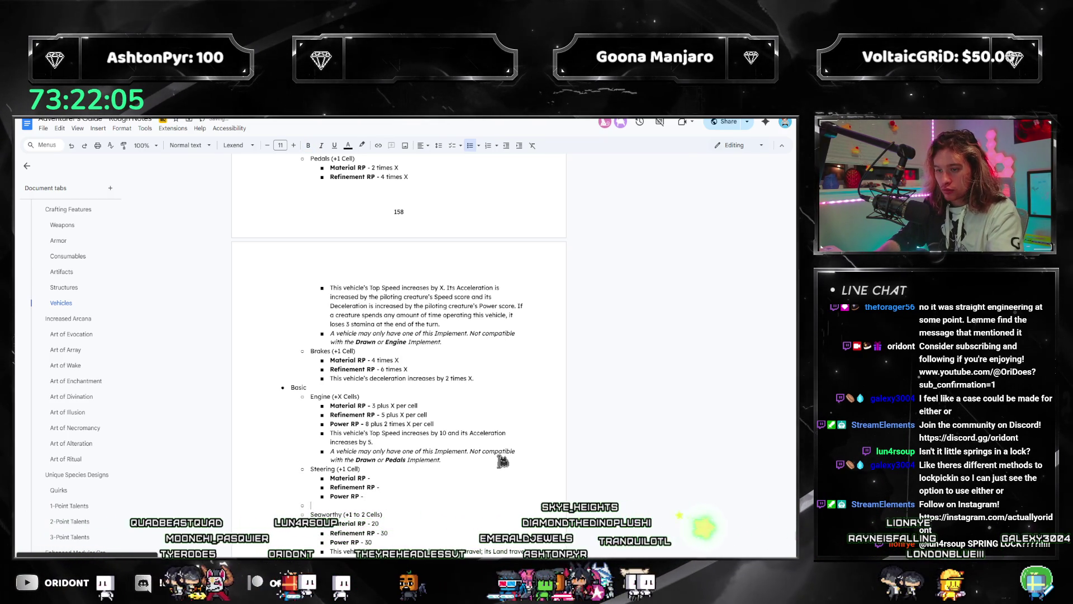
key("Tab")
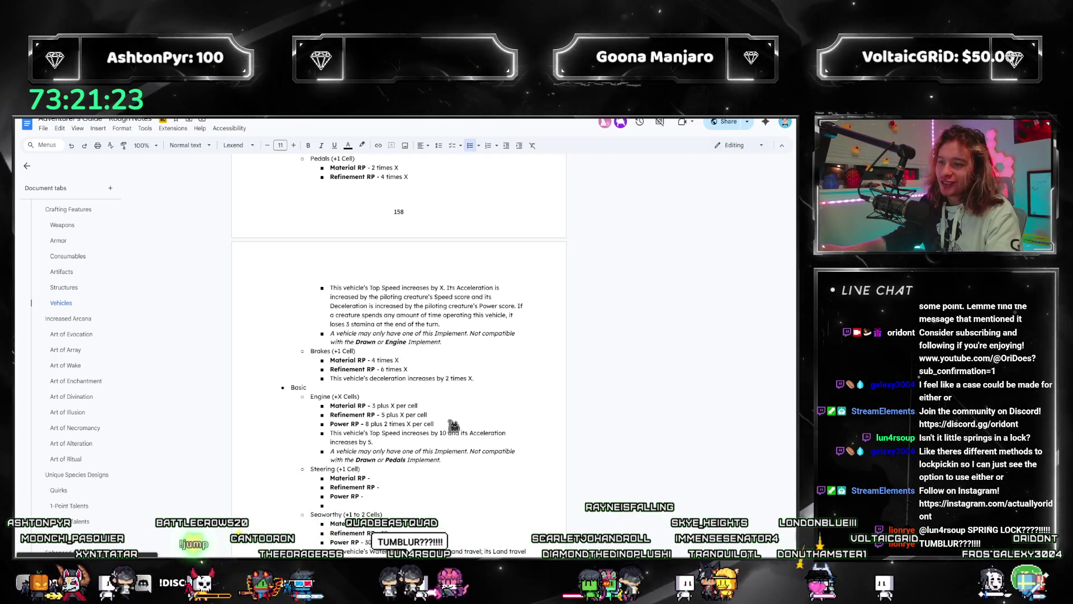
Step: Change Steering to (+1 to 2 Cells) with Material RP 5X and Refinement RP 10X
scroll(419, 408, "down", 3)
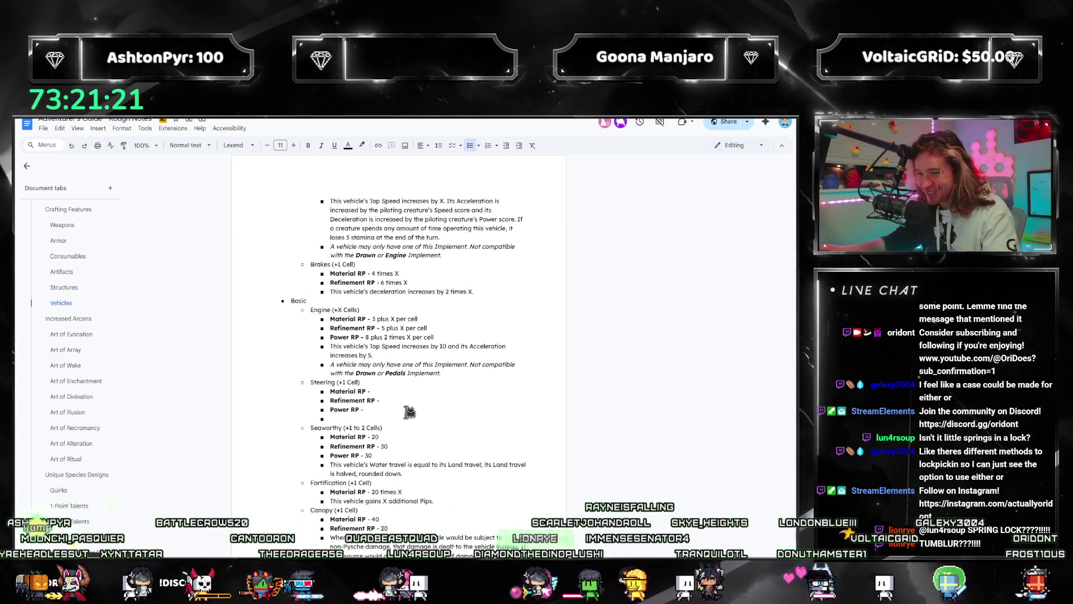
key("Up")
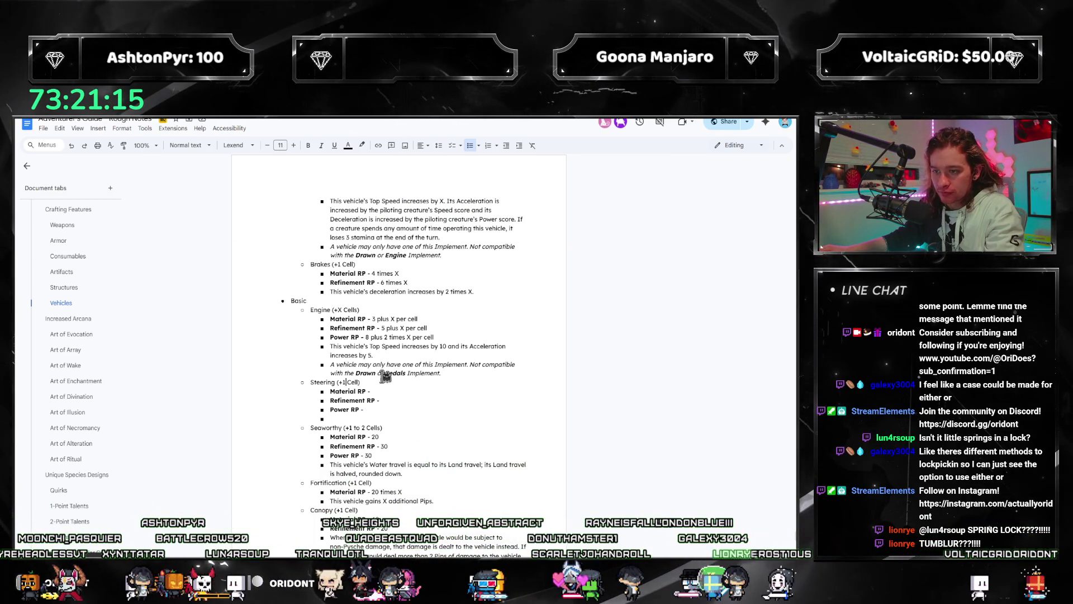
type("2 Cell")
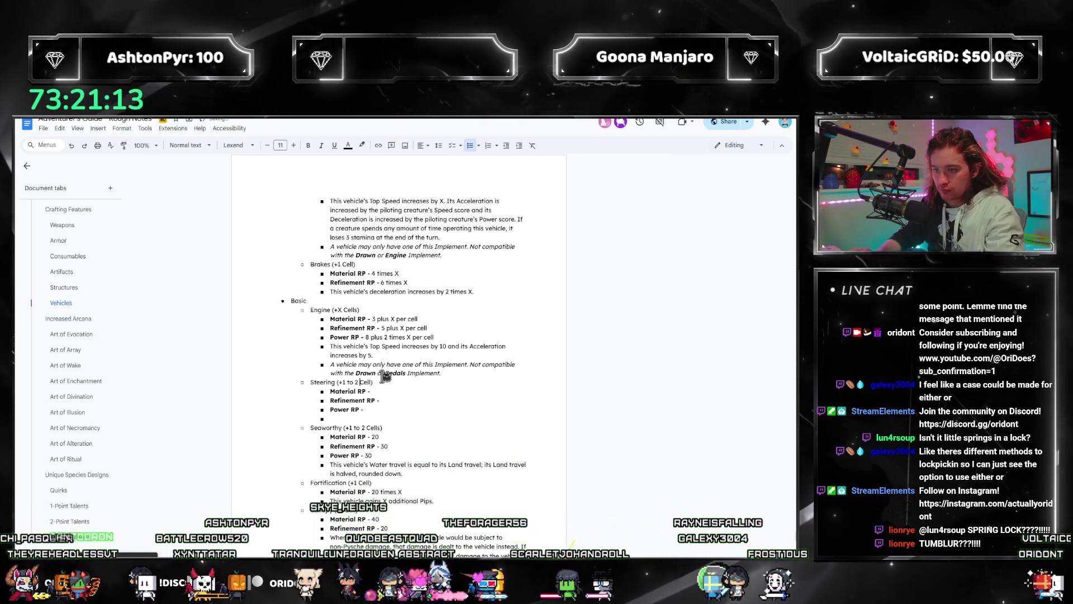
type("s")
left_click(399, 390)
key("Tab")
type("5X")
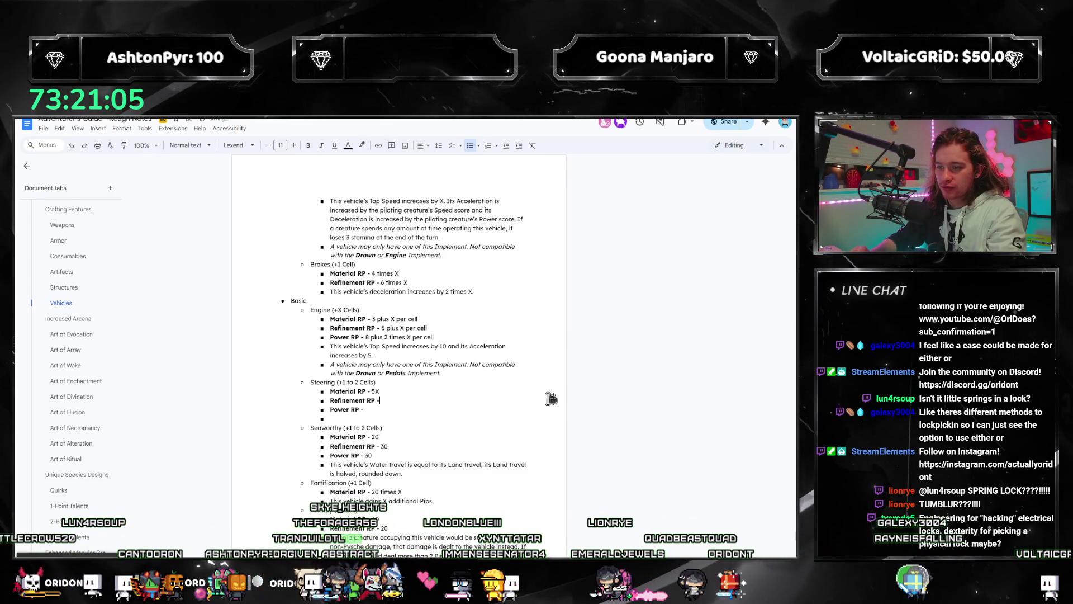
type("20")
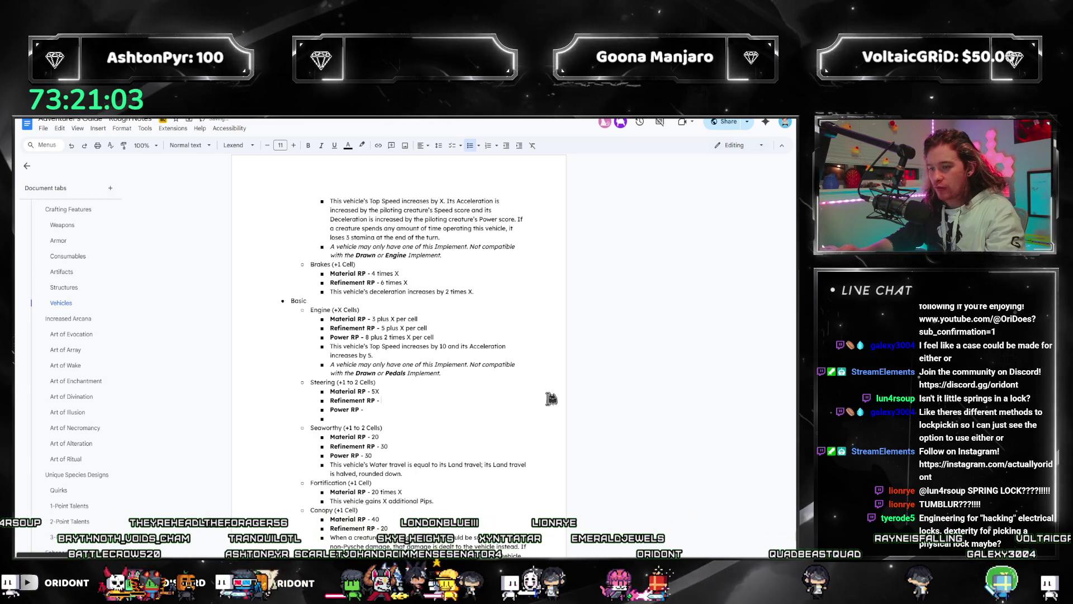
type("X")
key("Left")
key("shift+Left")
key("shift+Left")
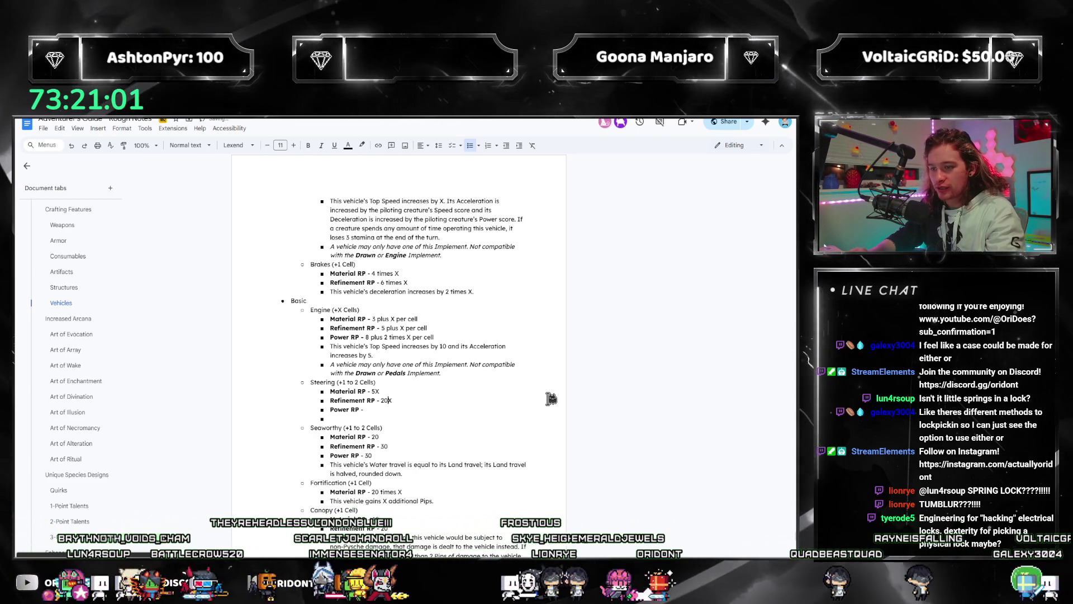
type("10")
Step: Replace Steering's Power RP line with 'This vehicle gains X additional Maneuver Actions'
key("Down")
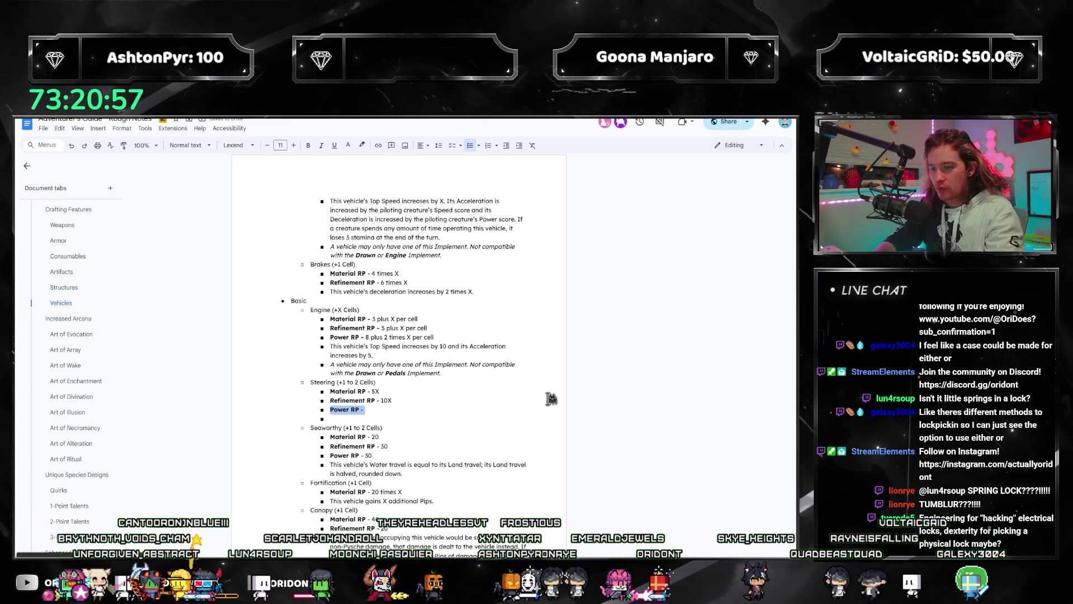
key("Delete")
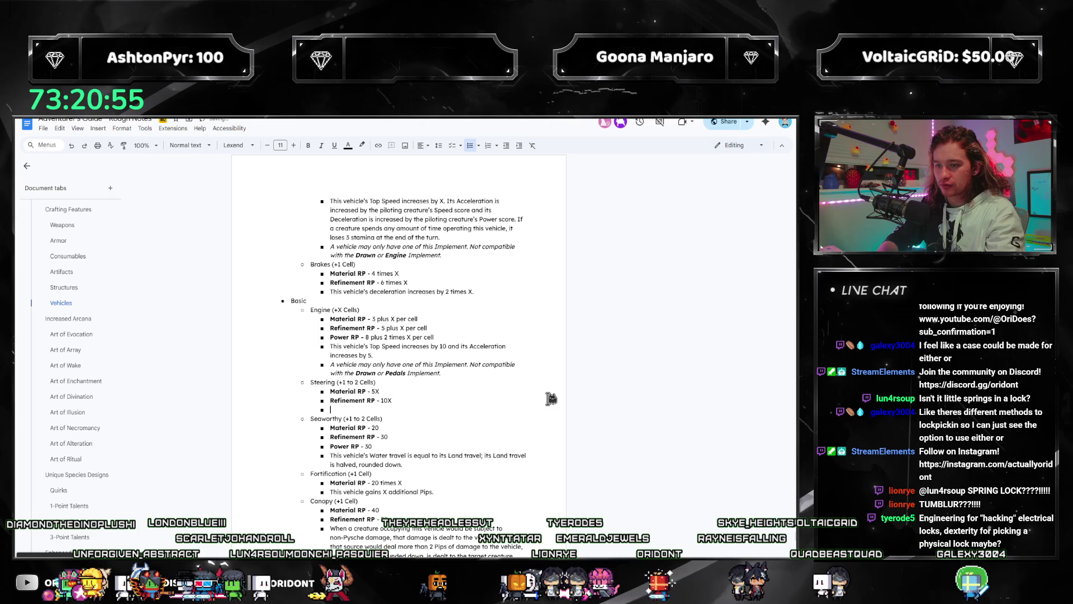
type("Thi")
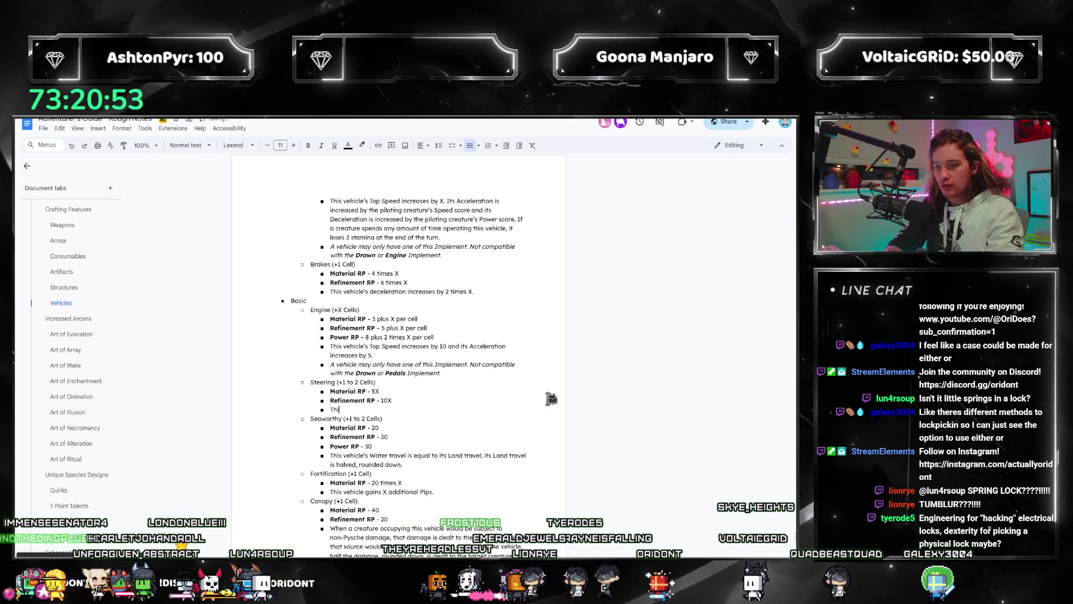
type("s vehicle")
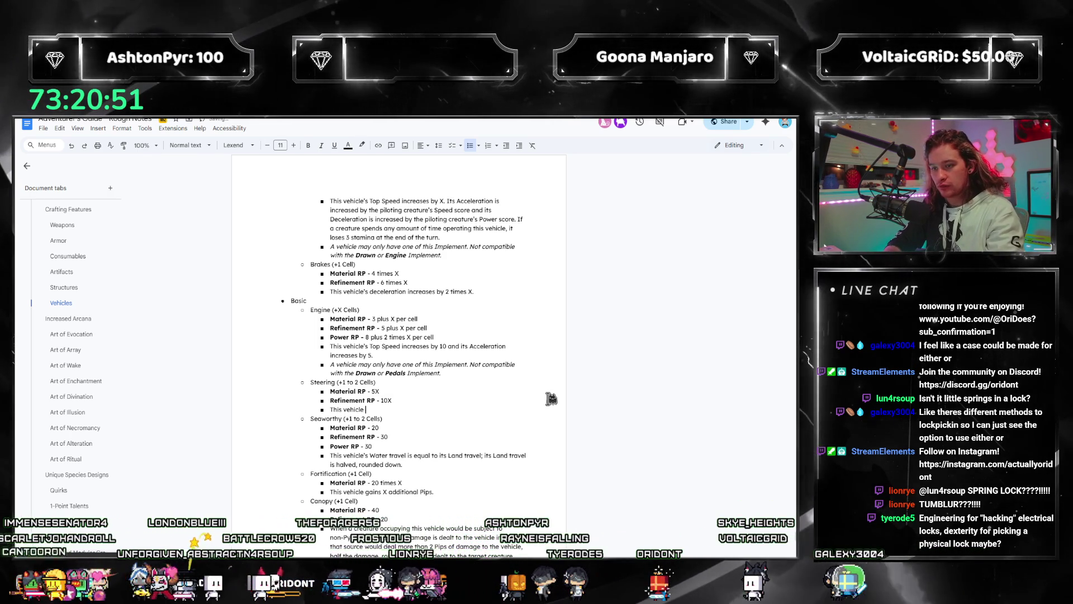
type(" gains X")
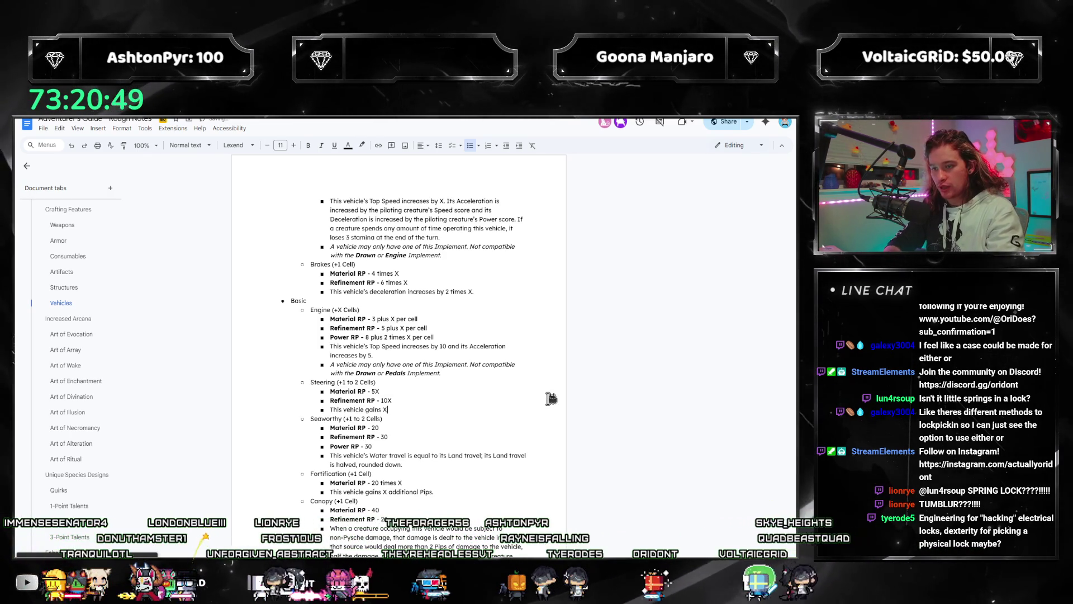
type(" additional Maneuver Actions.")
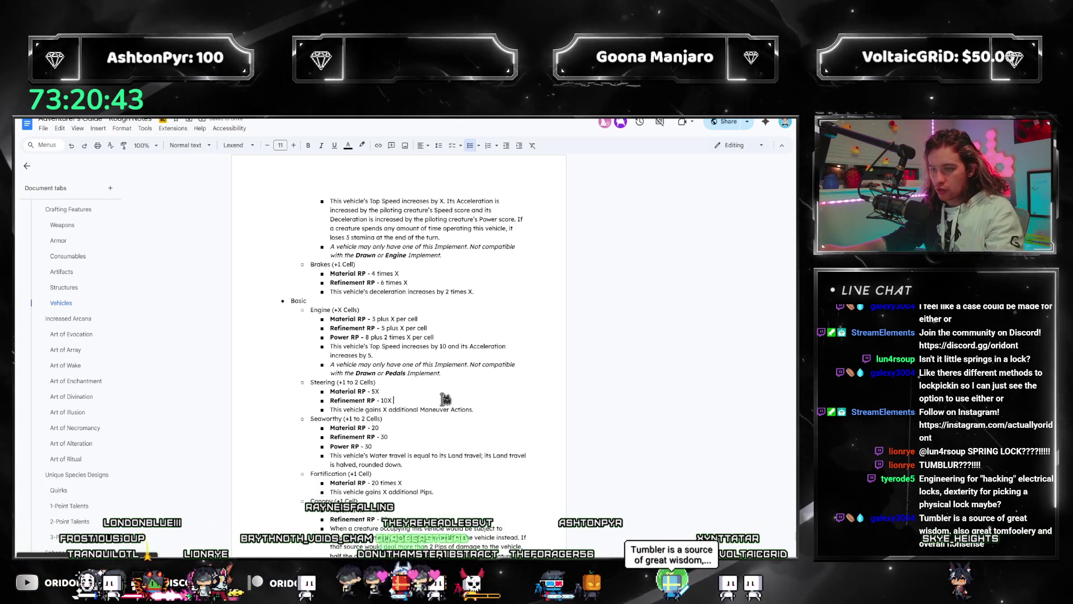
key("BackSpace")
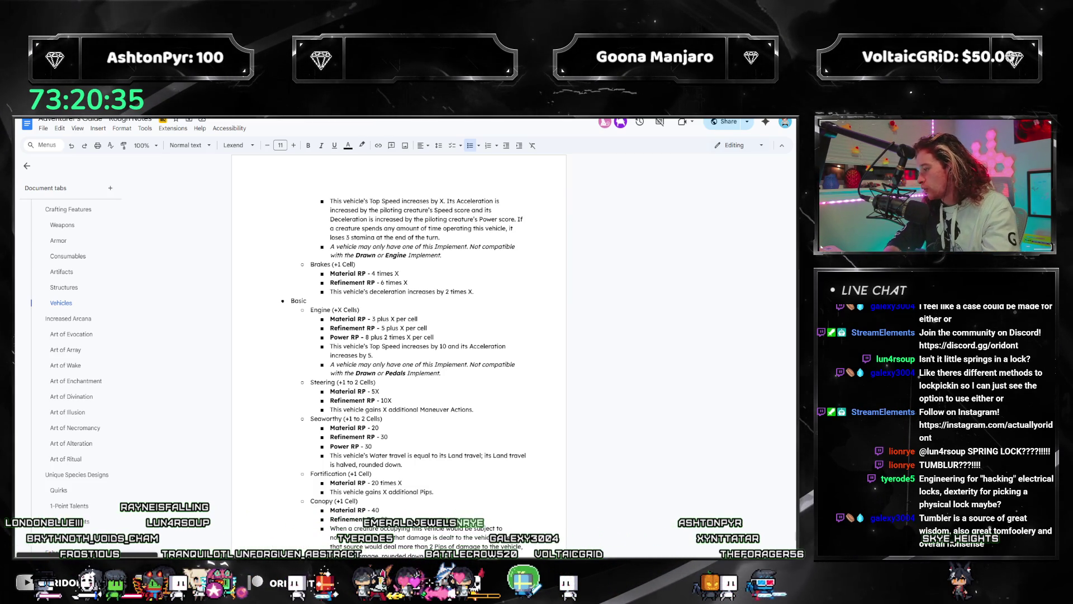
key("XF86Calculator")
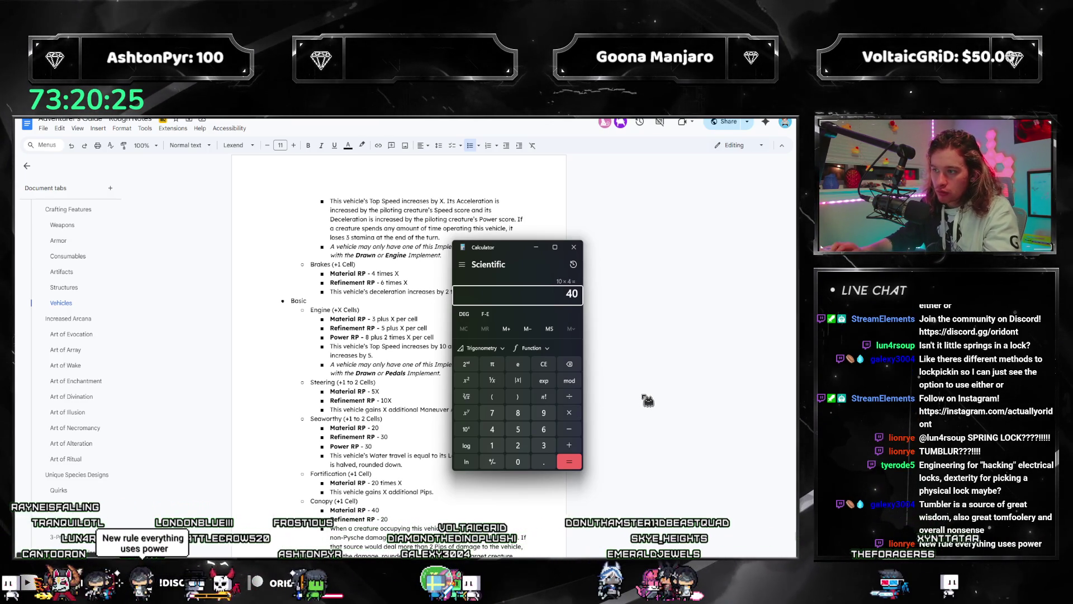
Step: Work out 40 + 20 = 60 in Calculator and close it
type("20")
key("Return")
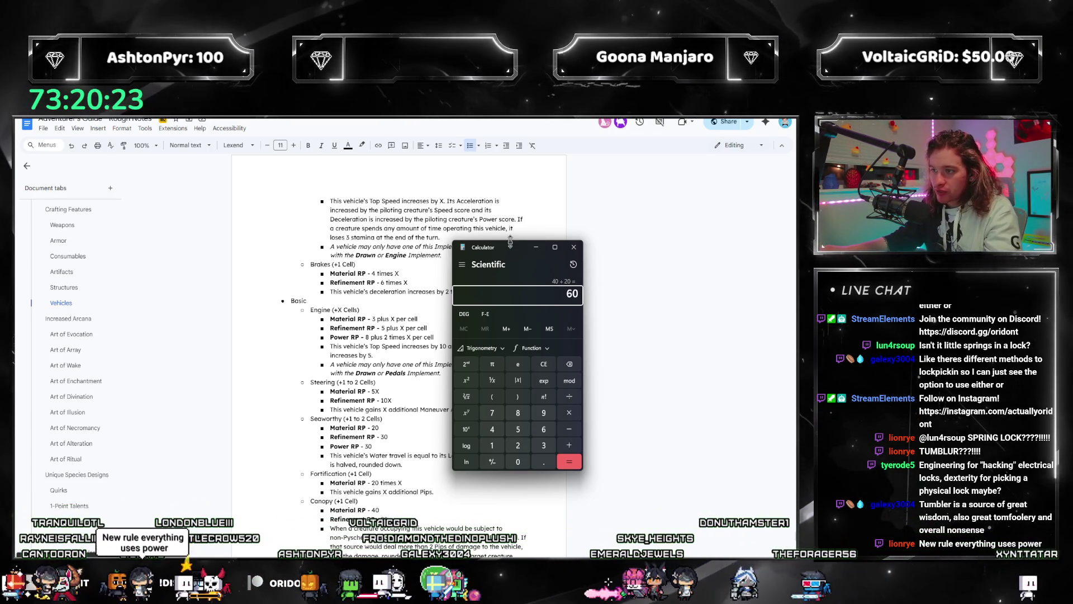
key("alt+Tab")
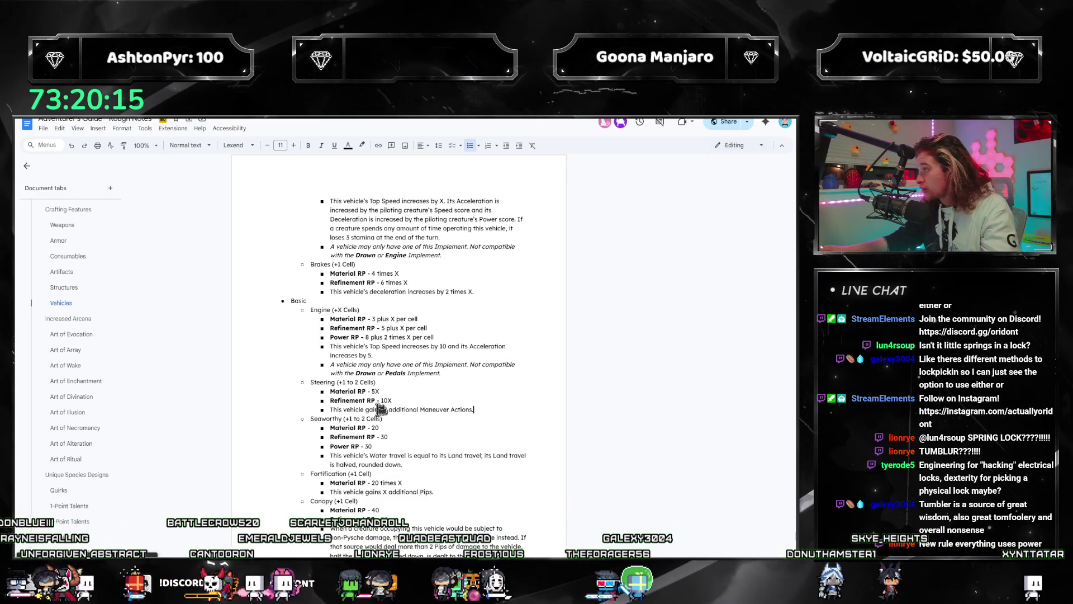
Step: Lower Steering's costs to Material RP 4X and Refinement RP 6X
key("Up")
key("Left")
key("BackSpace")
type("4")
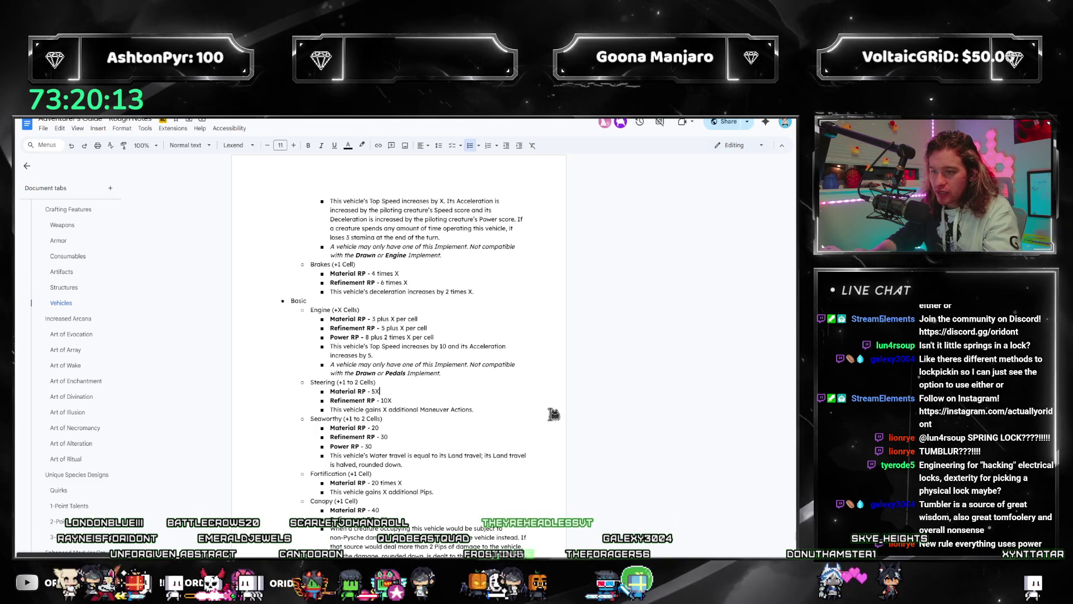
key("Down")
key("Right")
key("Right")
key("BackSpace")
key("BackSpace")
type("6")
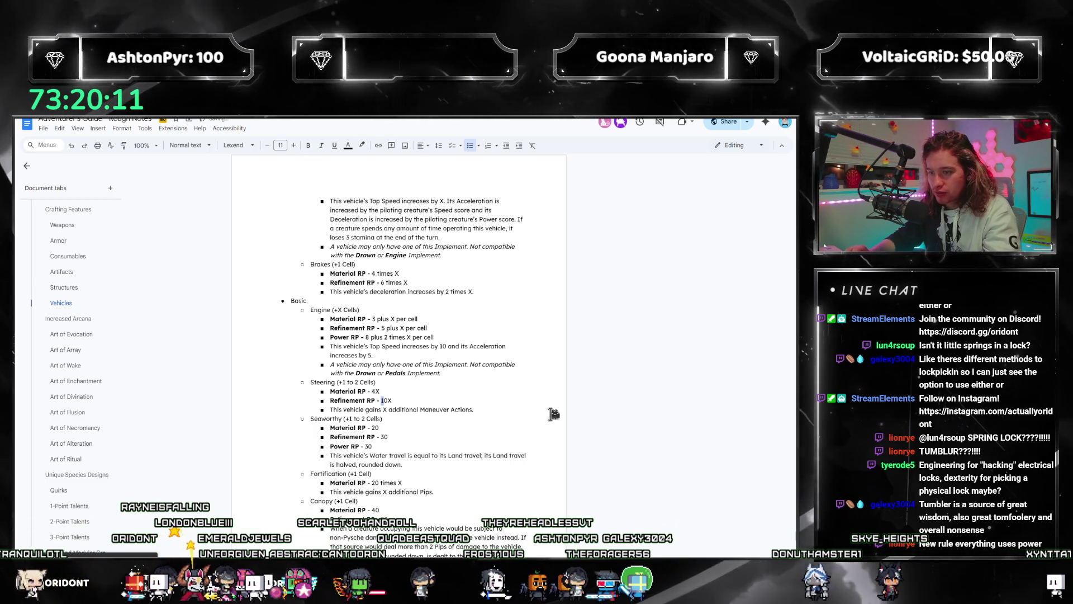
key("Right")
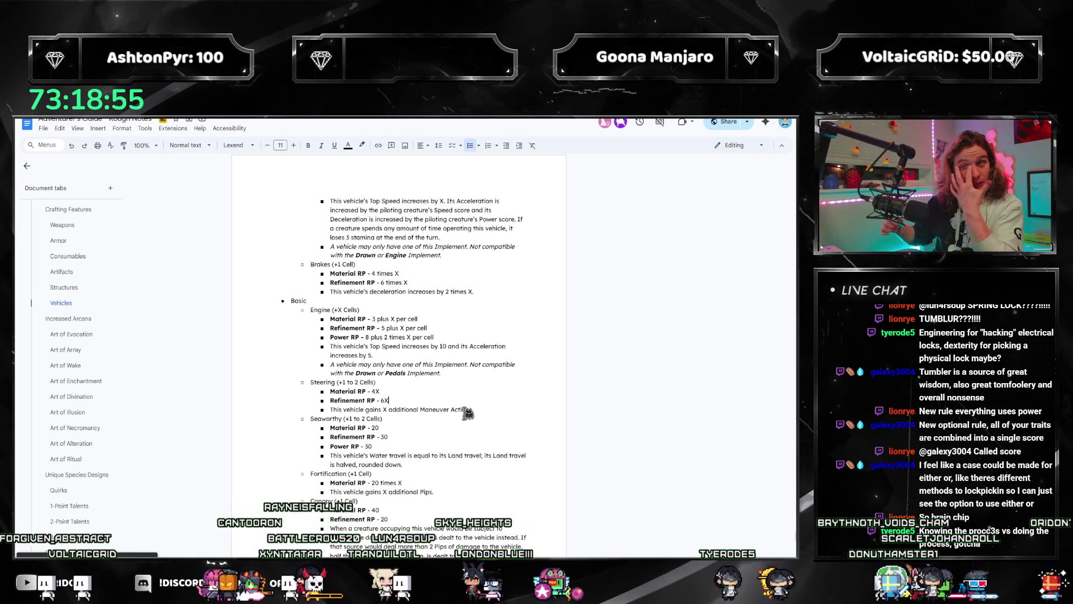
scroll(492, 397, "down", 3)
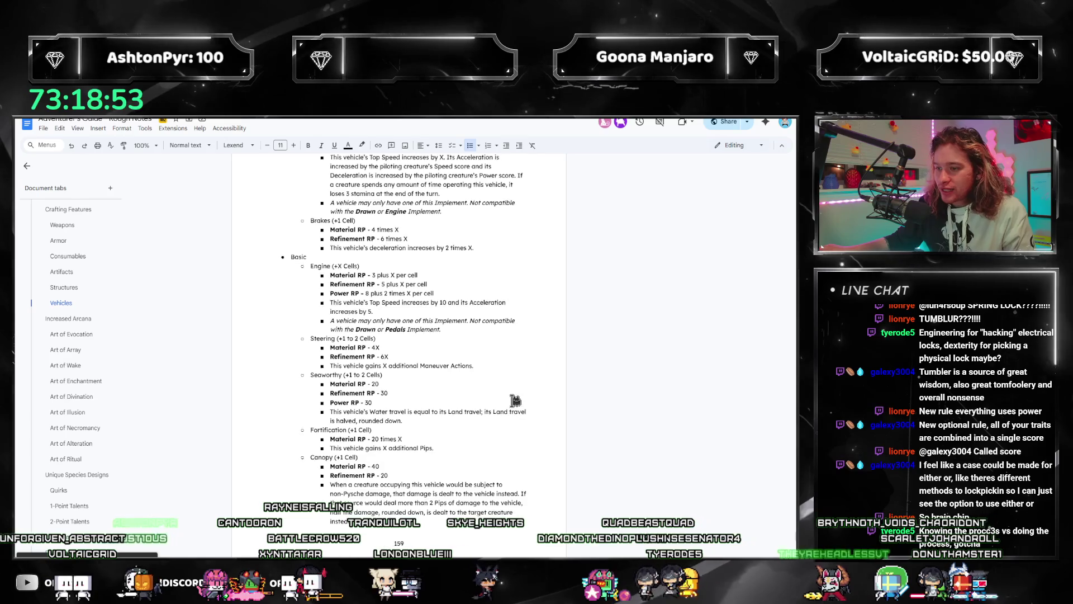
scroll(481, 380, "down", 5)
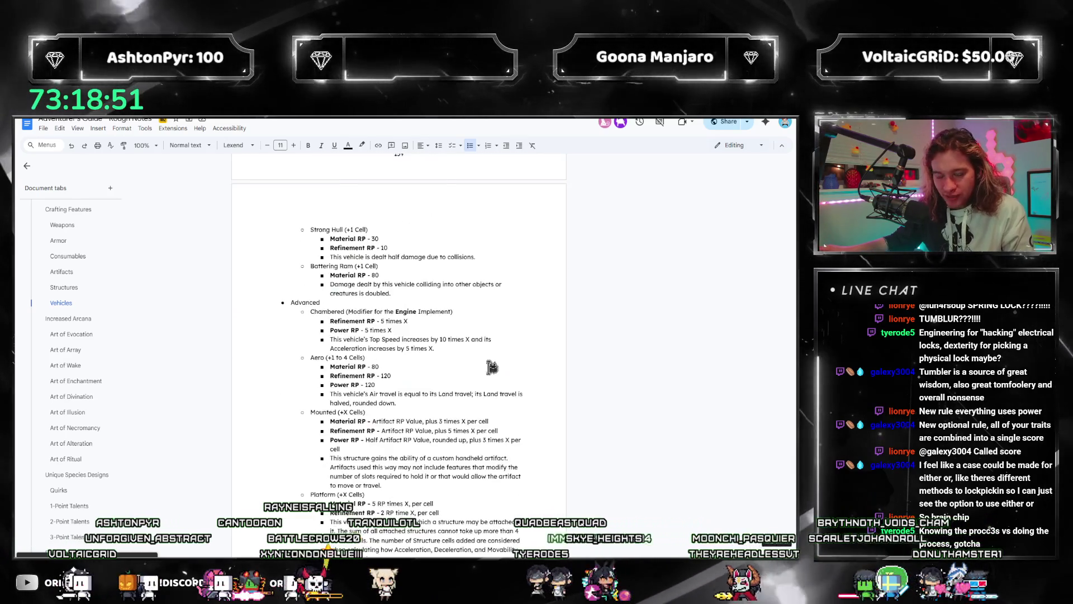
scroll(482, 410, "up", 4)
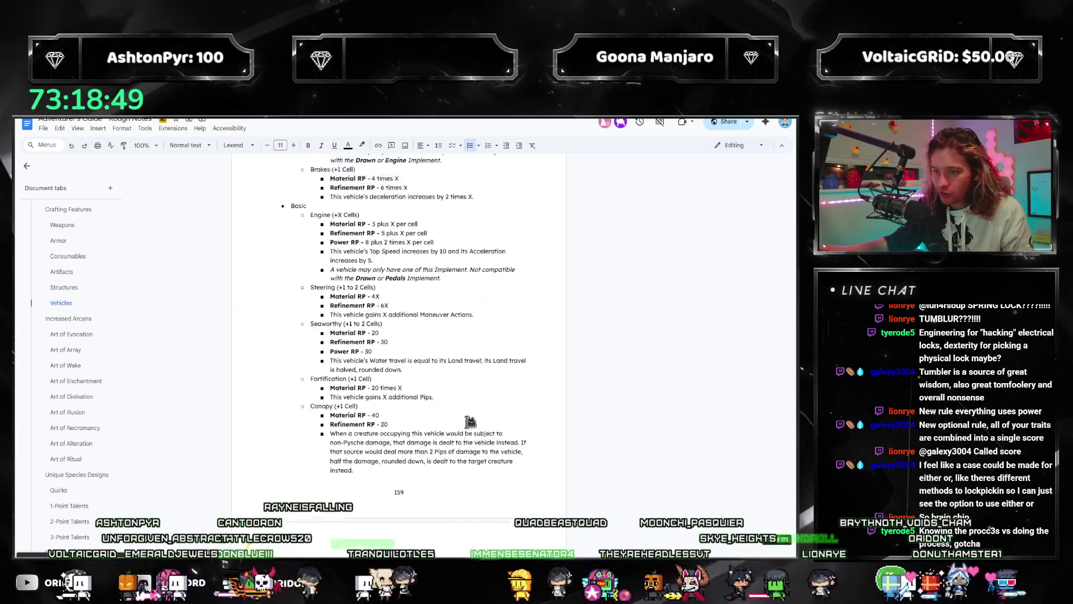
scroll(421, 453, "down", 1)
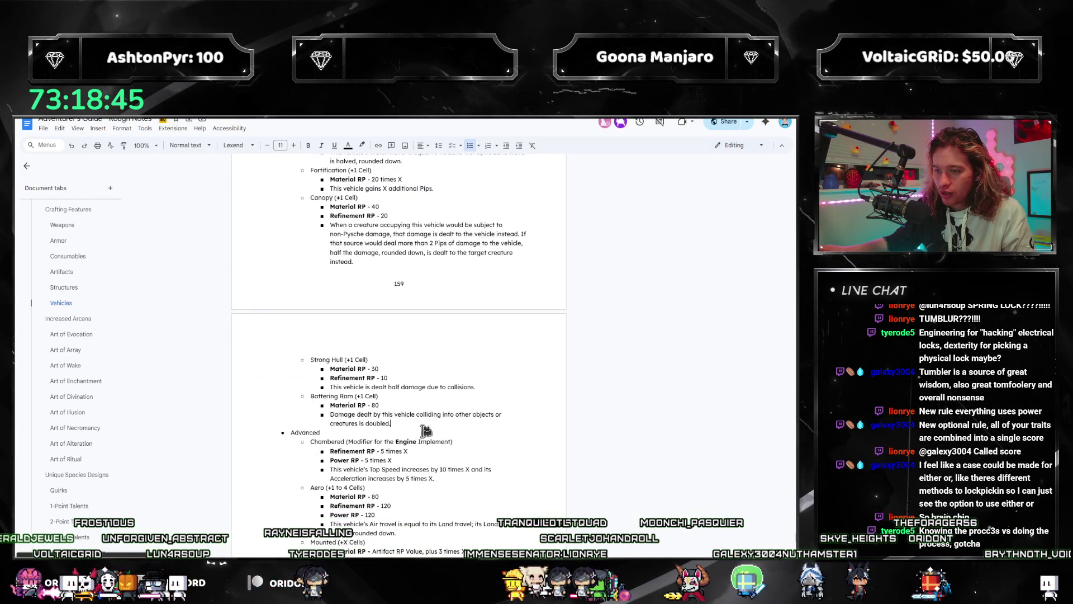
scroll(426, 430, "up", 1)
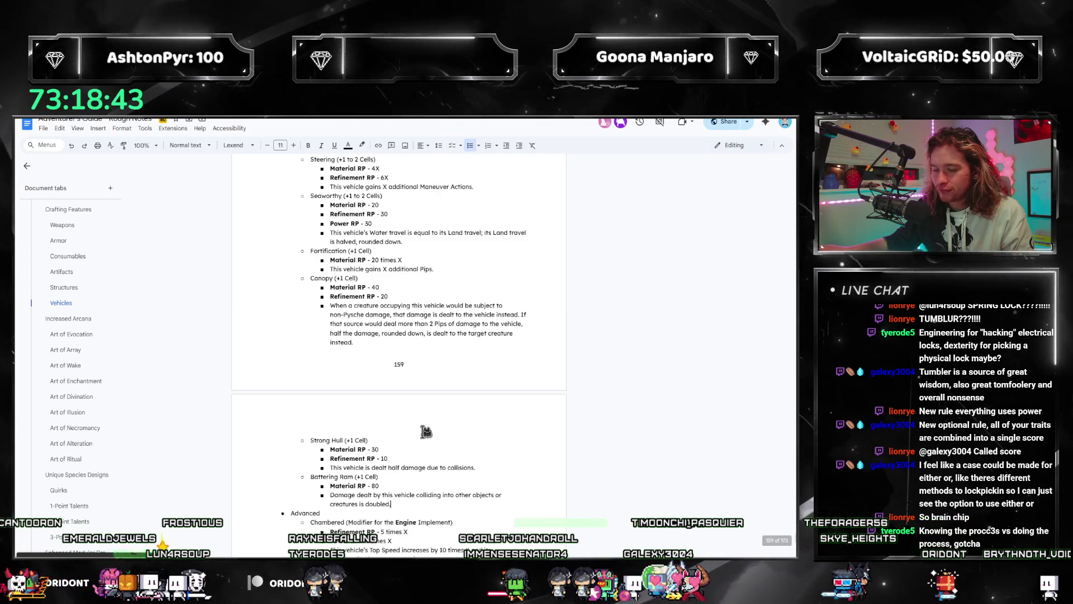
scroll(425, 437, "down", 3)
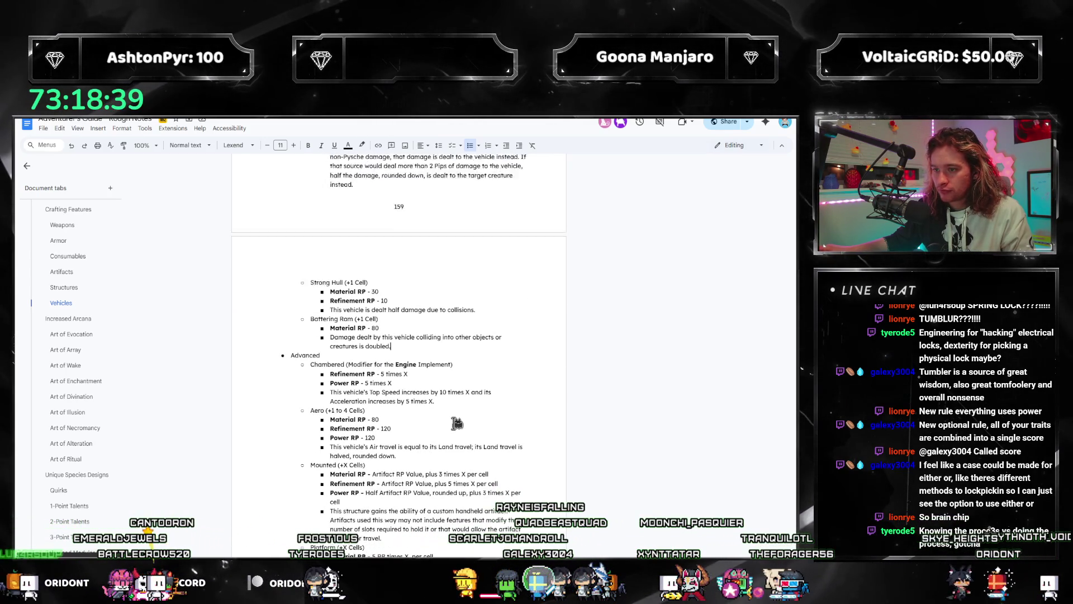
scroll(426, 436, "up", 8)
scroll(72, 312, "up", 3)
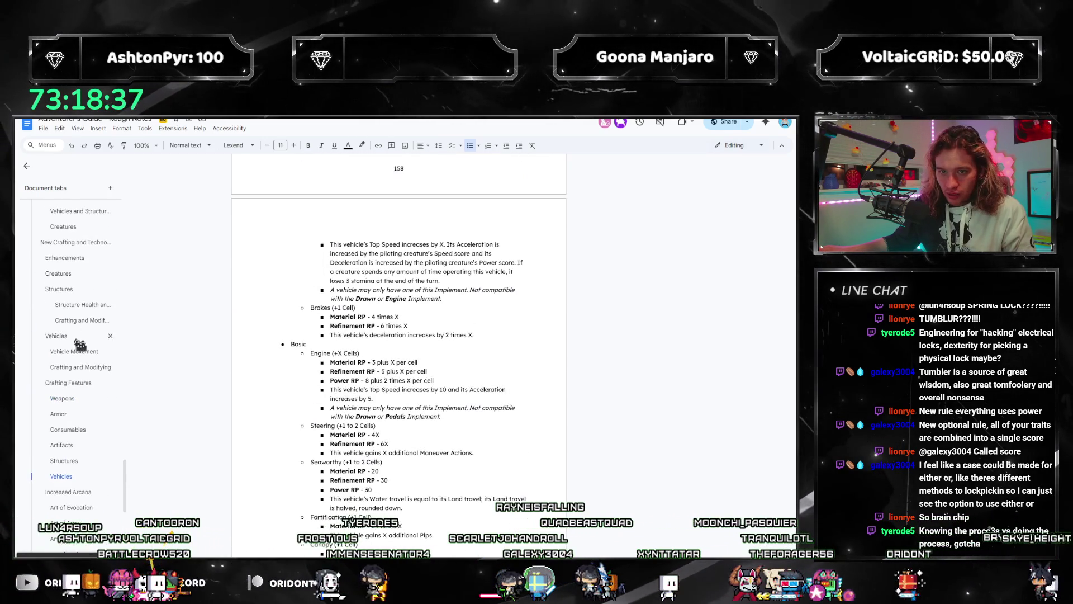
left_click(73, 367)
Step: Insert a Collisions heading above Crafting and Modifying
scroll(372, 273, "up", 4)
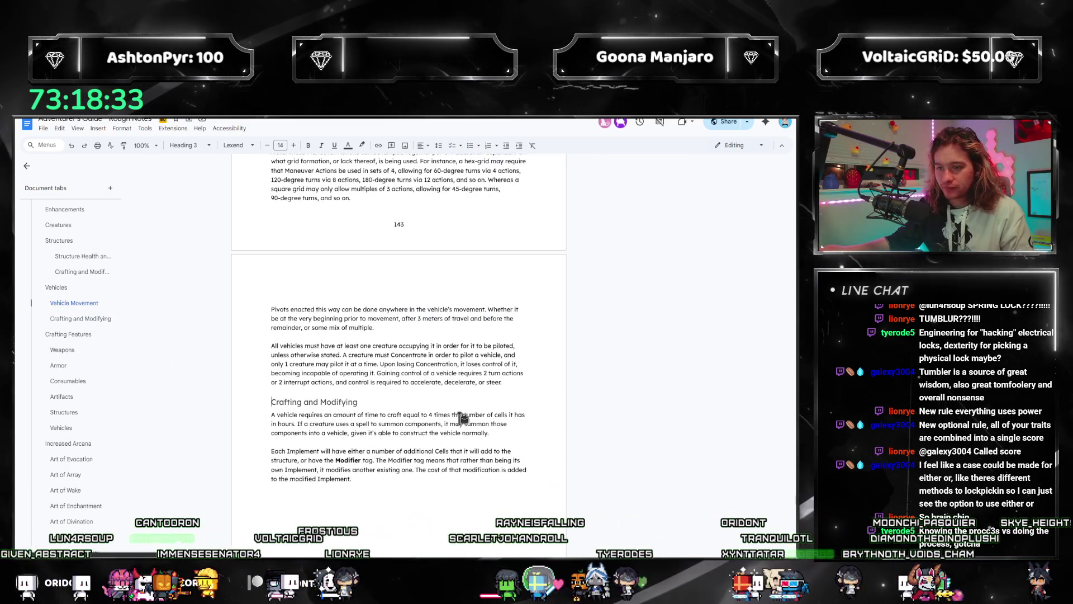
scroll(447, 458, "up", 5)
scroll(444, 462, "up", 5)
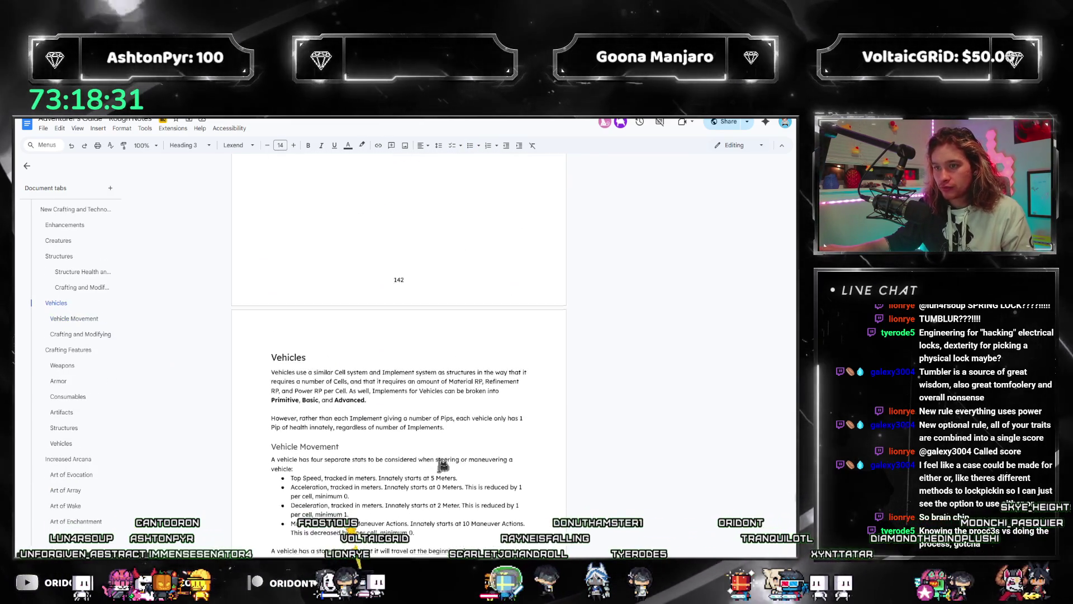
scroll(447, 460, "down", 12)
key("Return")
key("Up")
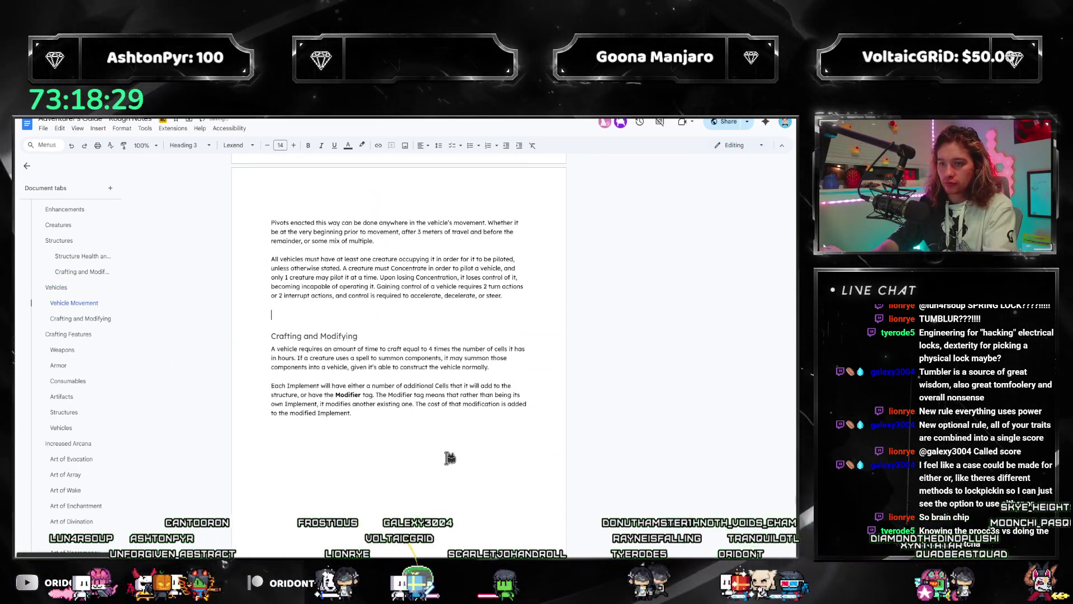
type("ions")
key("Return")
type("When a vehicle colli")
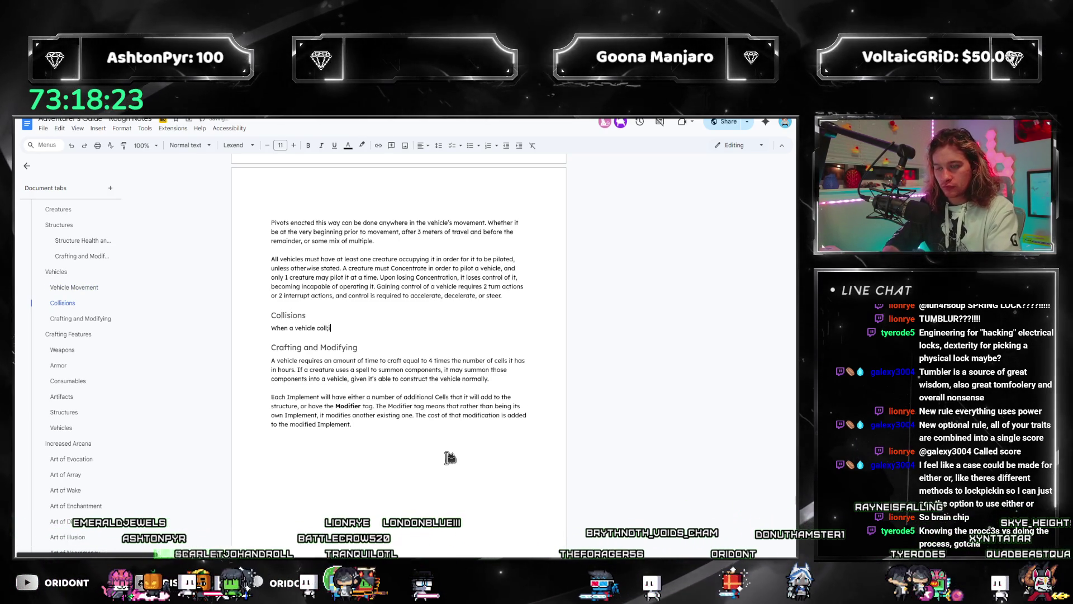
Step: Write the intro sentence on multiple potential outcomes of colliding with another object, then start a list
type("with another o")
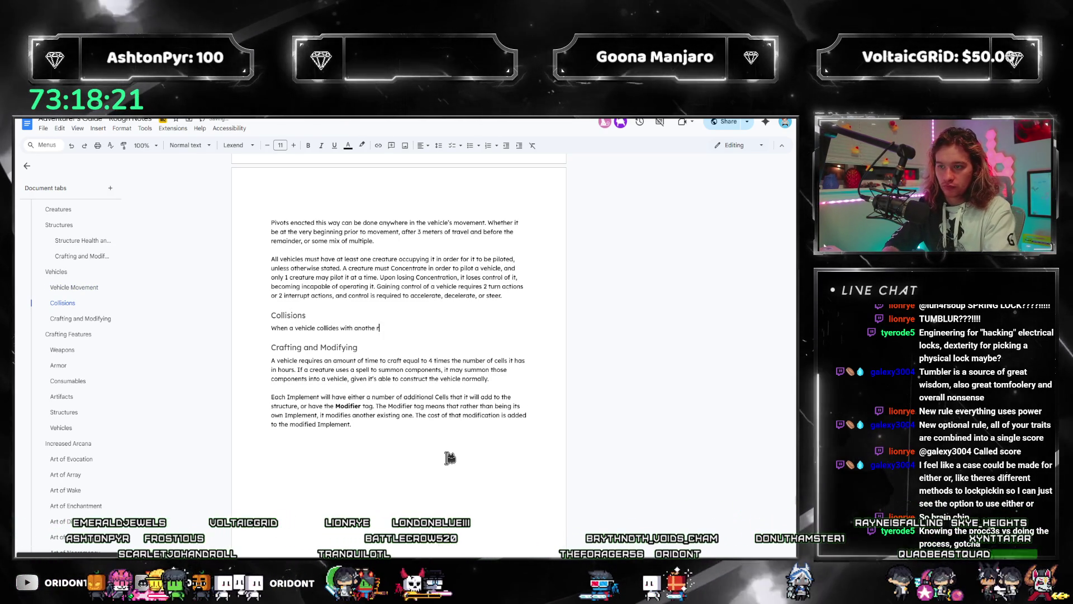
type("bject or creature,")
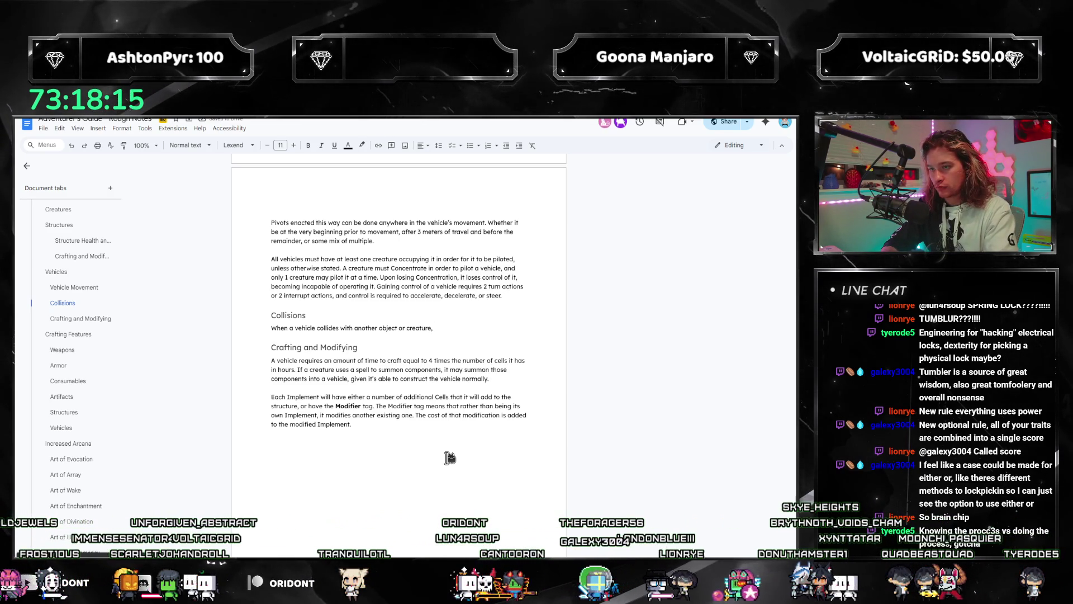
type(" there are several")
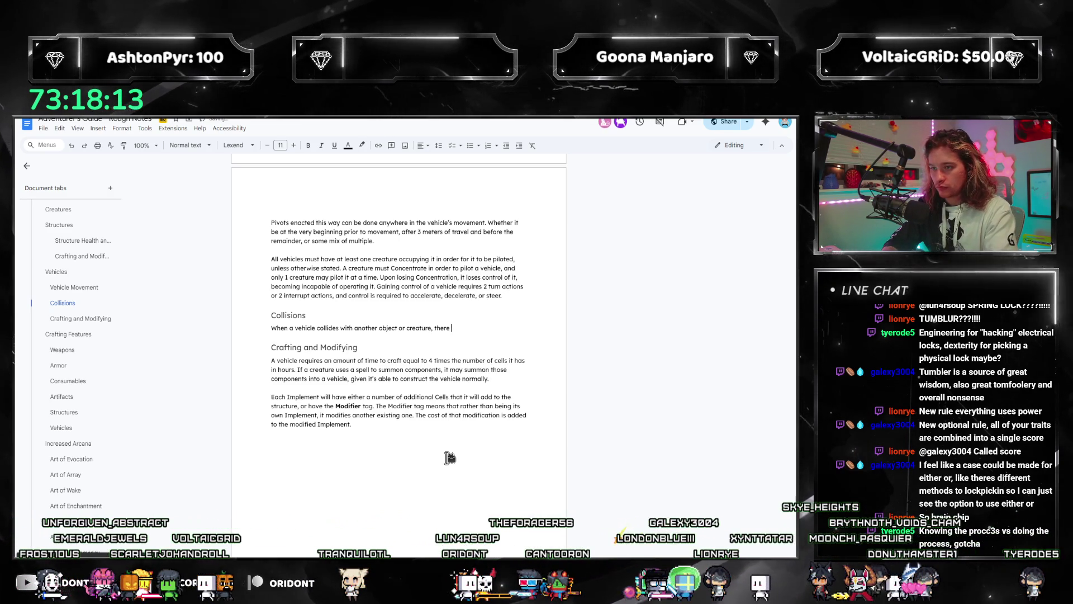
key("BackSpace")
key("BackSpace")
key("BackSpace")
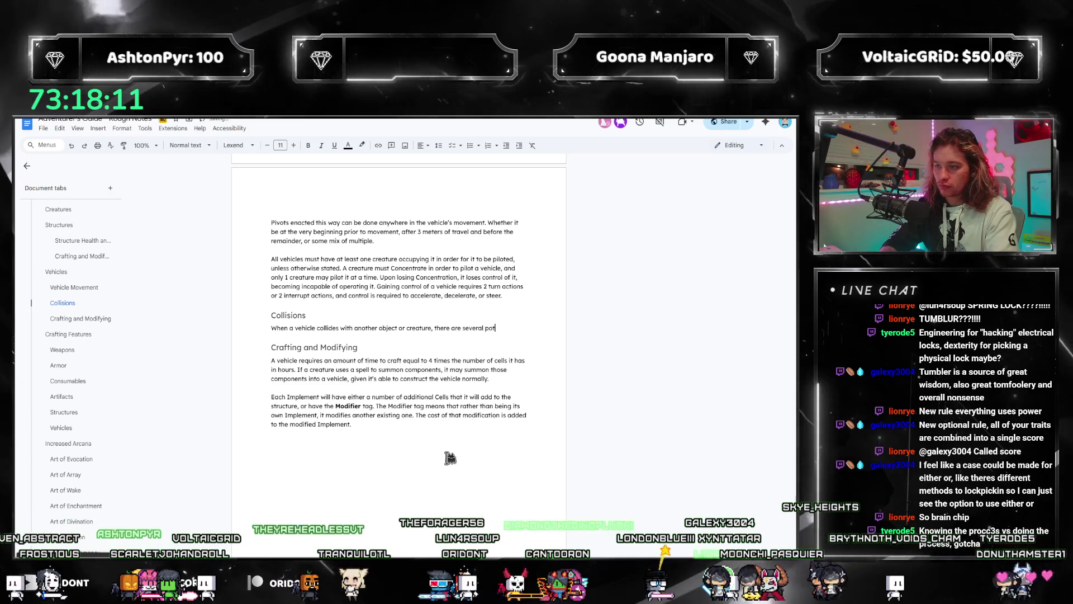
type("multiple potential ")
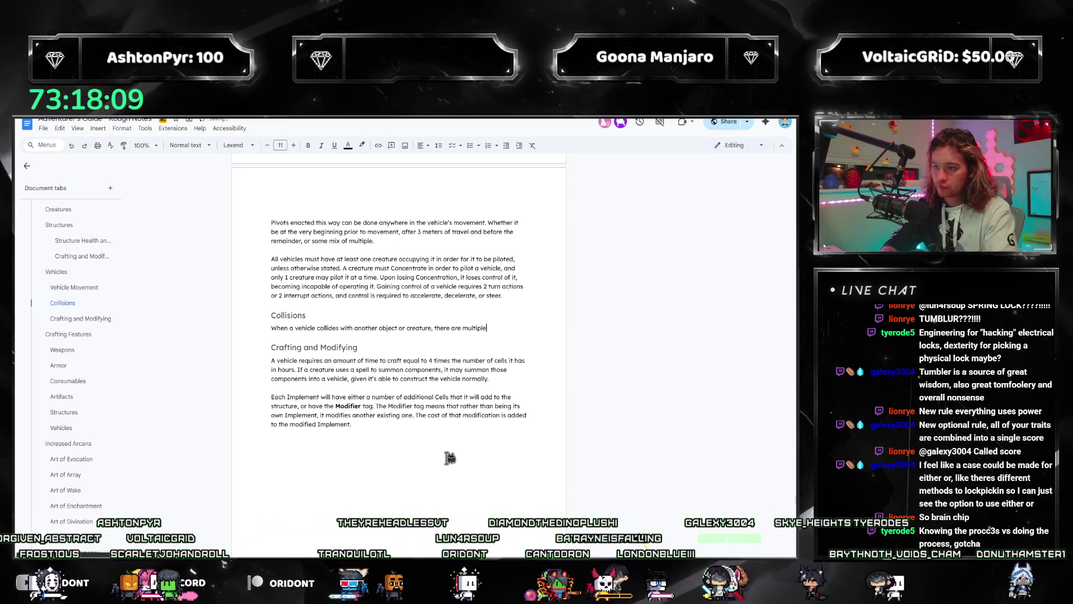
type("outcomes:")
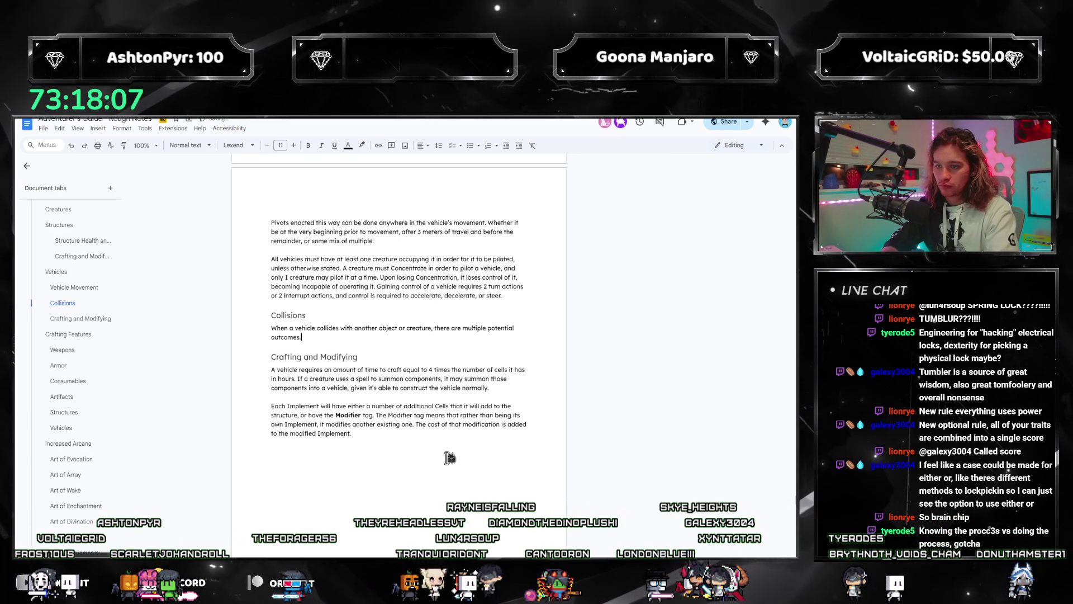
key("Return")
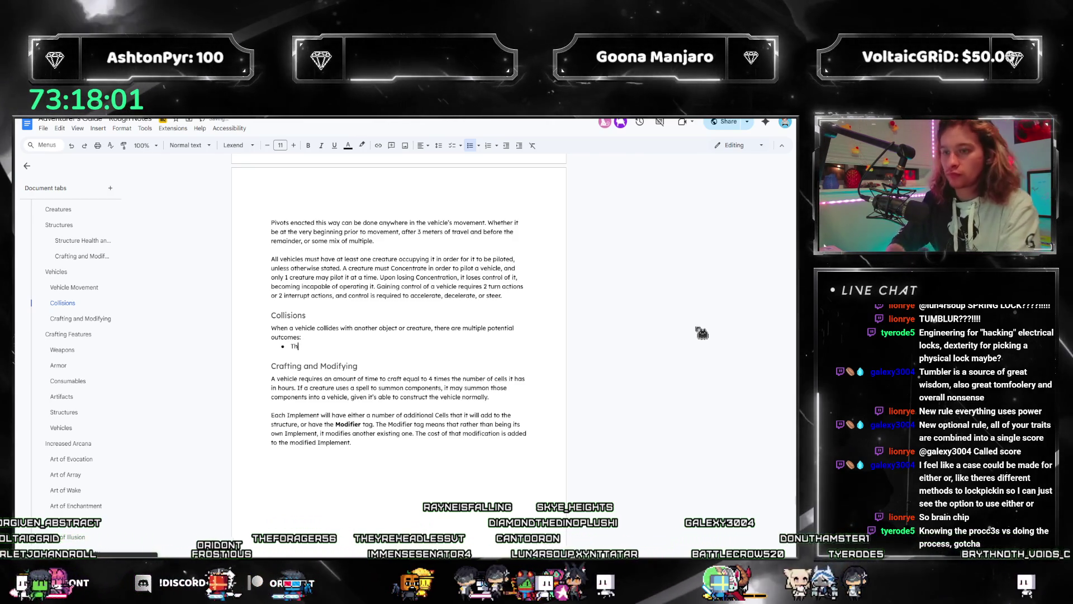
Step: Add the bullet: vehicle continues at current velocity and the creature's movement does not change
type("The vehicle continues at its current ve")
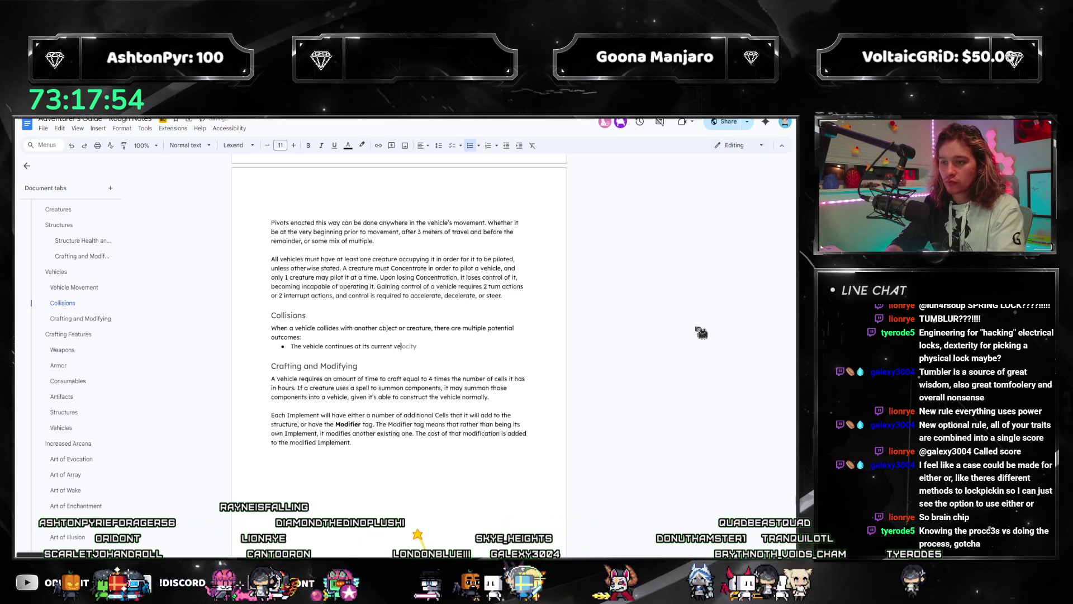
key("Tab")
type("and t")
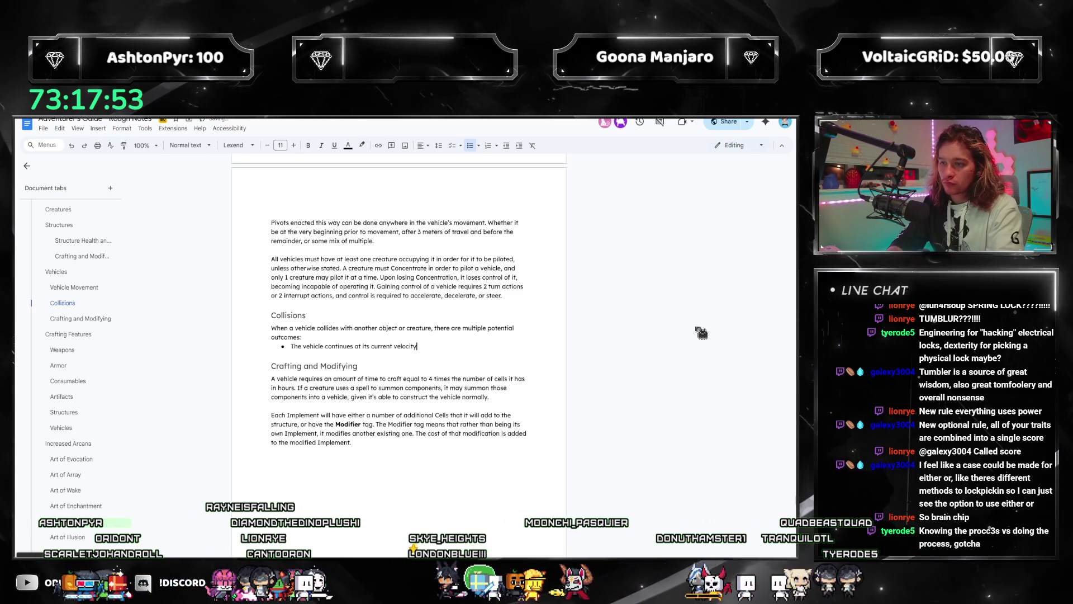
type("he object")
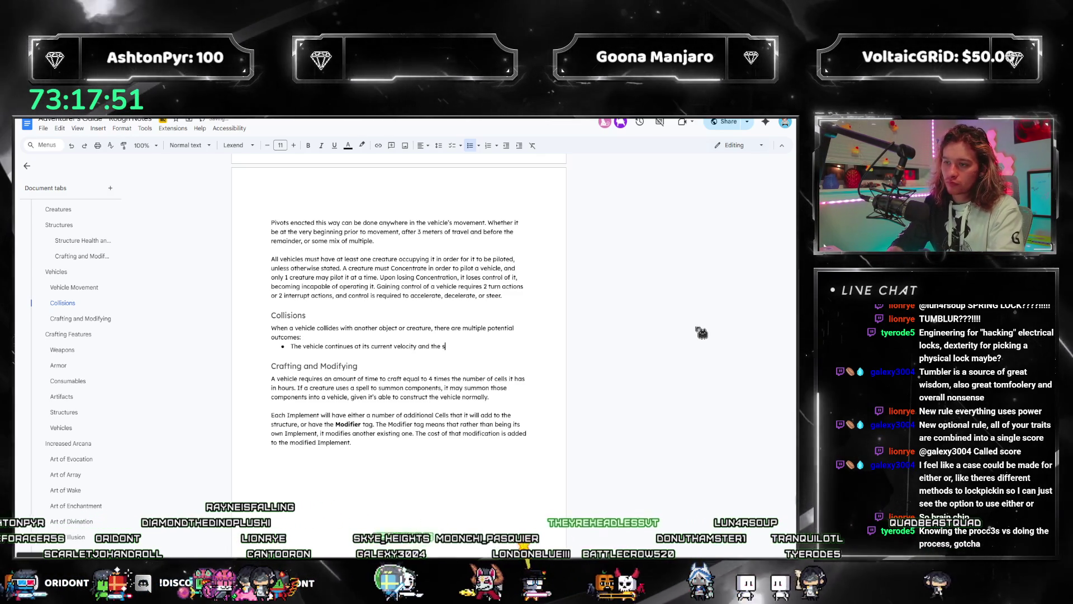
type(" or creature does not")
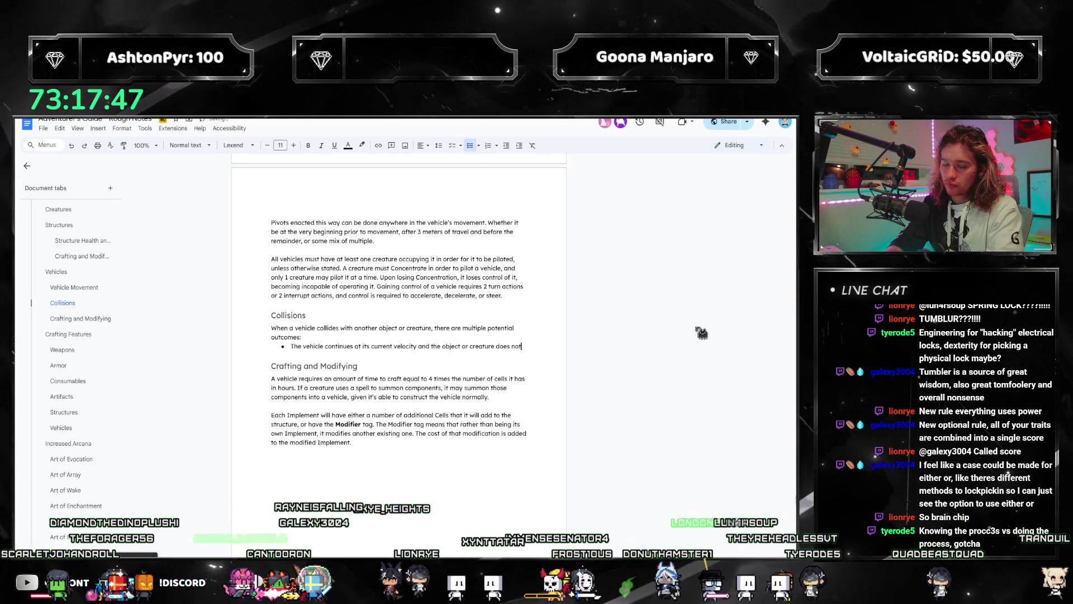
type(" cahnge")
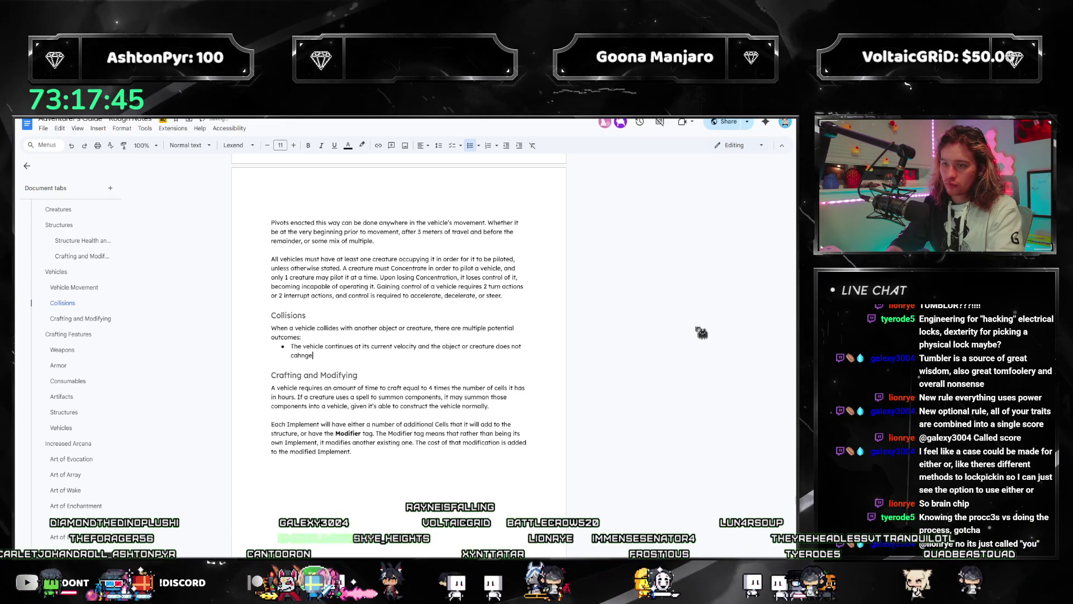
key("BackSpace")
key("BackSpace")
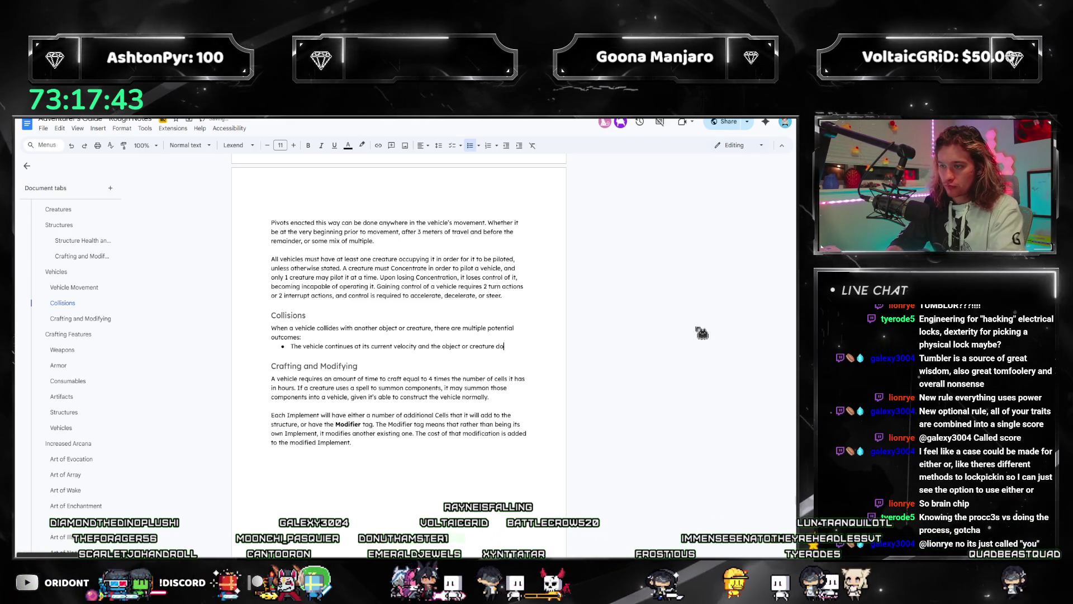
key("BackSpace")
key("BackSpace")
key("BackSpace")
type("'s movement does not chan")
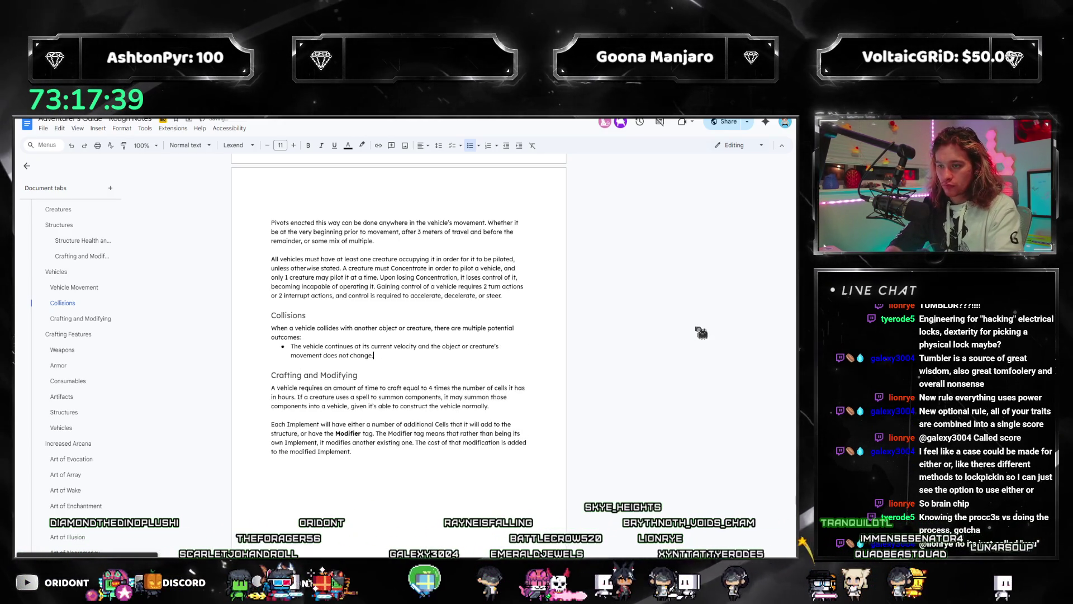
type("ge.")
key("Return")
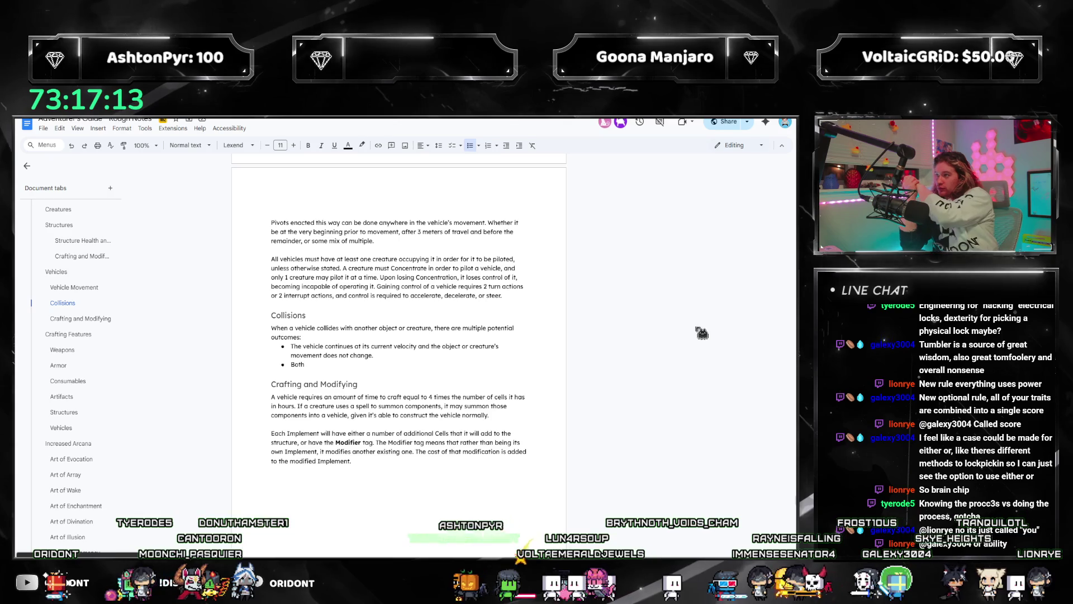
type("Both")
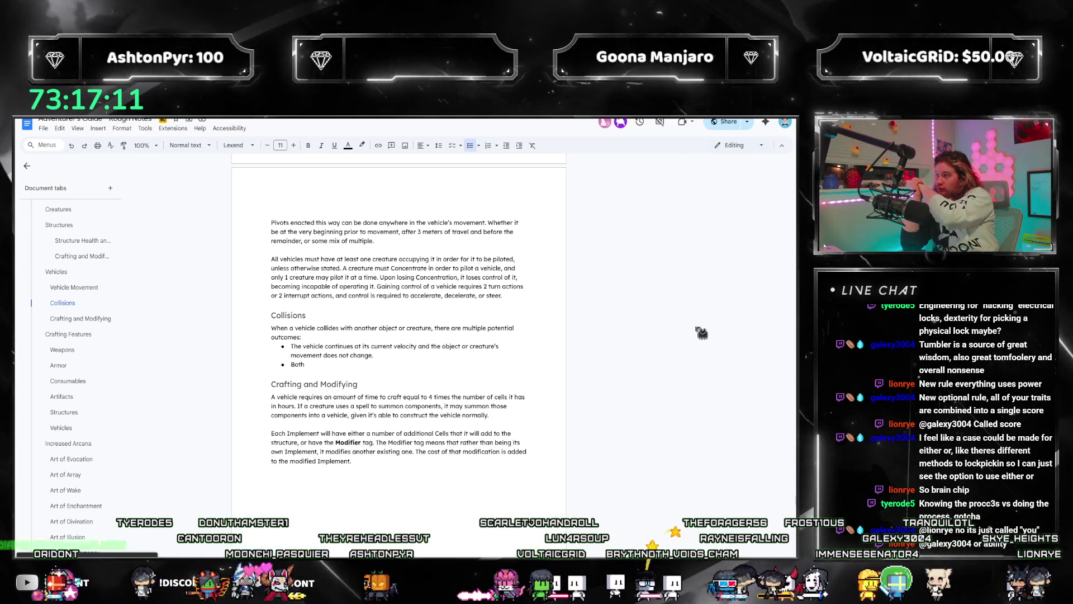
Step: Start a second bullet reading 'Both' and select the first bullet's ending for rewording
left_click(408, 328)
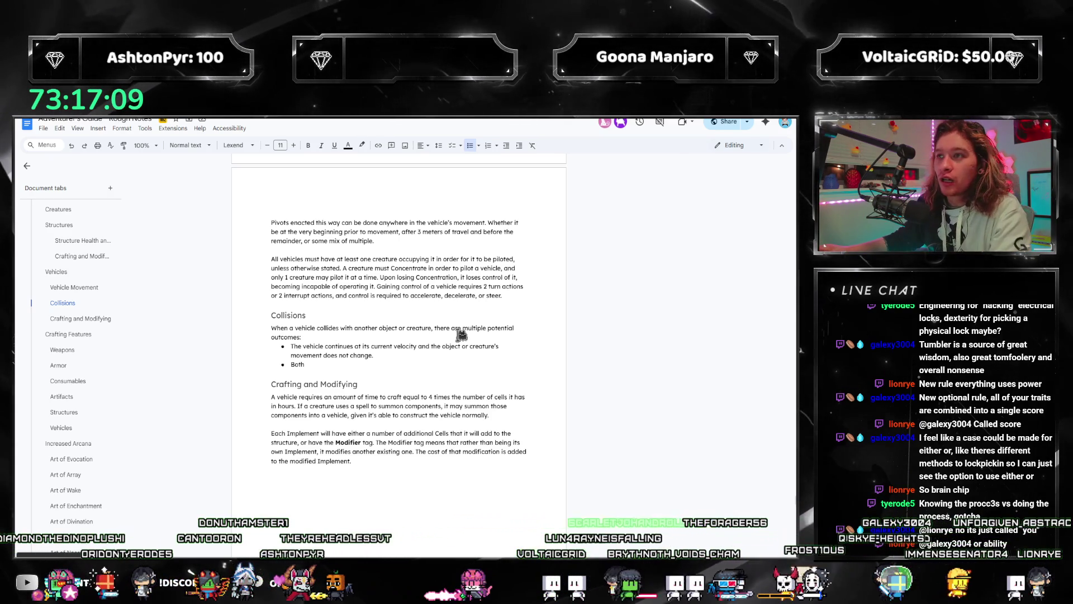
left_click(391, 365)
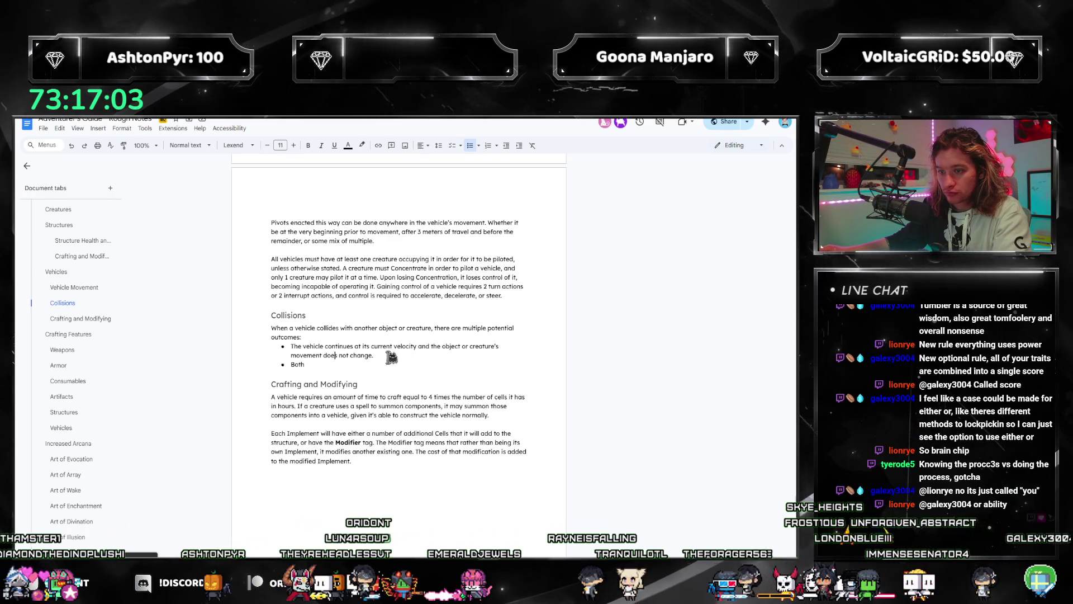
left_click_drag(373, 355, 291, 356)
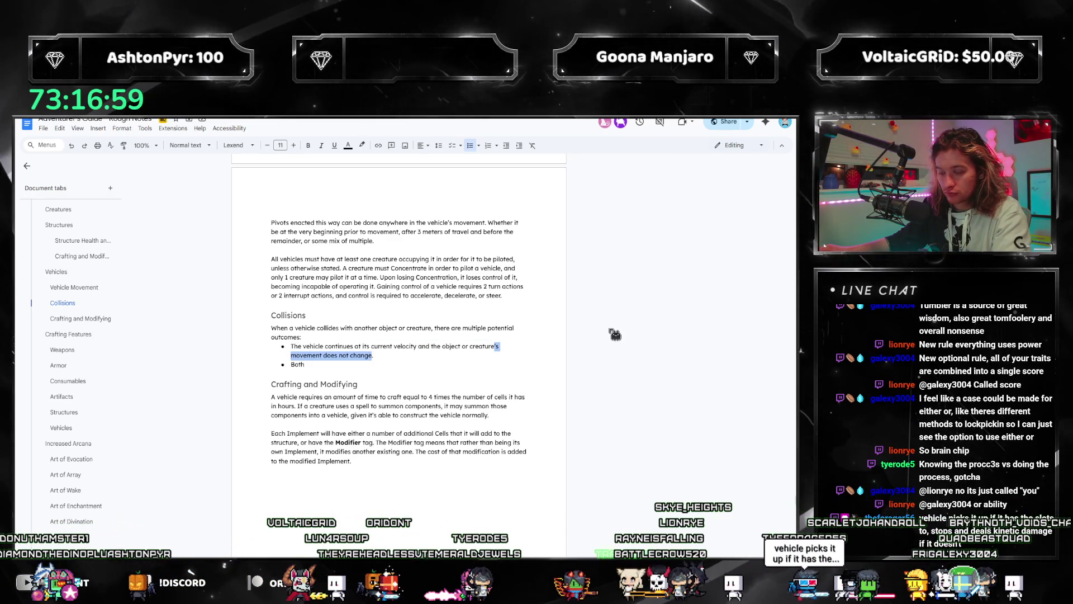
Step: End the first bullet with 'is pushed in a similar direction or out of the way.'
type("be")
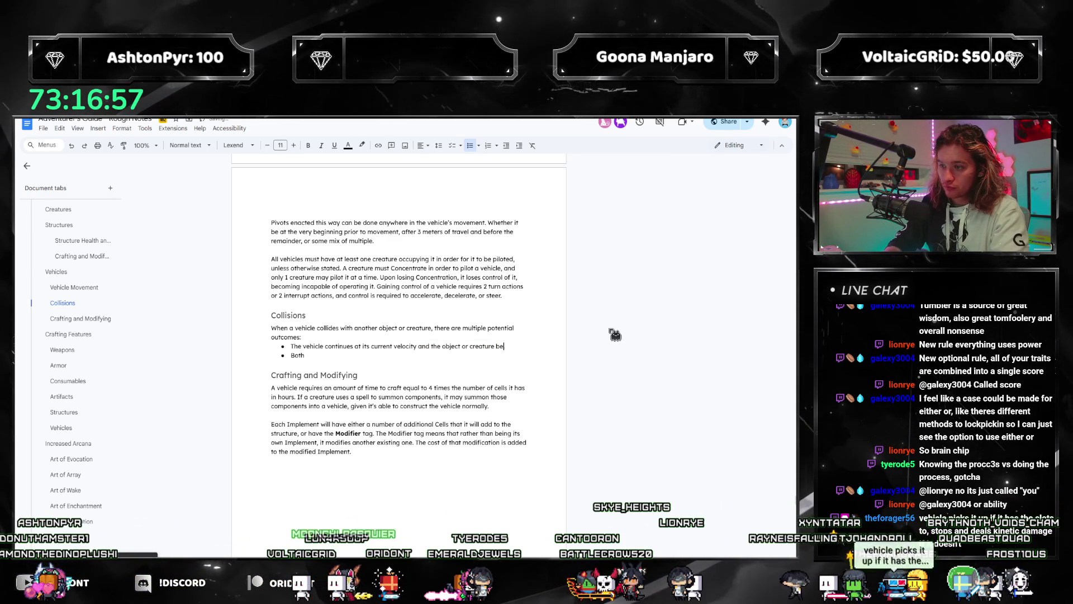
type("b")
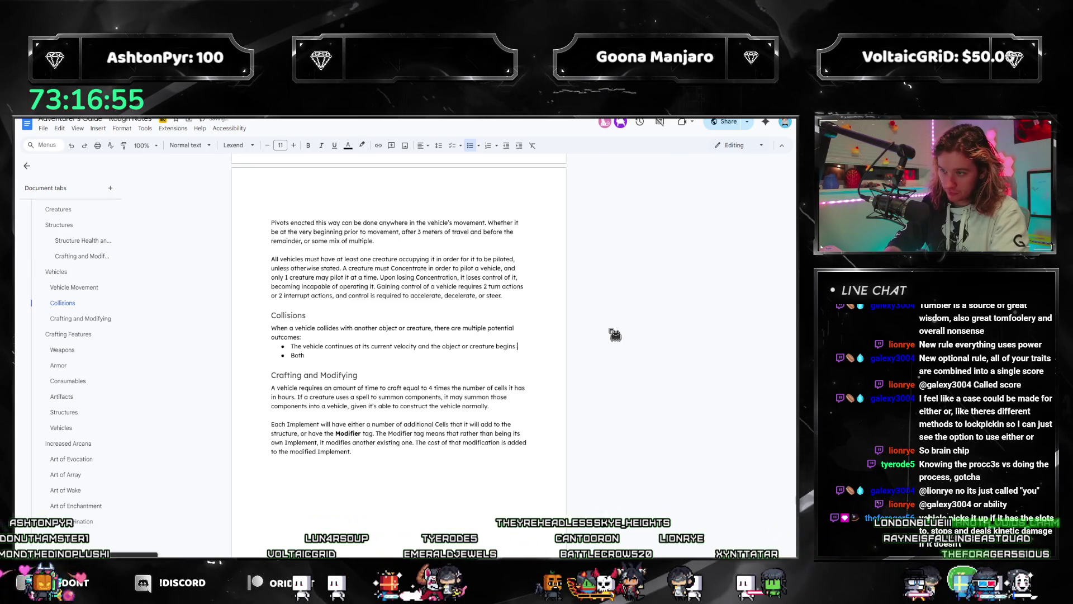
type("moving similarl")
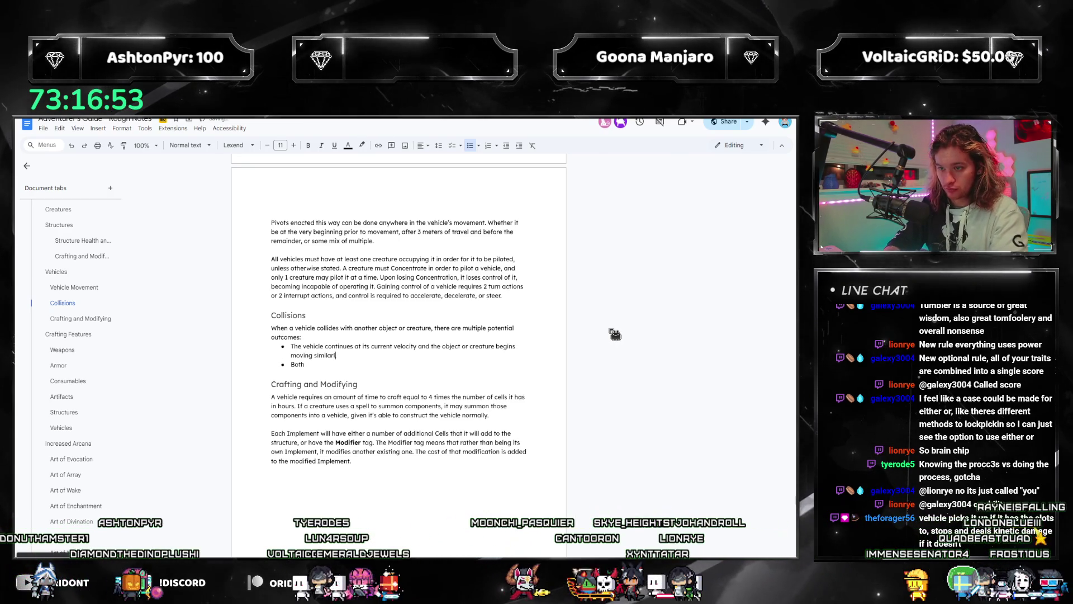
key("BackSpace")
key("BackSpace")
key("BackSpace")
key("BackSpace")
key("BackSpace")
key("BackSpace")
type("is pushed")
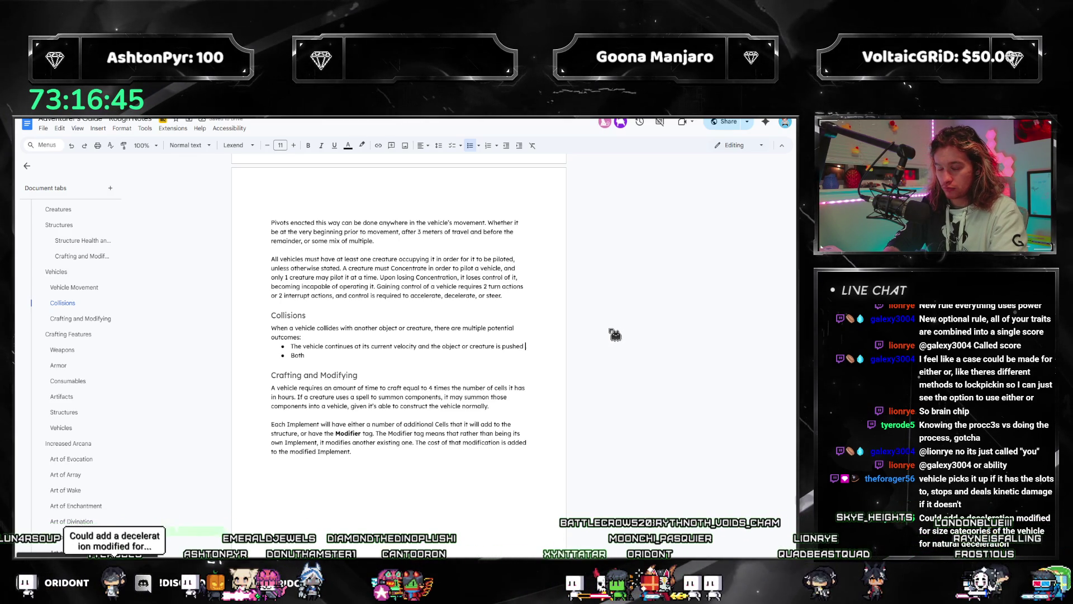
type("in ")
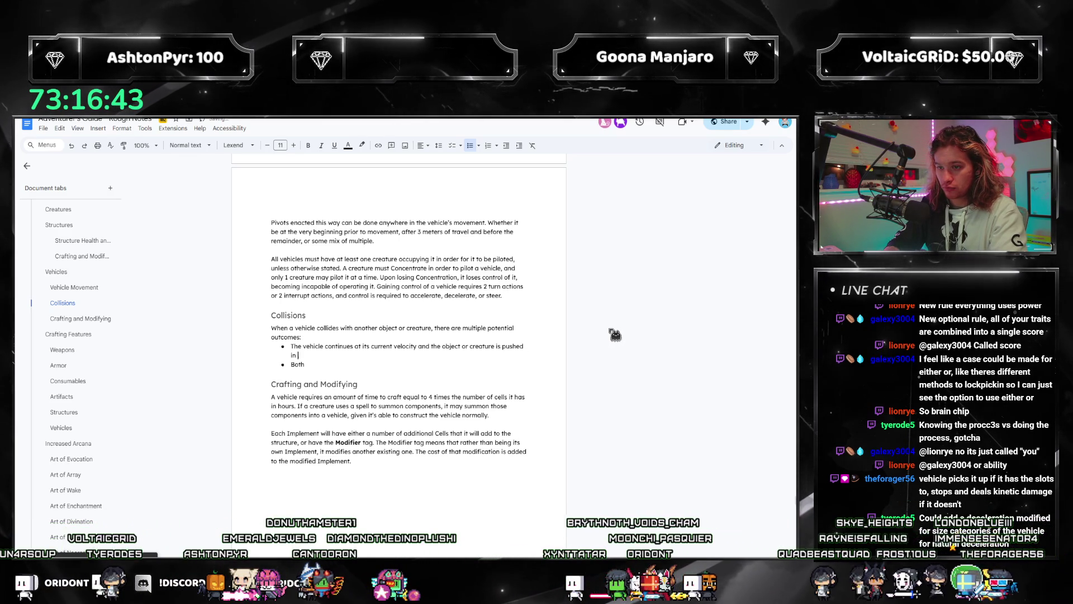
type("a similar direction ")
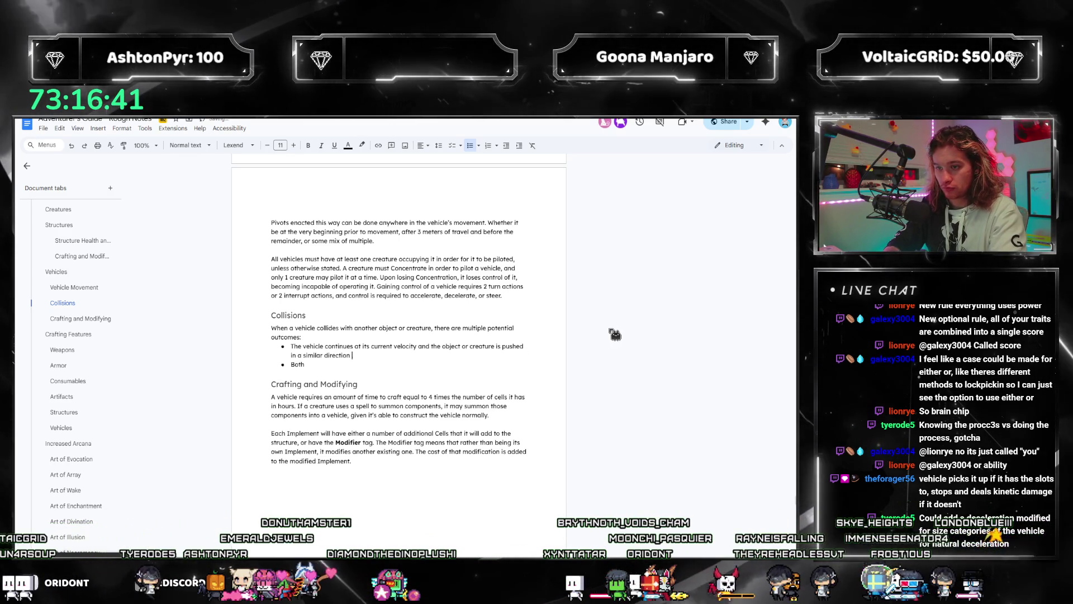
type("or out of the way.")
Step: Change 'object or creature' to 'collided entity', finish 'Both … stop immediately', and start another bullet
key("Down")
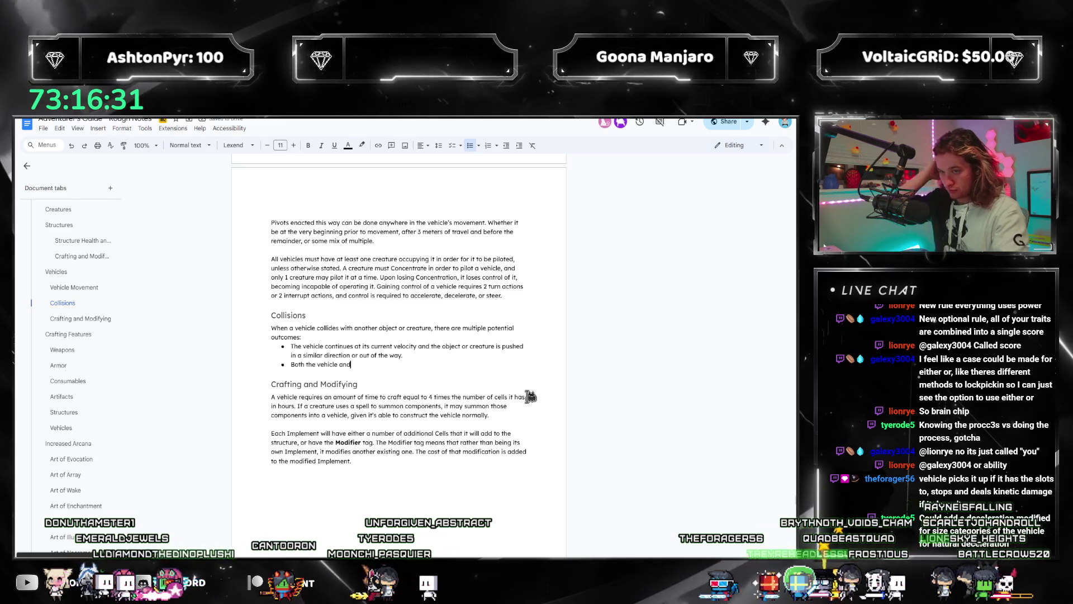
type(" the object or creature")
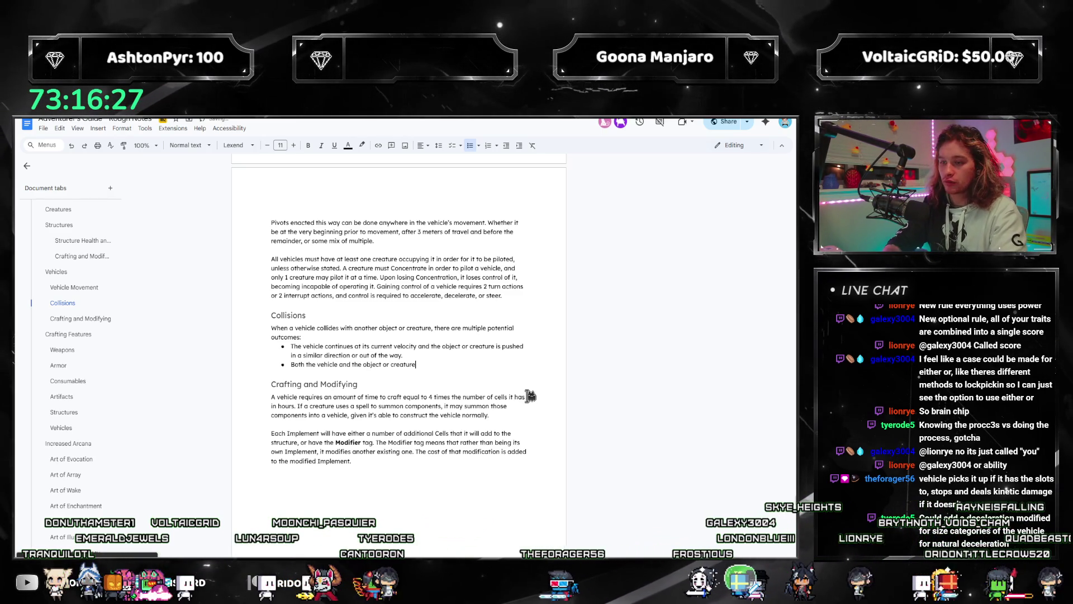
key("BackSpace")
key("BackSpace")
key("BackSpace")
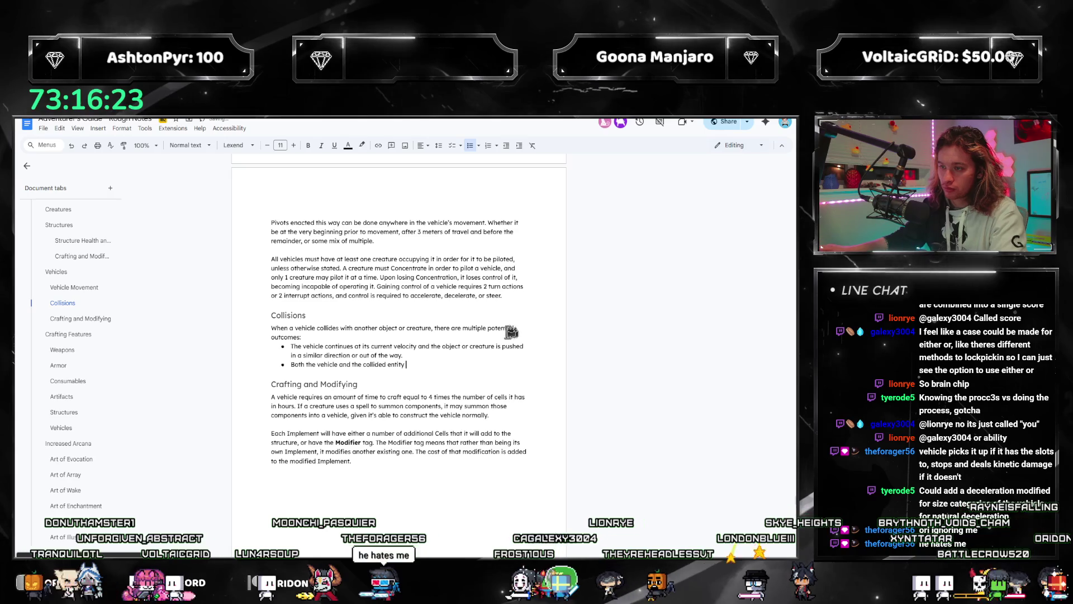
left_click_drag(443, 346, 497, 348)
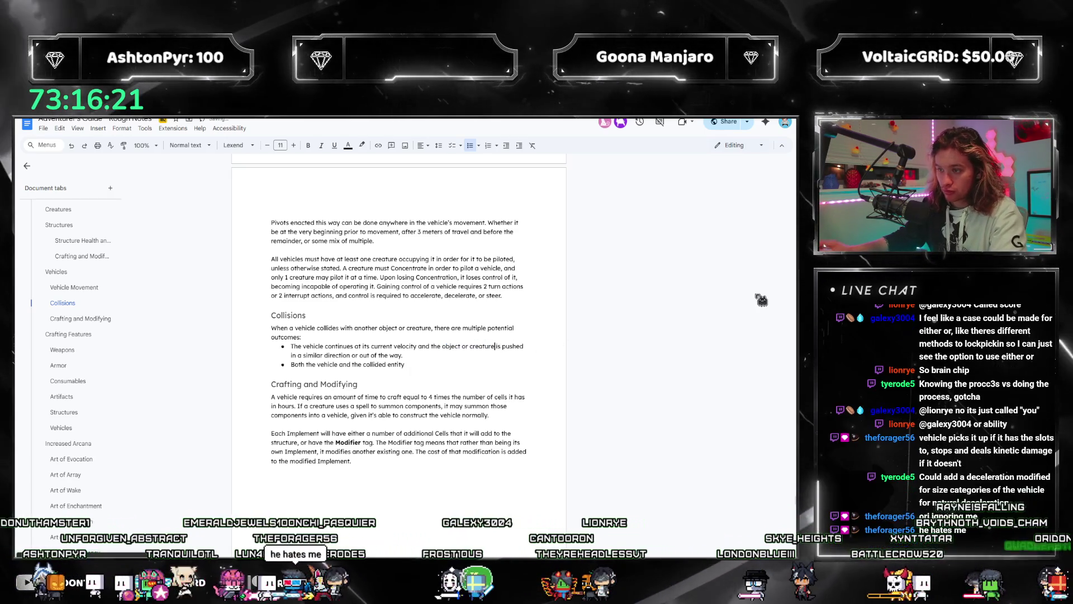
type("collided entity")
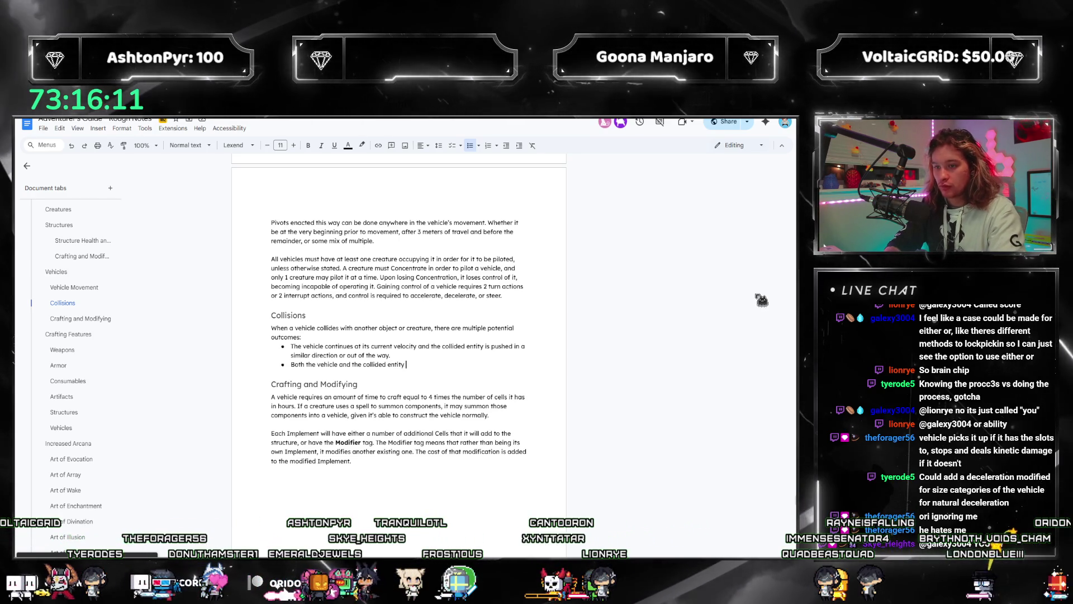
type("stop im m")
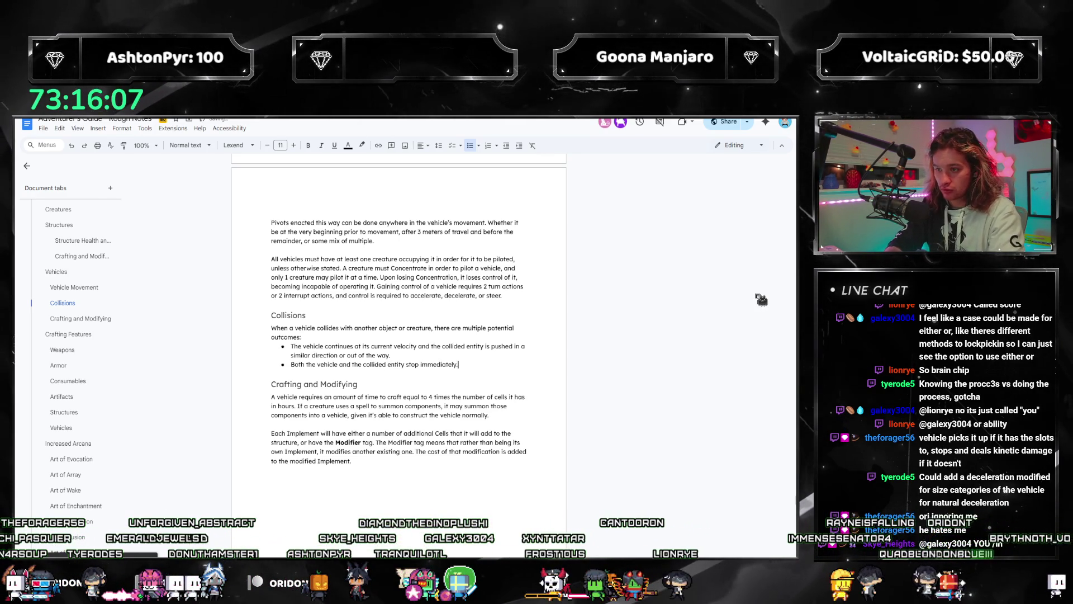
key("Return")
type("The vehicle stop")
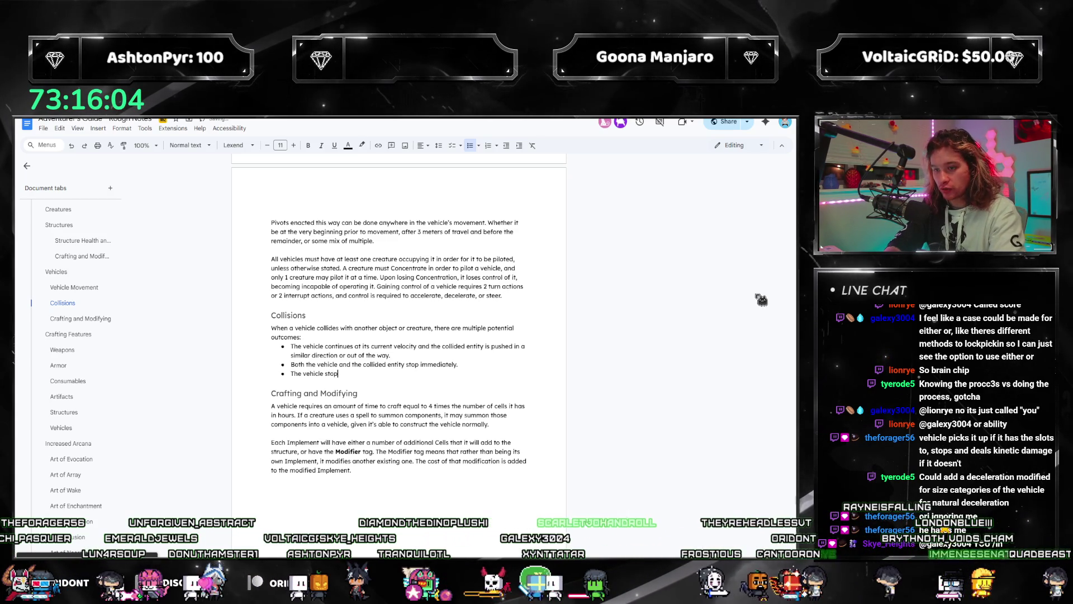
Step: Finish the third bullet (vehicle stops, collided entity unimpaired) and reword the first bullet's opening about movement
type("s immediately and the")
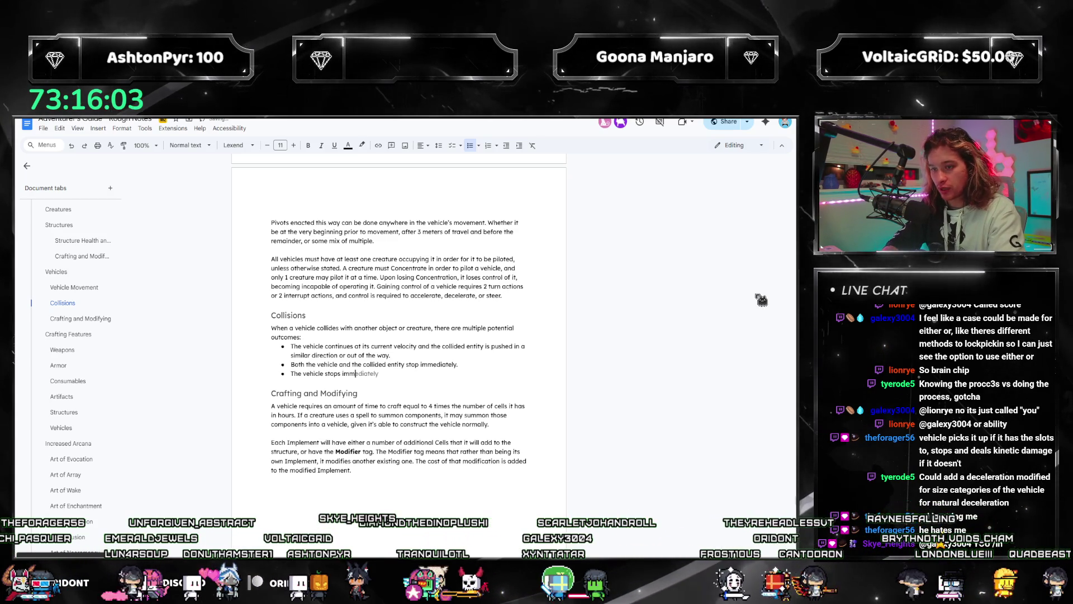
type(" coll")
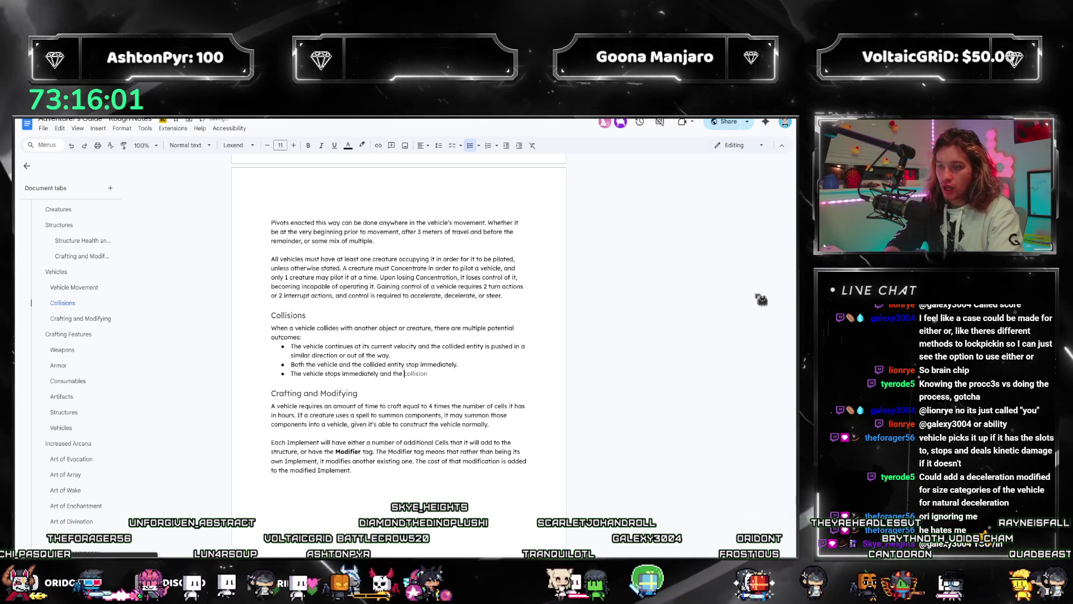
type("ided entity's movement is unimpaired.")
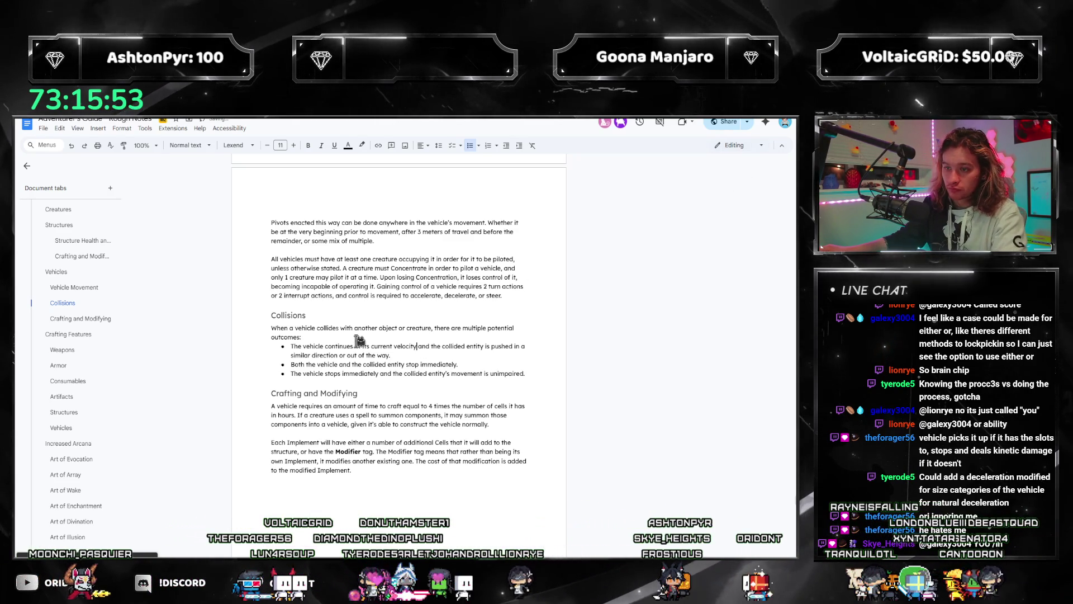
left_click_drag(324, 346, 442, 347)
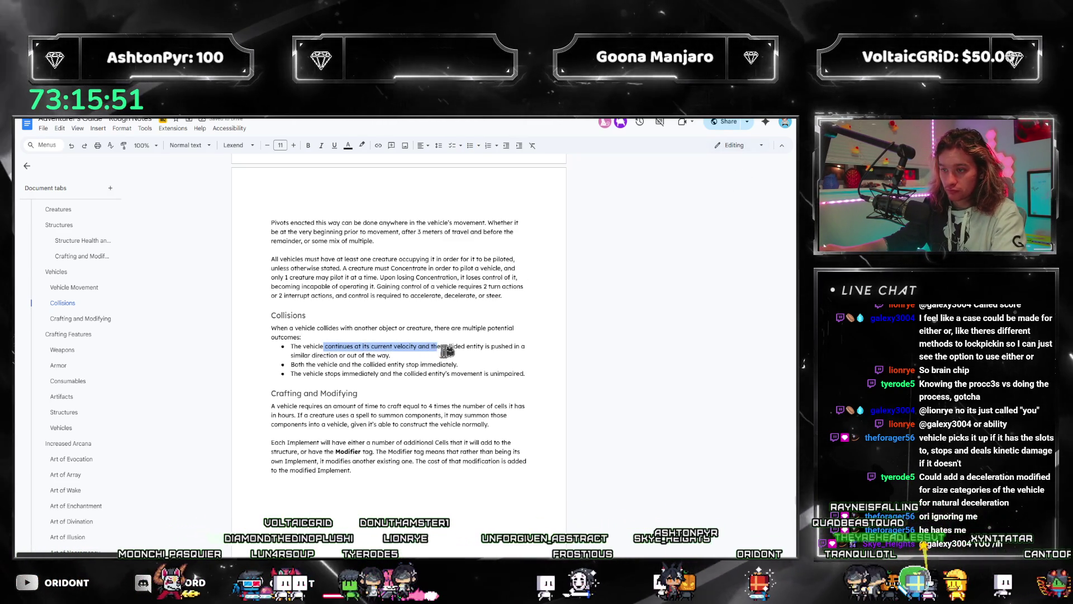
left_click(442, 347)
key("ctrl+shift+Left")
key("ctrl+shift+Left")
key("ctrl+shift+Left")
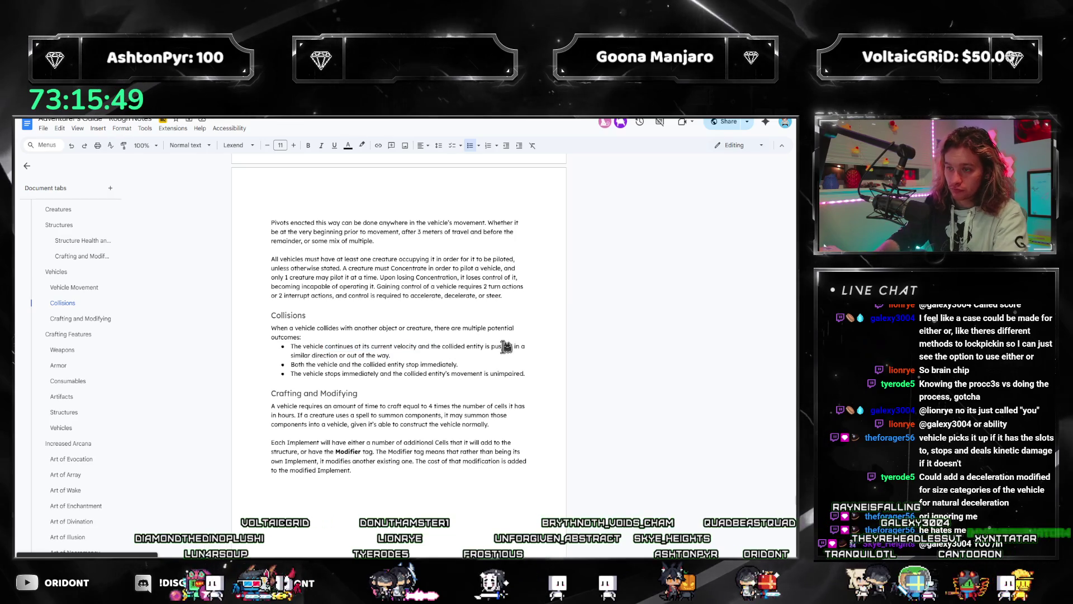
type("'s moveme")
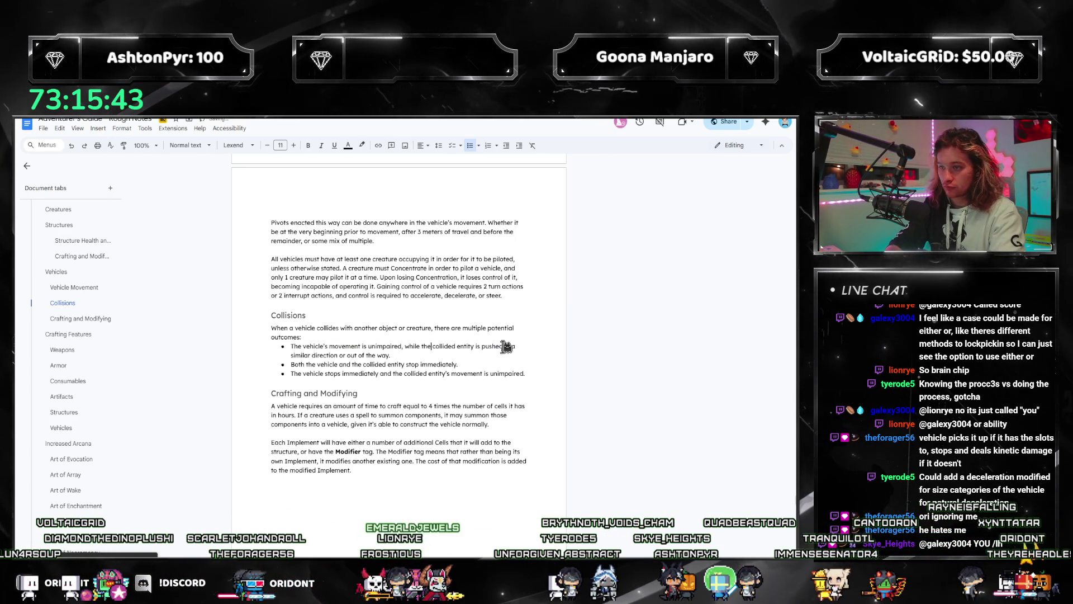
Step: End the first bullet with 'or is stopped entirely' and break out of the bulleted list
key("Down")
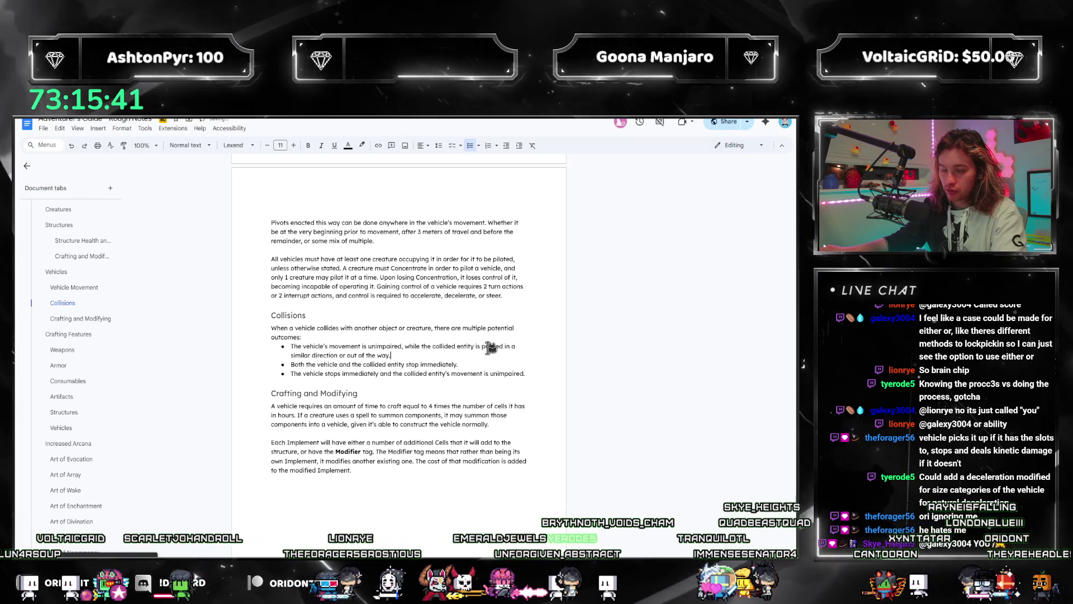
key("ctrl+Left")
key("ctrl+Left")
key("ctrl+Left")
key("ctrl+shift+Left")
key("ctrl+shift+Left")
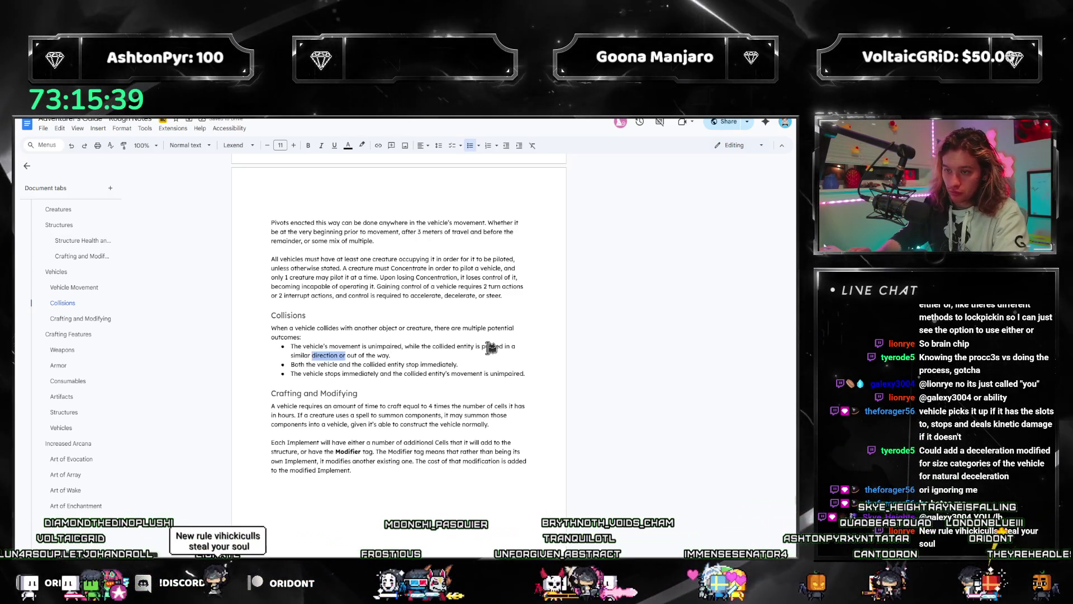
key("shift+Right")
key("shift+Right")
key("shift+Right")
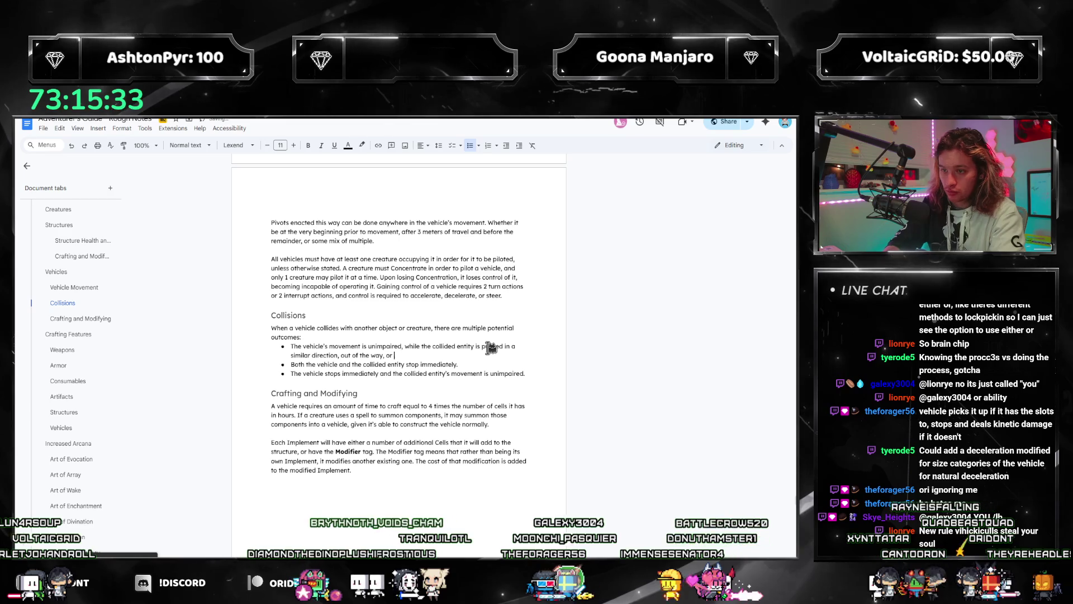
type("is stopped entirely")
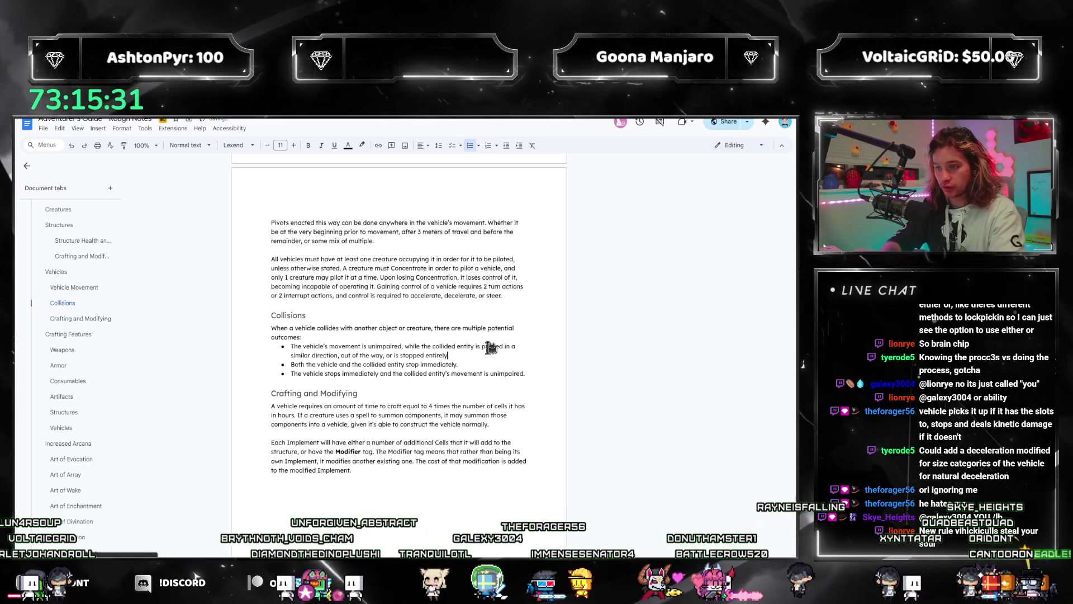
left_click(577, 367)
key("Return")
key("Return")
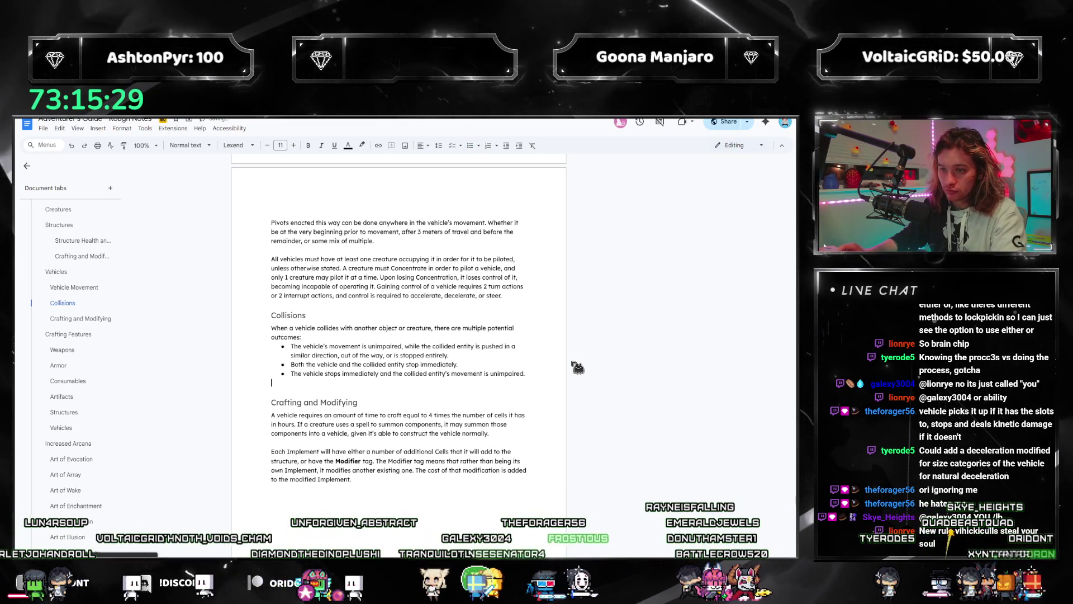
Step: Below the collision bullets, start a plain paragraph reading 'In each outcome, one'
key("Return")
type("In each outcome,")
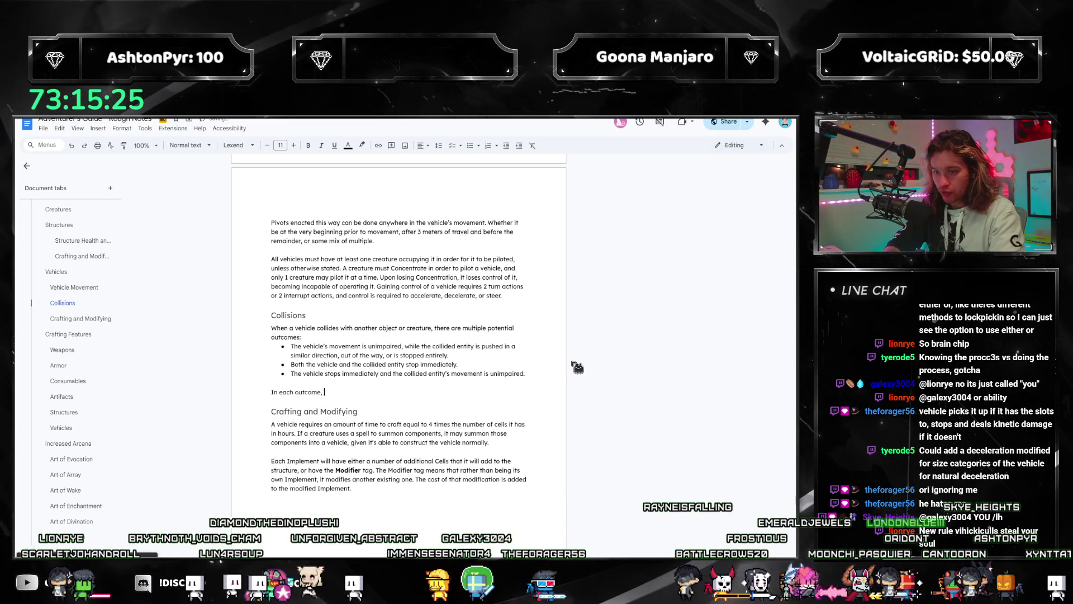
type("one")
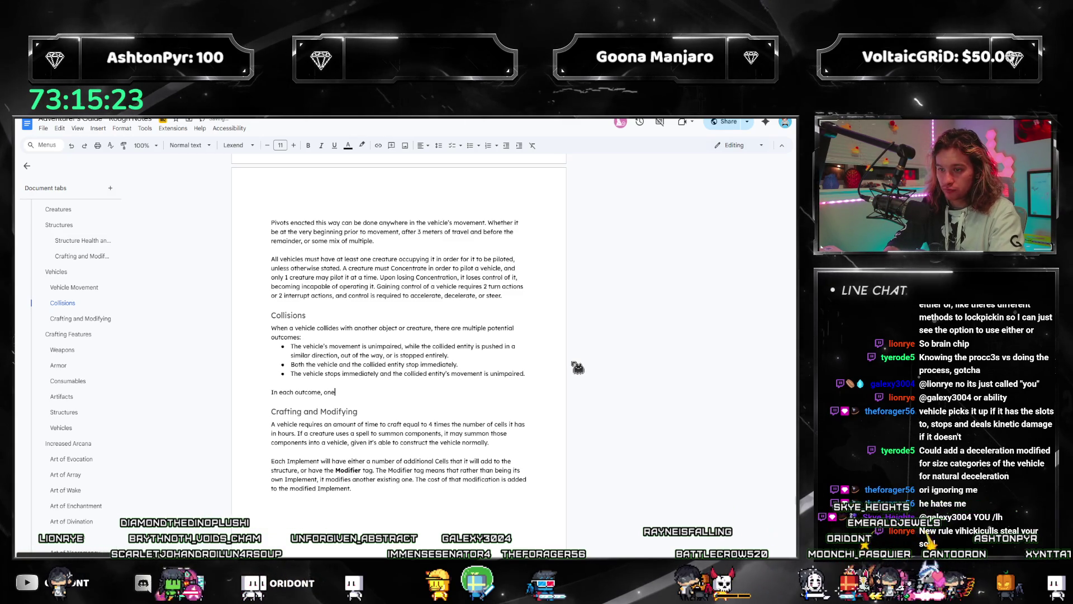
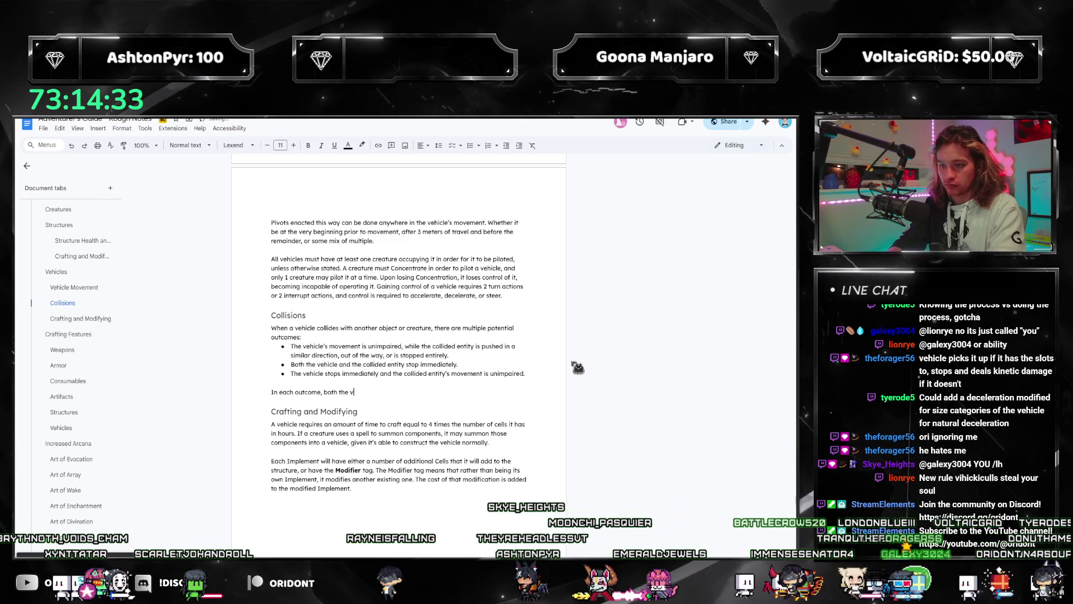
Step: Write that the vehicle and collided entity each take damage equal to the vehicle's current velocity times
type("ehicle and the collided ")
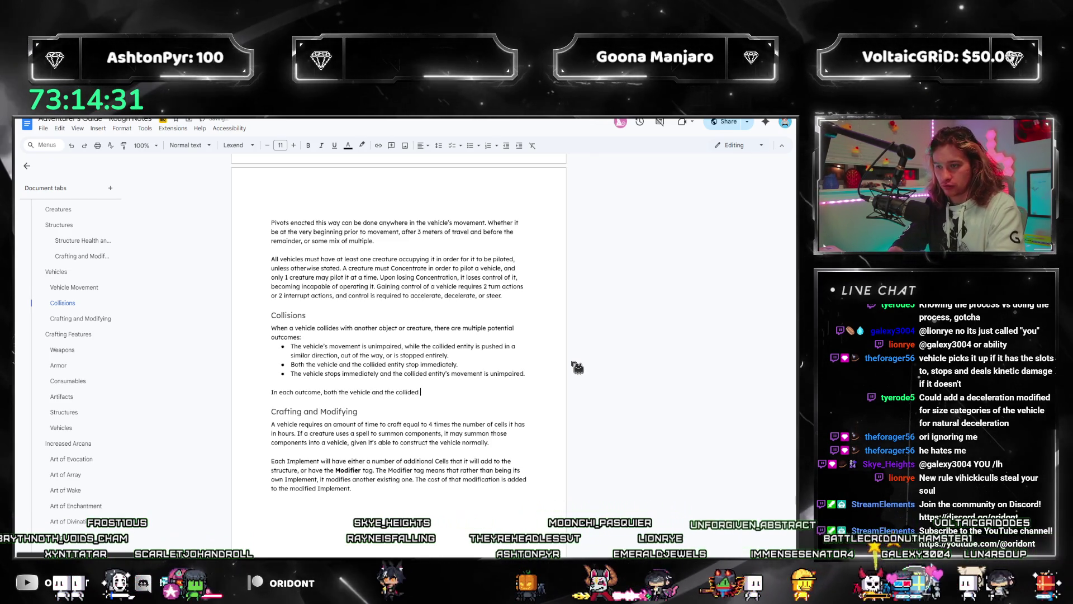
type("entity will tak")
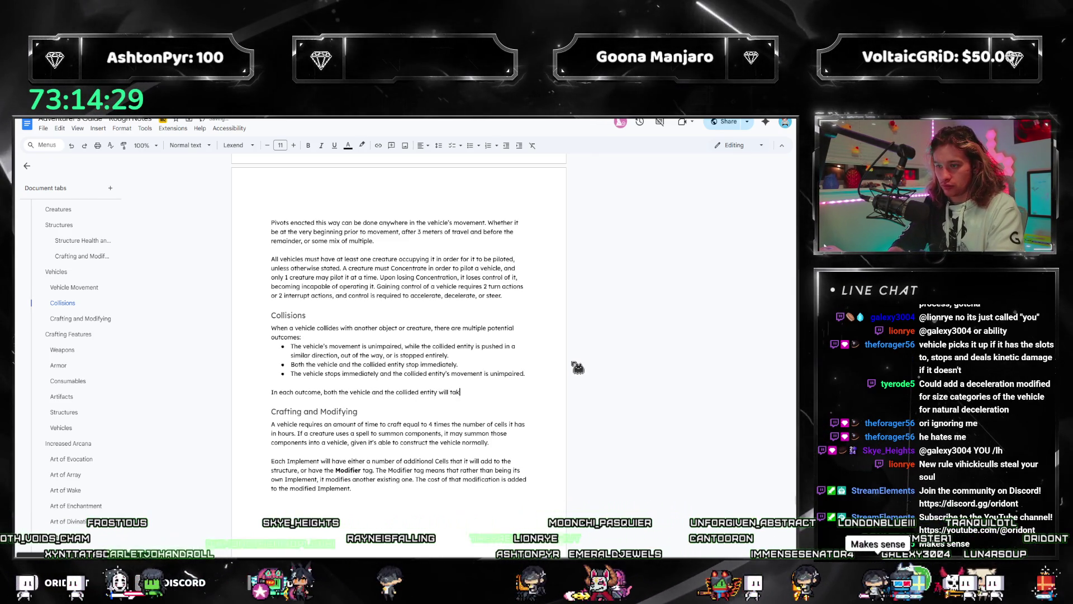
type("e some amount of damage. Spe")
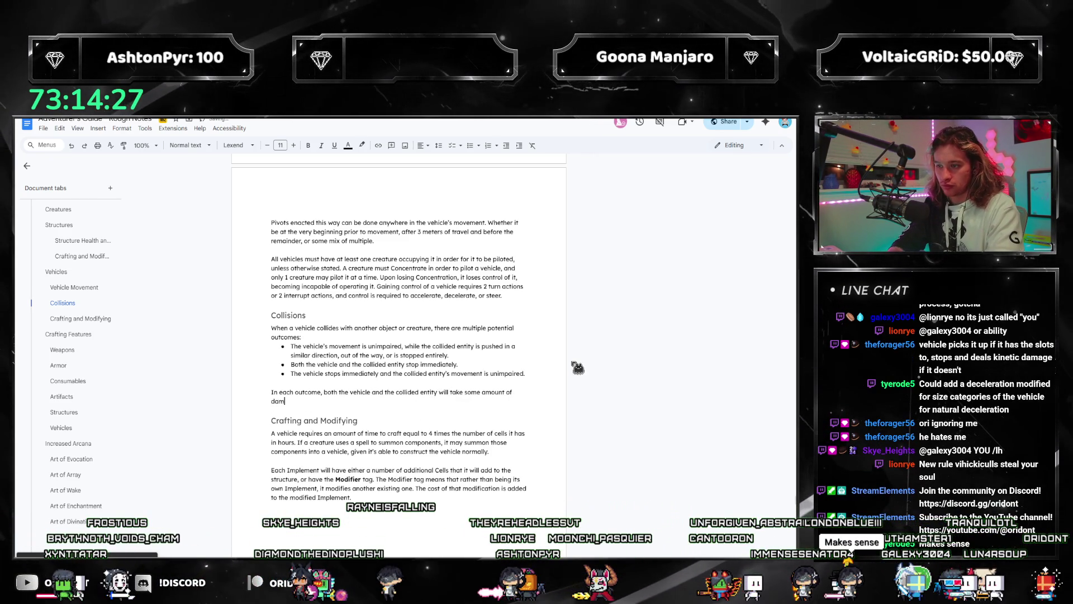
type("cifically,")
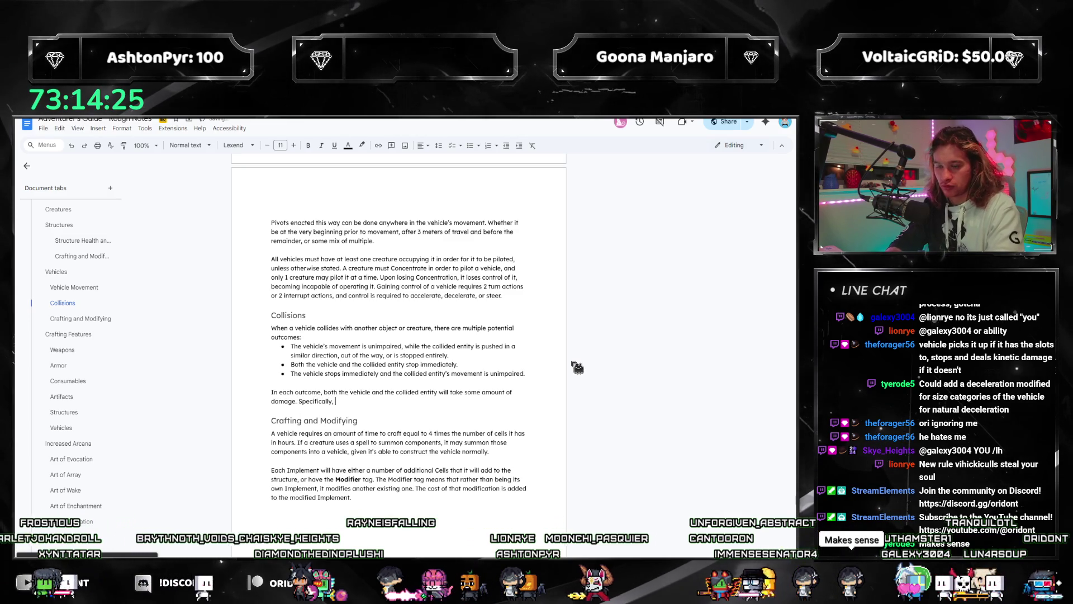
key("BackSpace")
key("BackSpace")
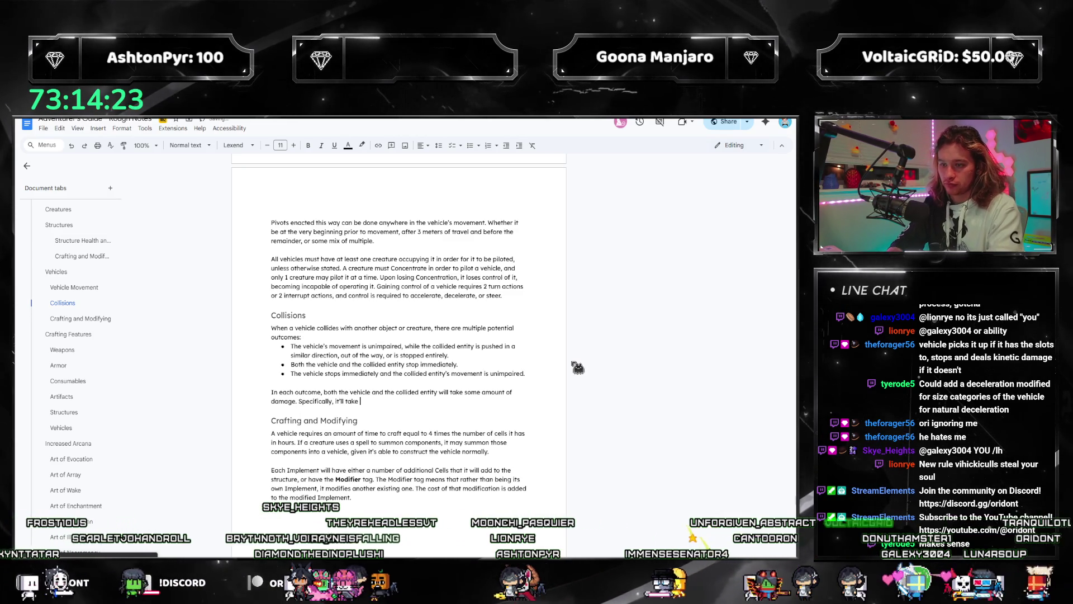
key("BackSpace")
key("BackSpace")
key("BackSpace")
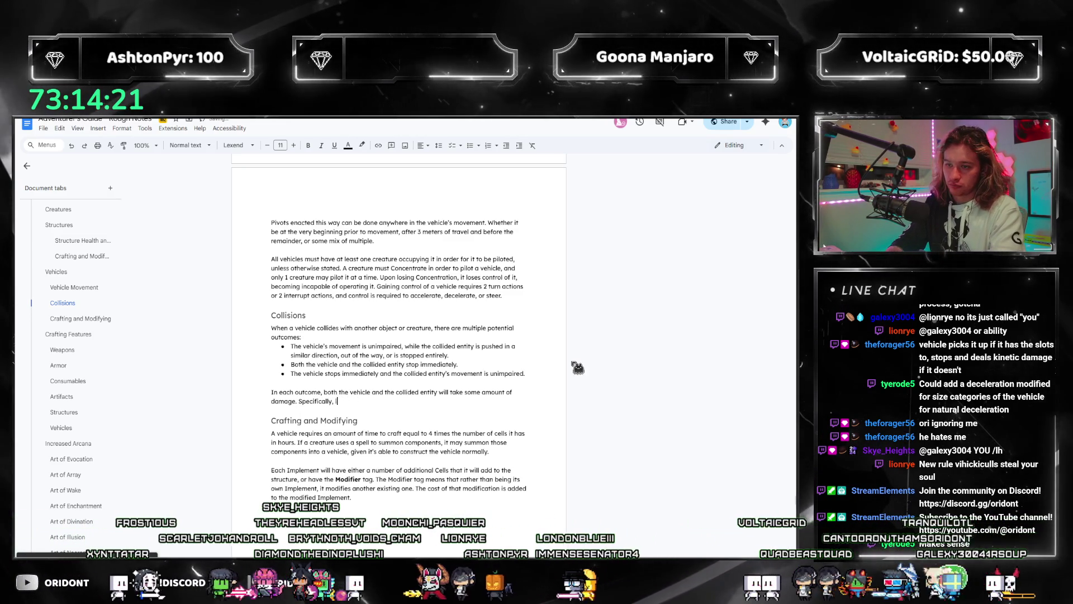
type("each will take")
key("BackSpace")
key("BackSpace")
key("BackSpace")
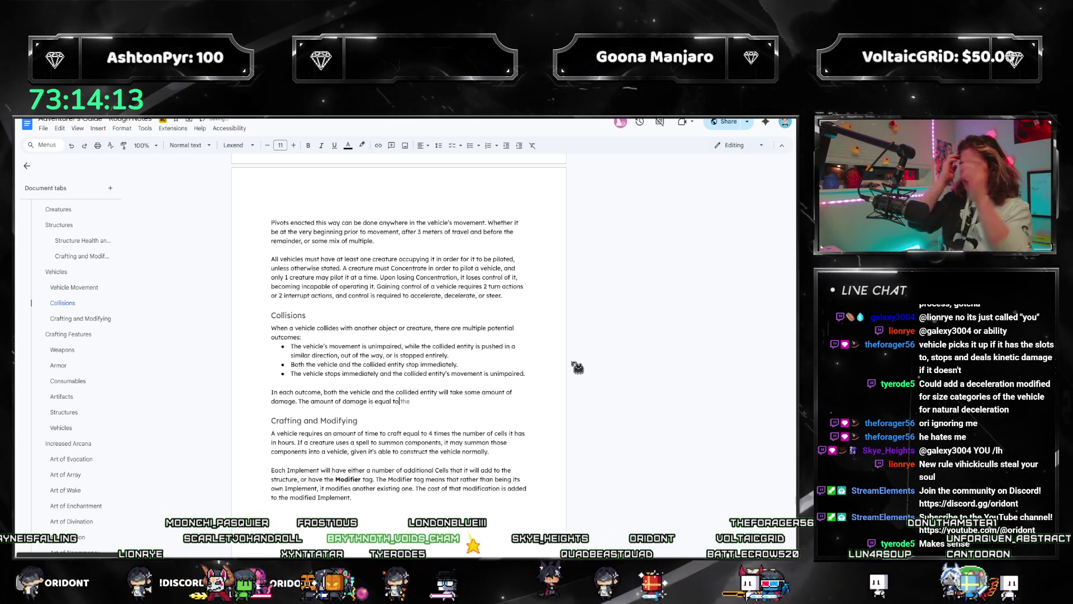
type("t")
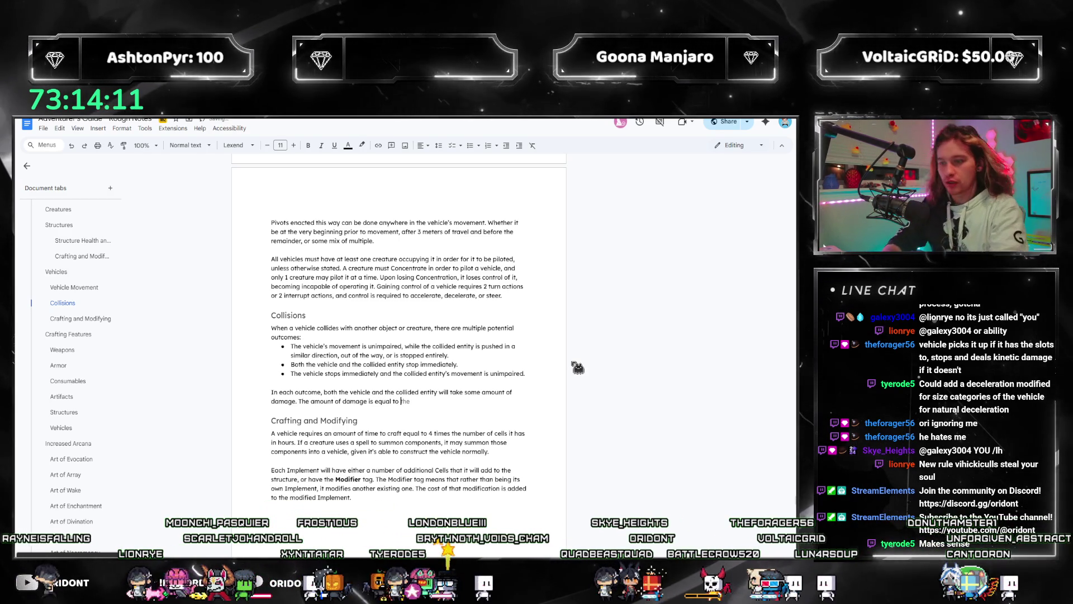
type("he vehicle's current v")
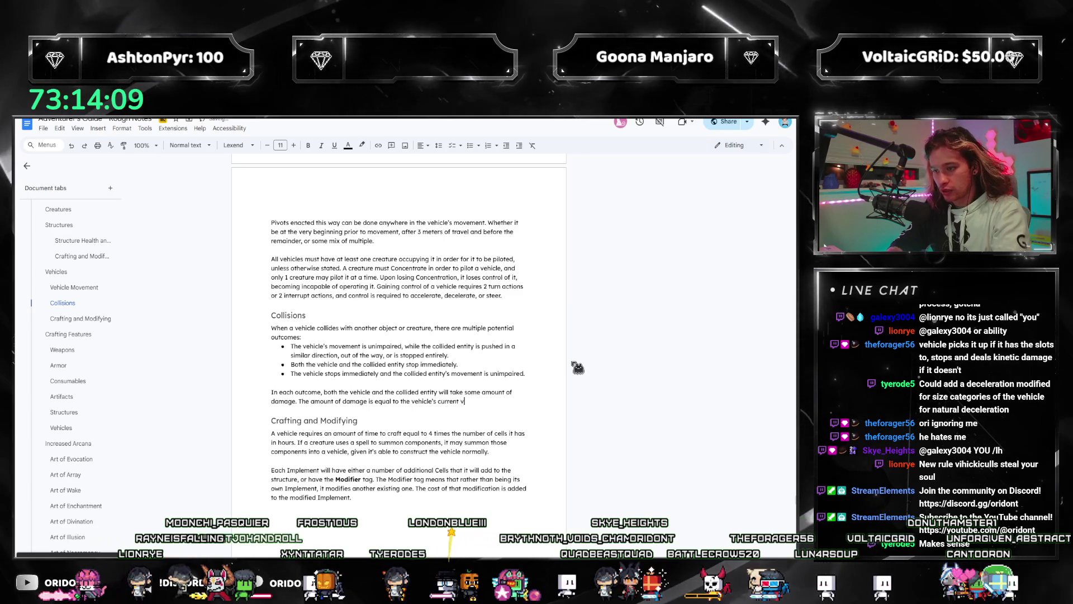
type("elocity")
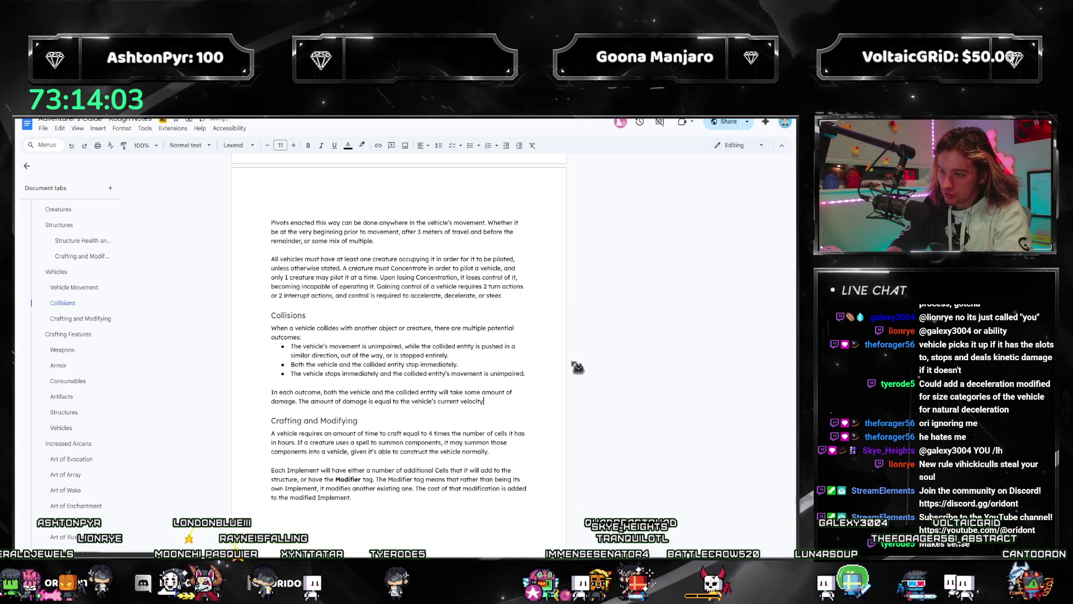
type(" times")
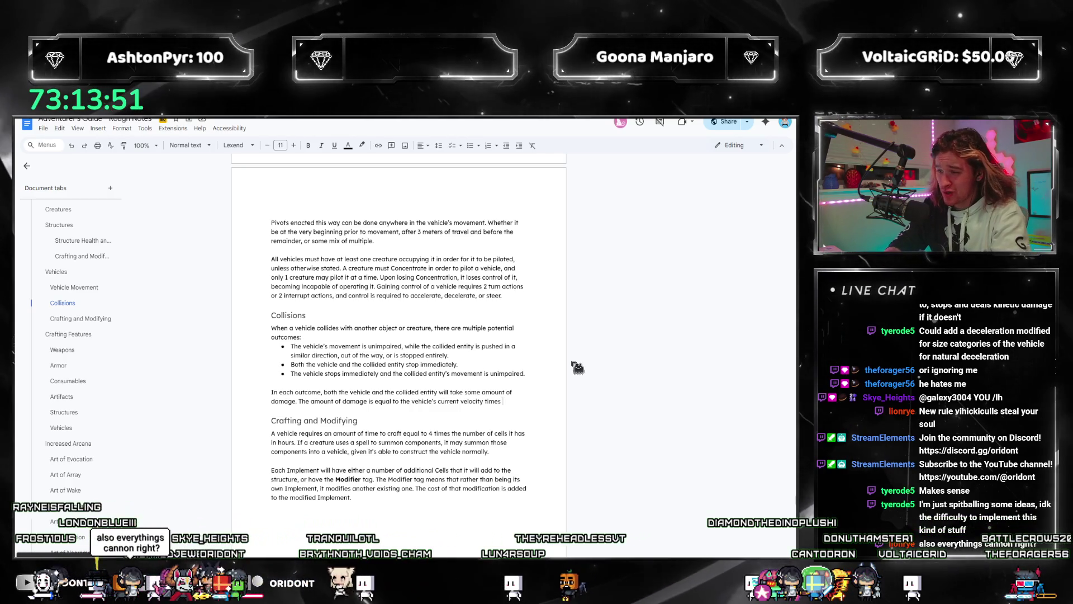
Step: Finish the damage formula as velocity times the number of cells the vehicle is made of
type("the number of cells tha")
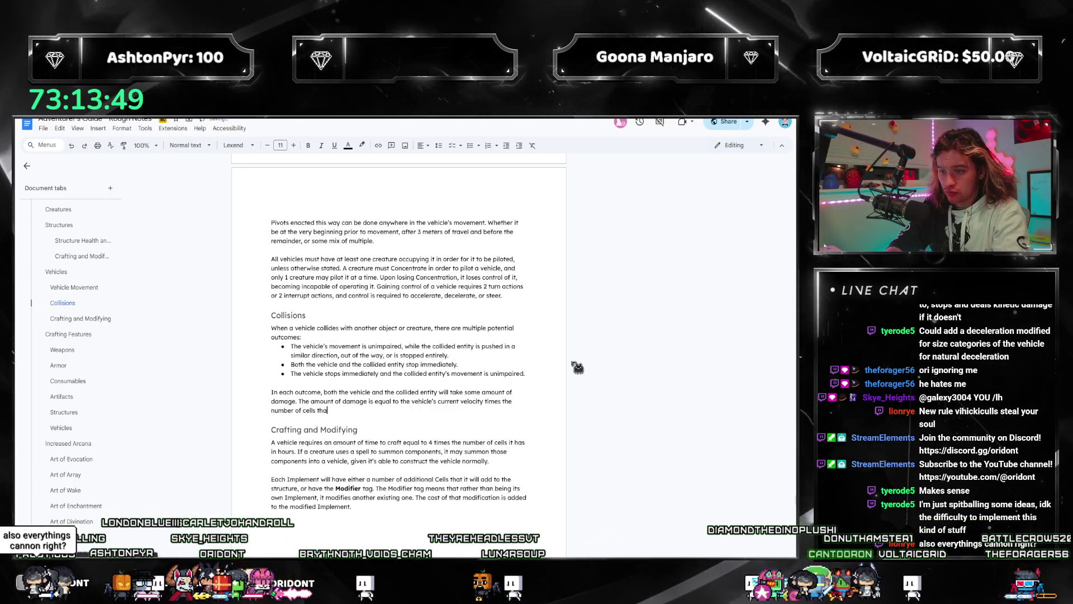
key("BackSpace")
key("BackSpace")
key("BackSpace")
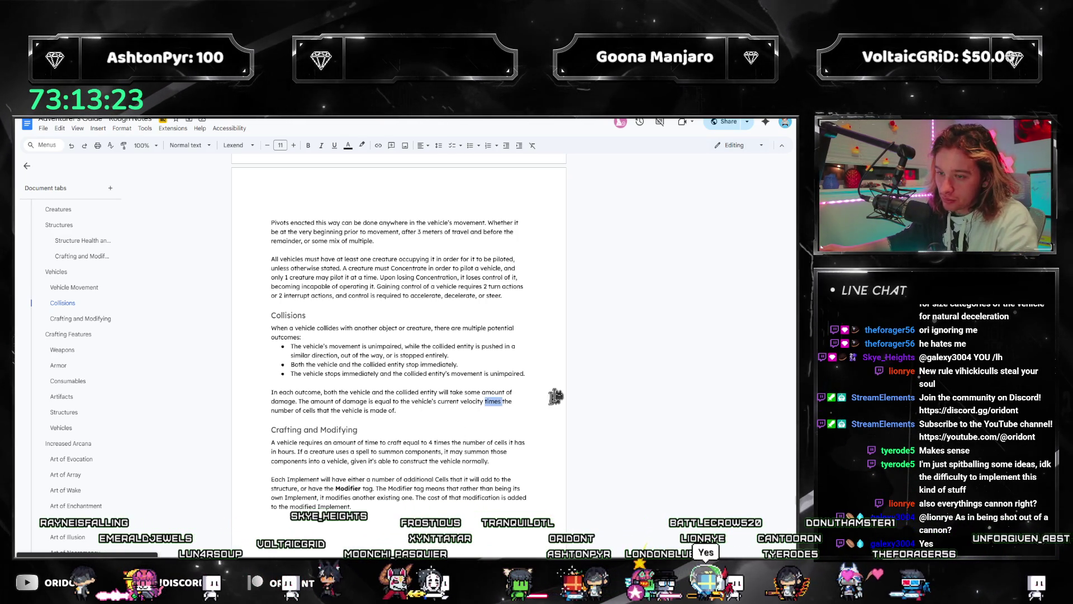
type("plus")
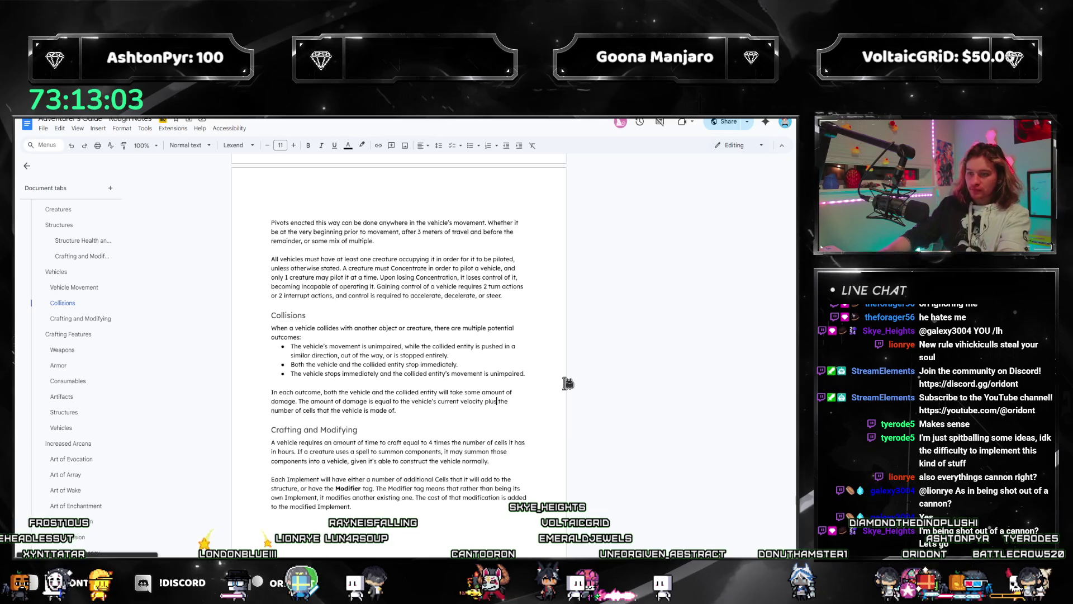
key("ctrl+shift+Left")
type("times")
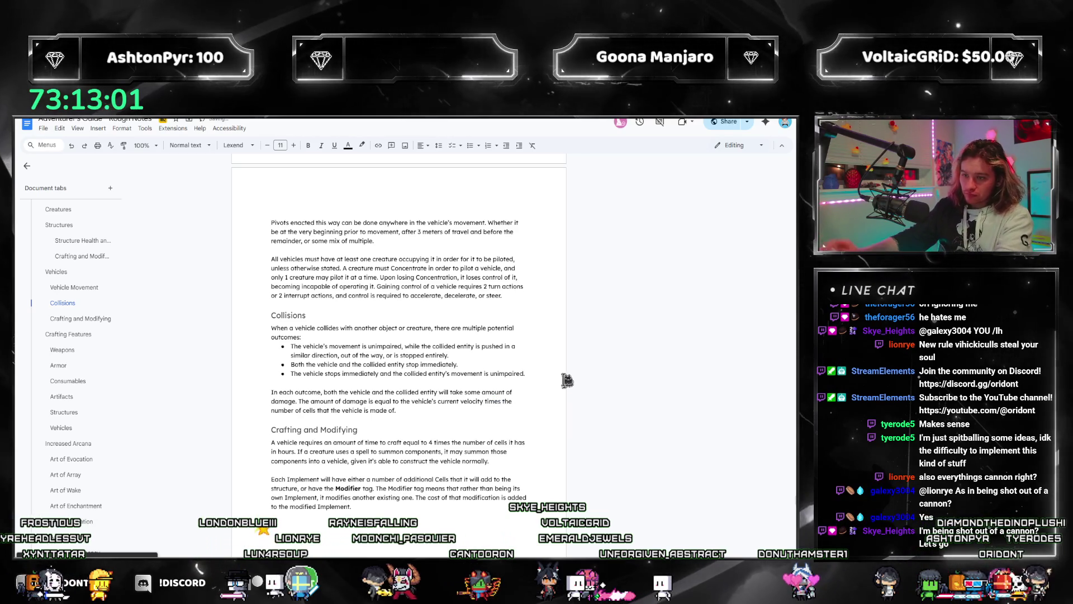
left_click(430, 414)
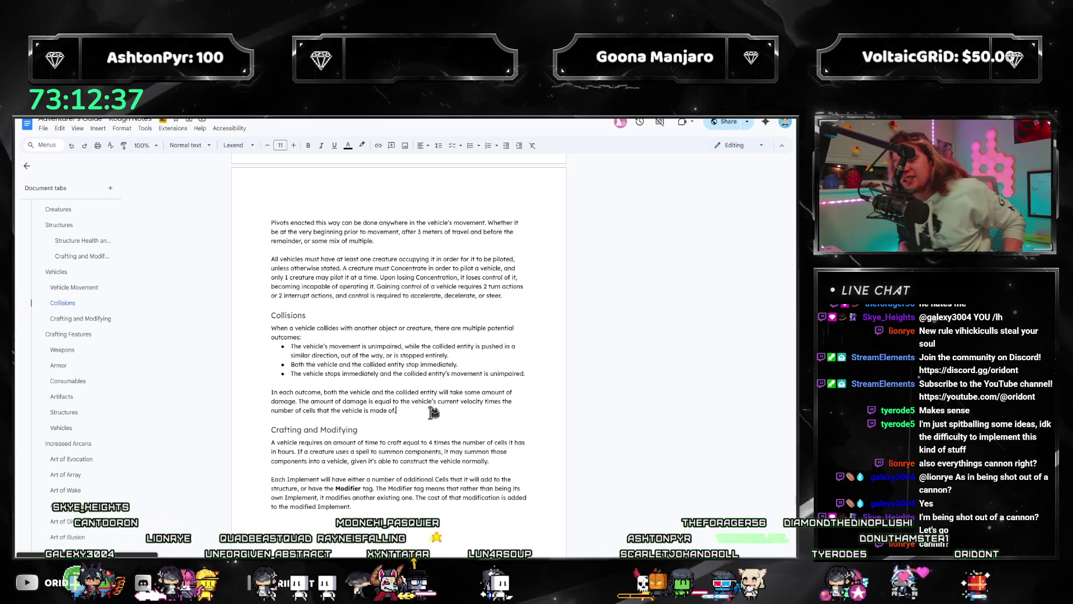
key("BackSpace")
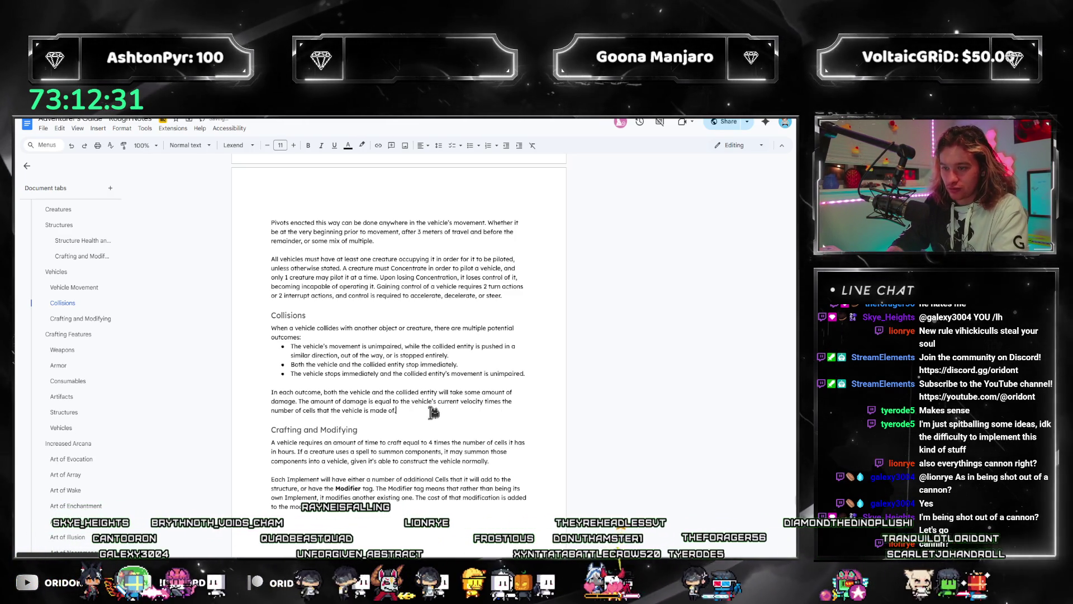
Step: Add that the entity whose movement or position was impaired receives this as Kinetic Force damage
type(" An")
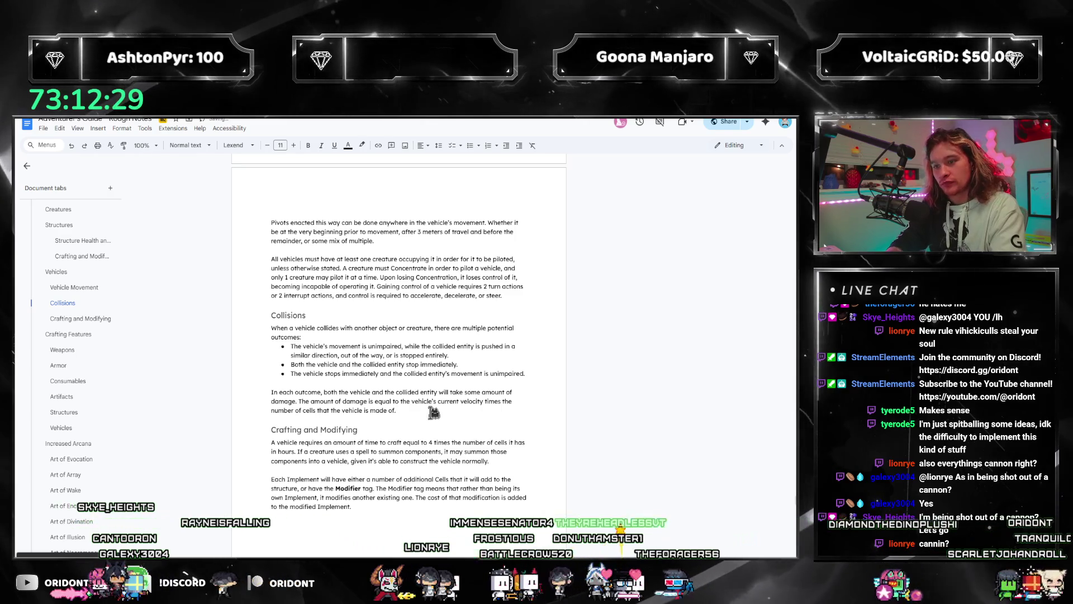
key("BackSpace")
type("Between the vehicle and the")
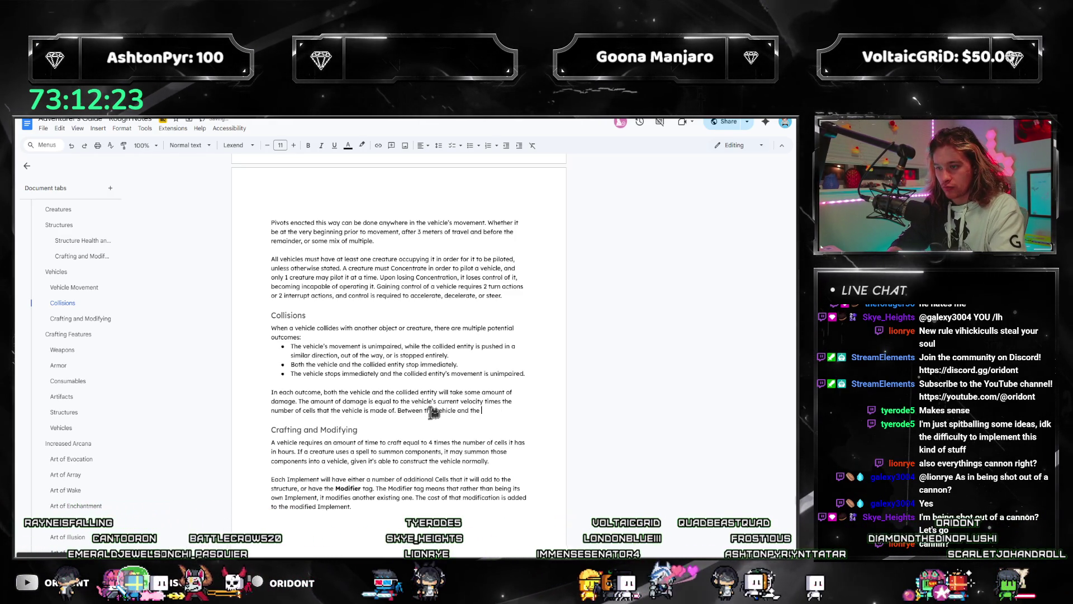
type("collided entity")
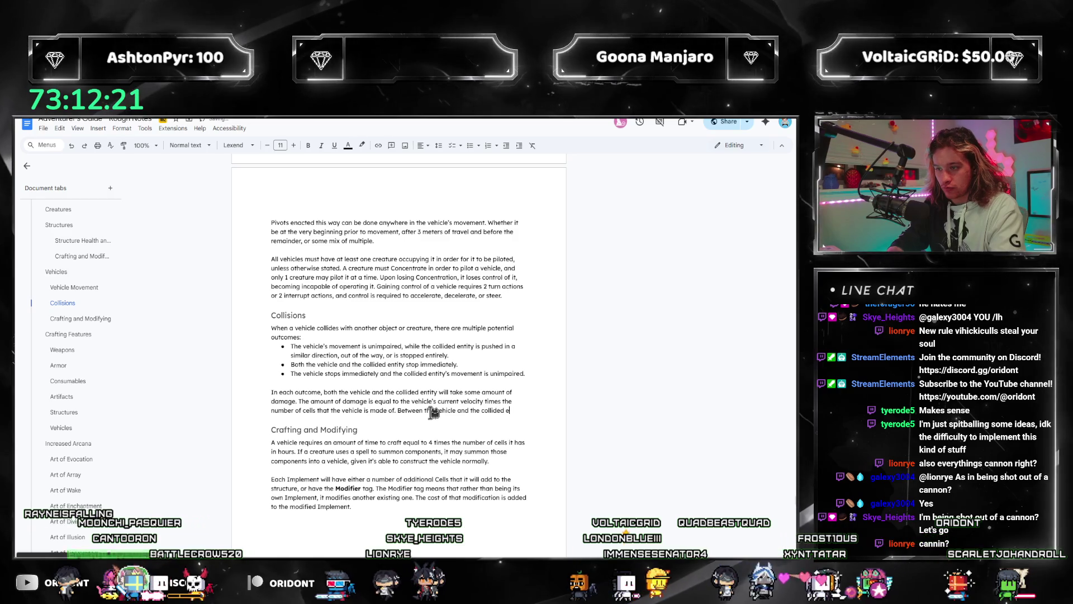
type(", which")
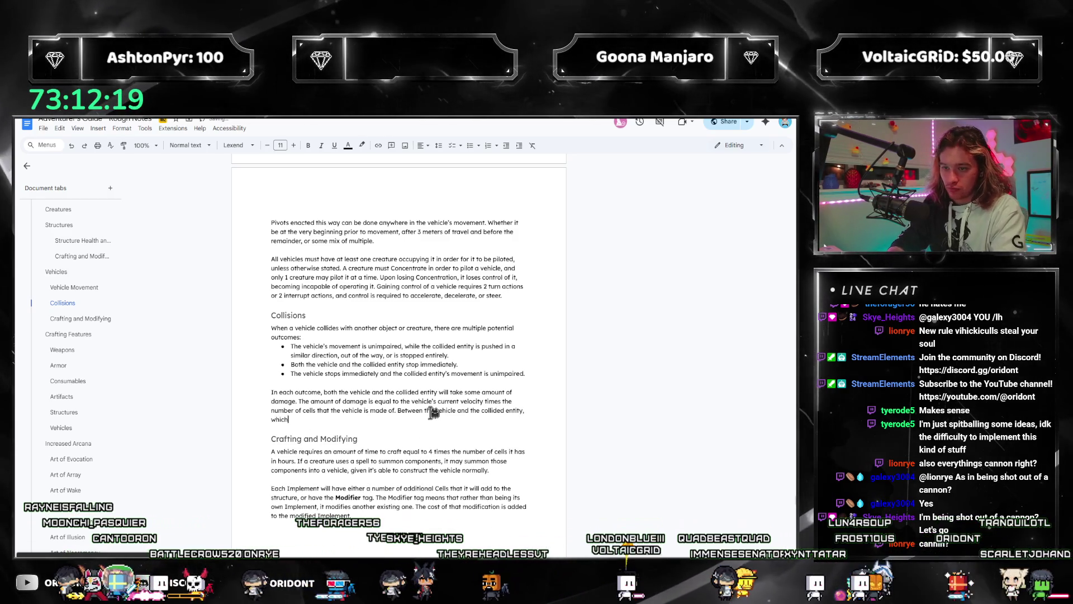
type(" ever stopp")
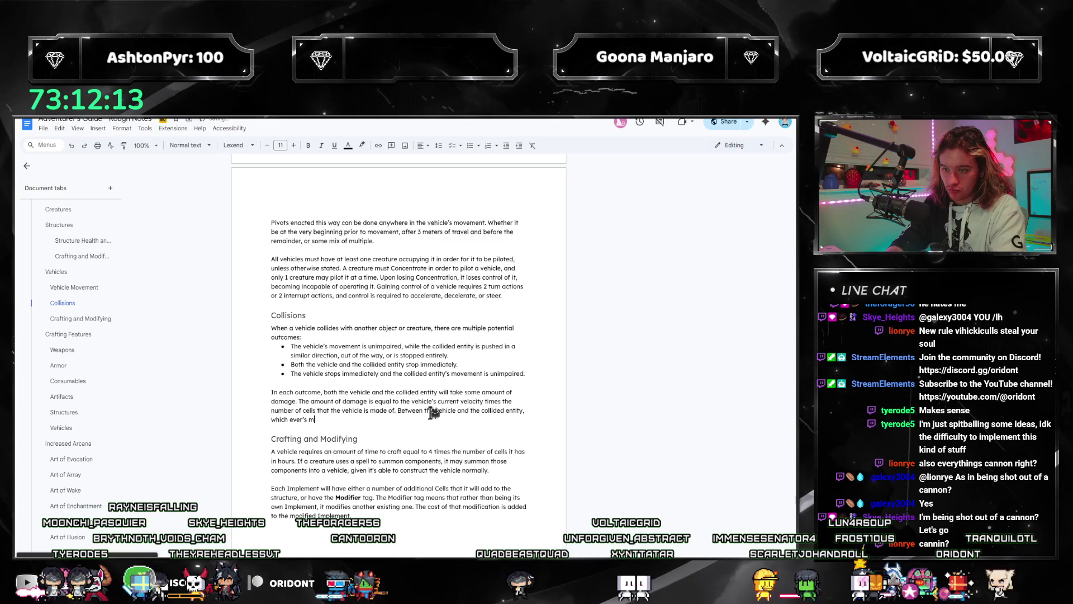
type("ovement or posit")
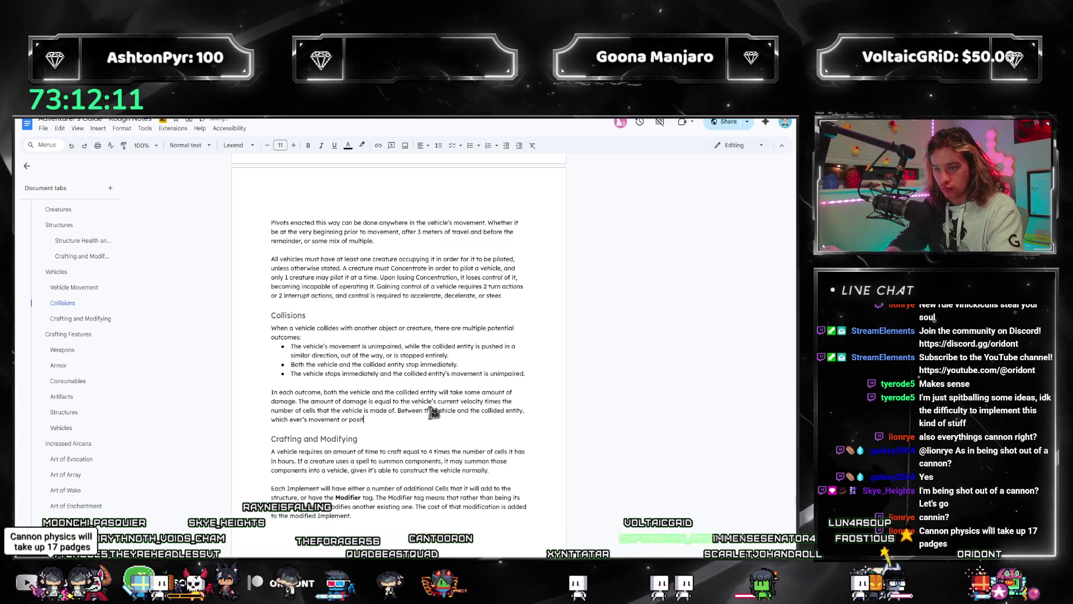
type("ion was impaired")
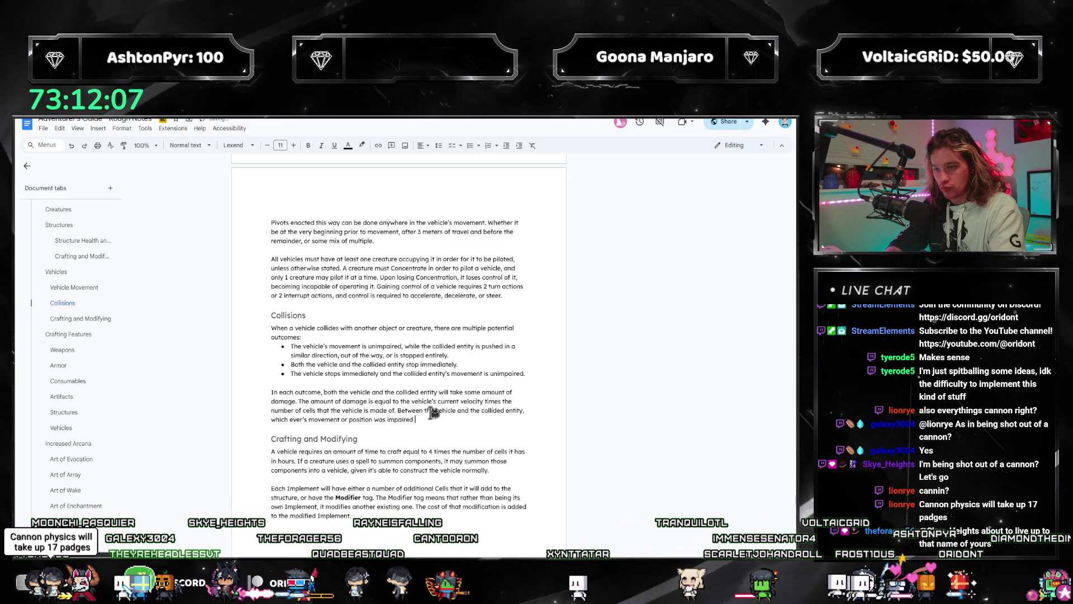
type(" P")
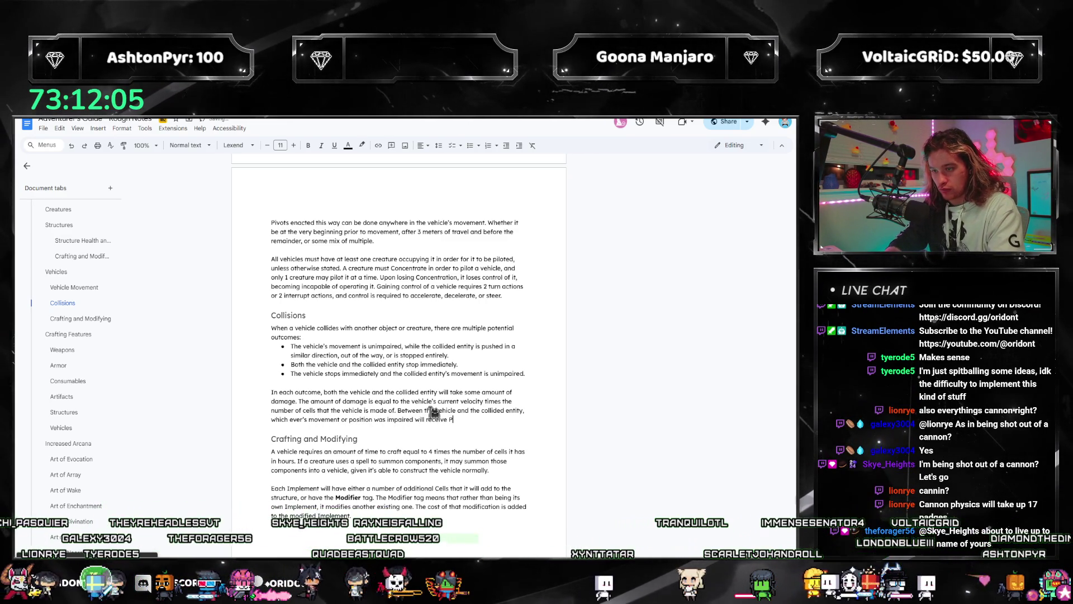
type(" Force damage.")
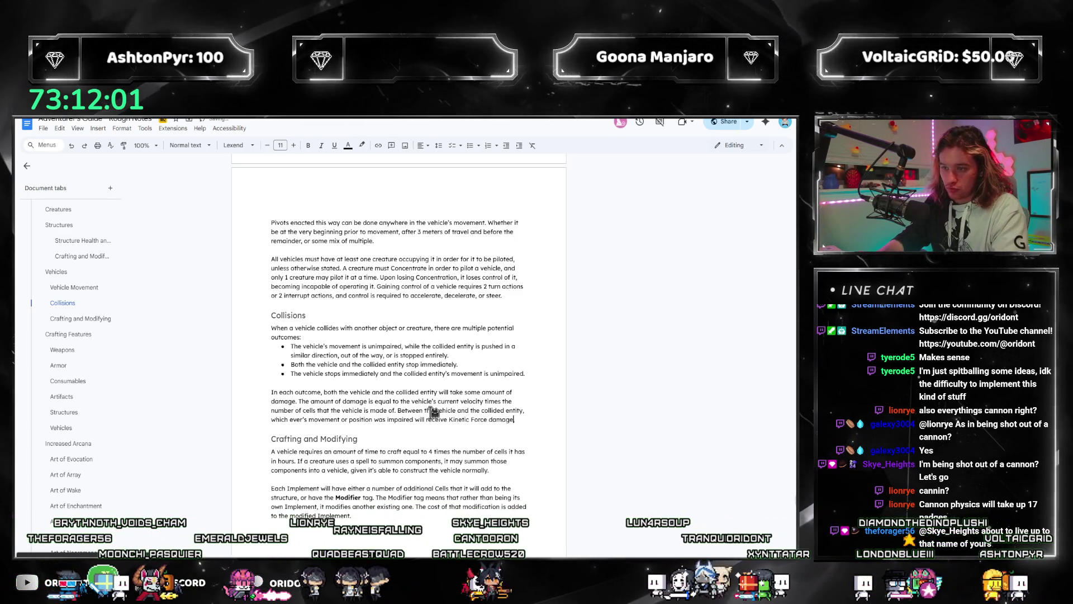
key("ctrl+Left")
key("ctrl+Left")
key("ctrl+Left")
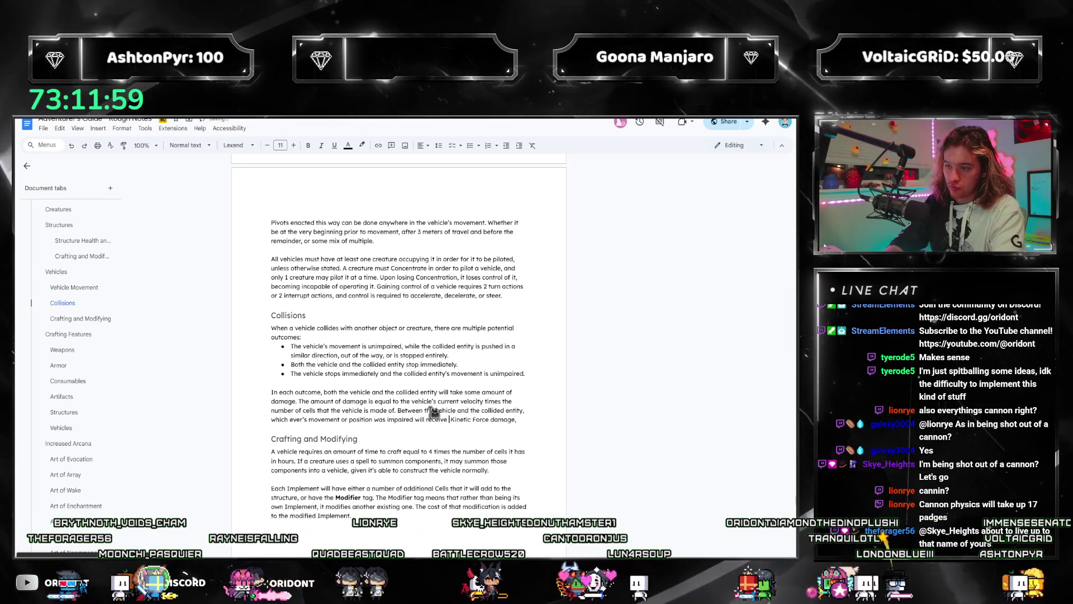
type("this in th")
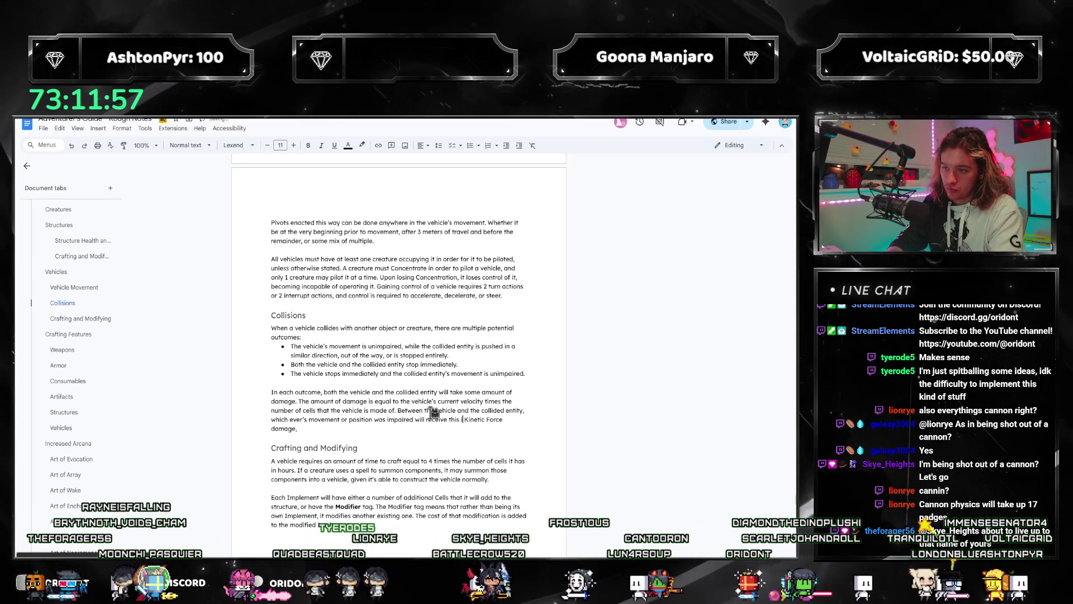
type("e form of")
Step: Append that unimpaired entities will receive it as Physical damage
key("Down")
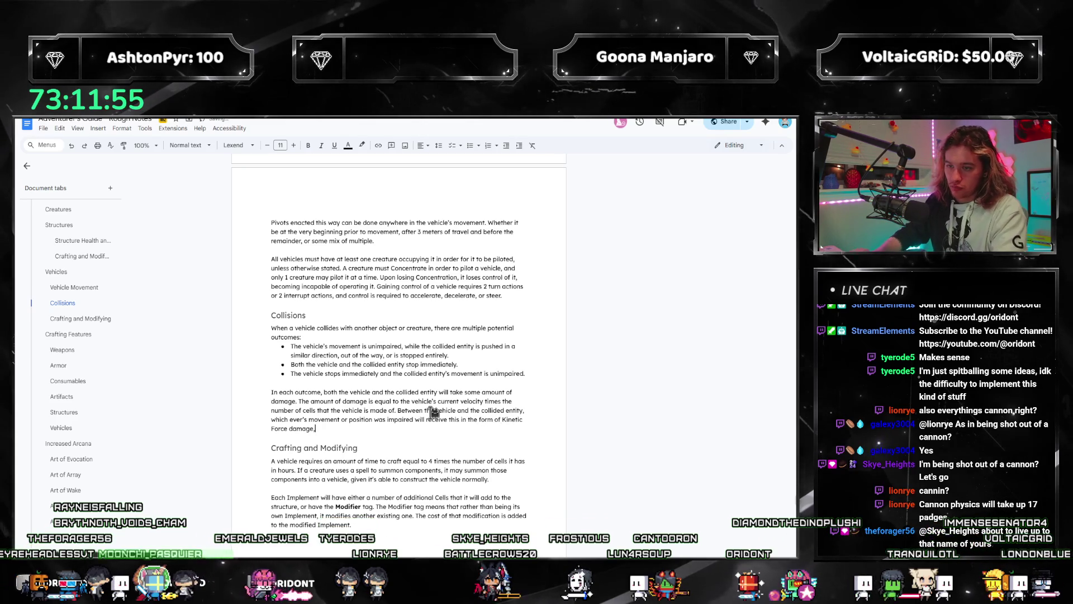
type("while those unim")
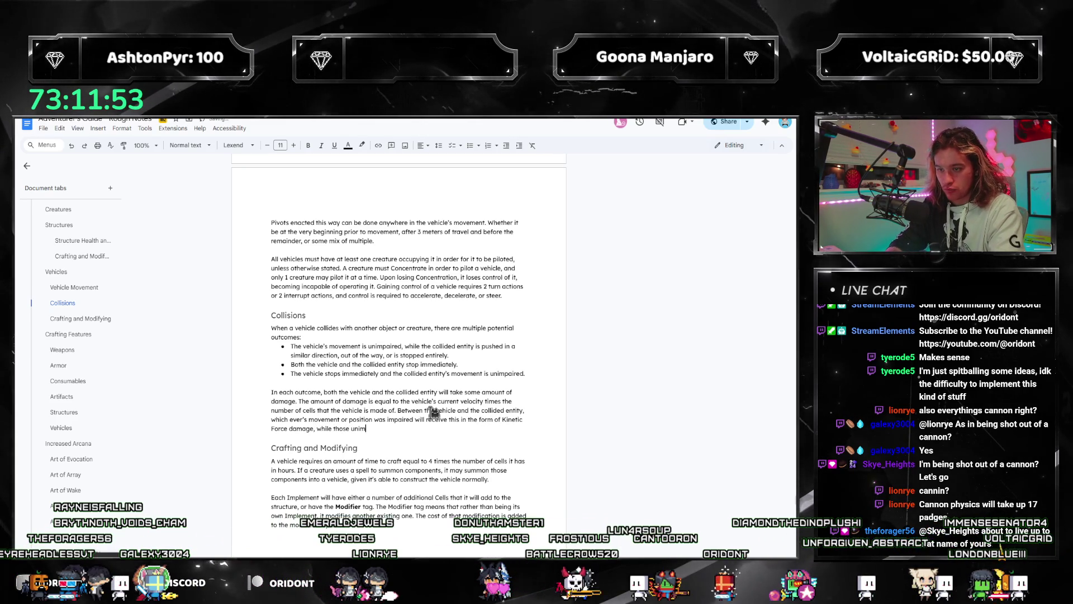
type("paired will receive it in")
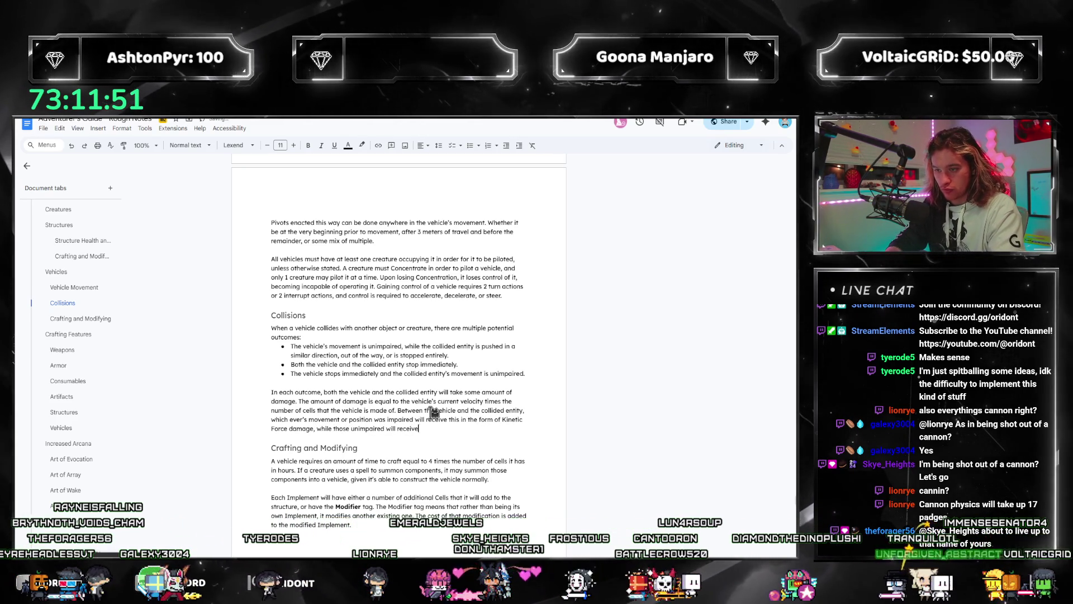
key("BackSpace")
key("BackSpace")
key("BackSpace")
type("as ")
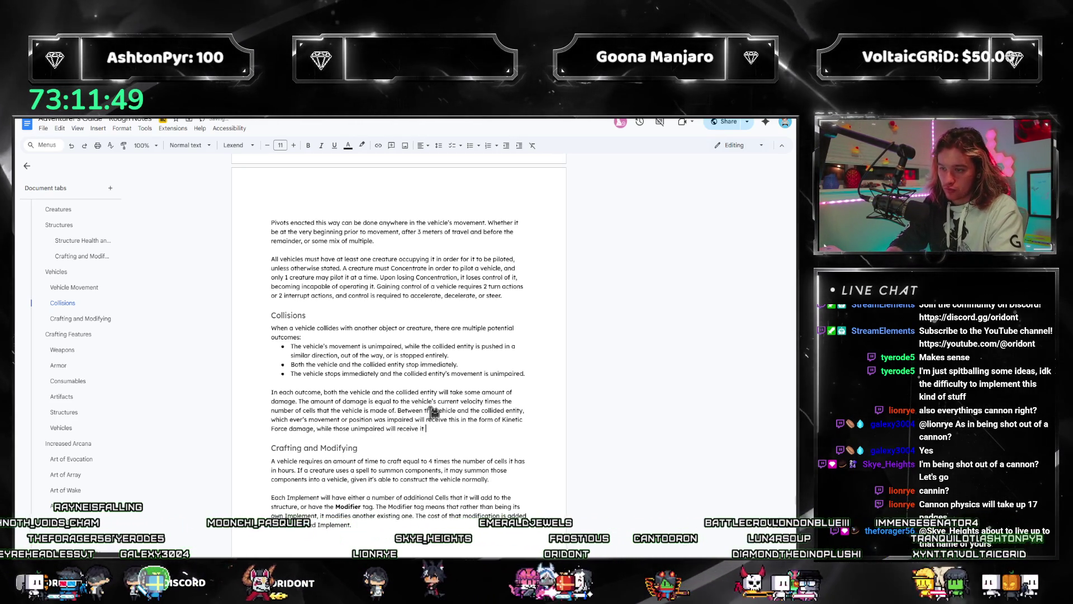
type("Physical damage.")
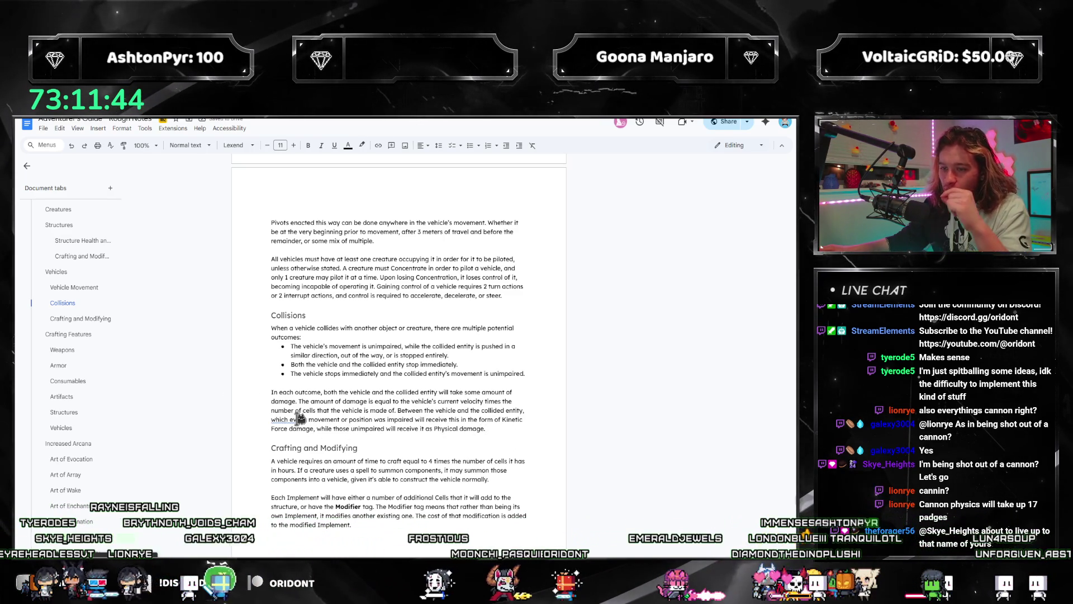
left_click(300, 419)
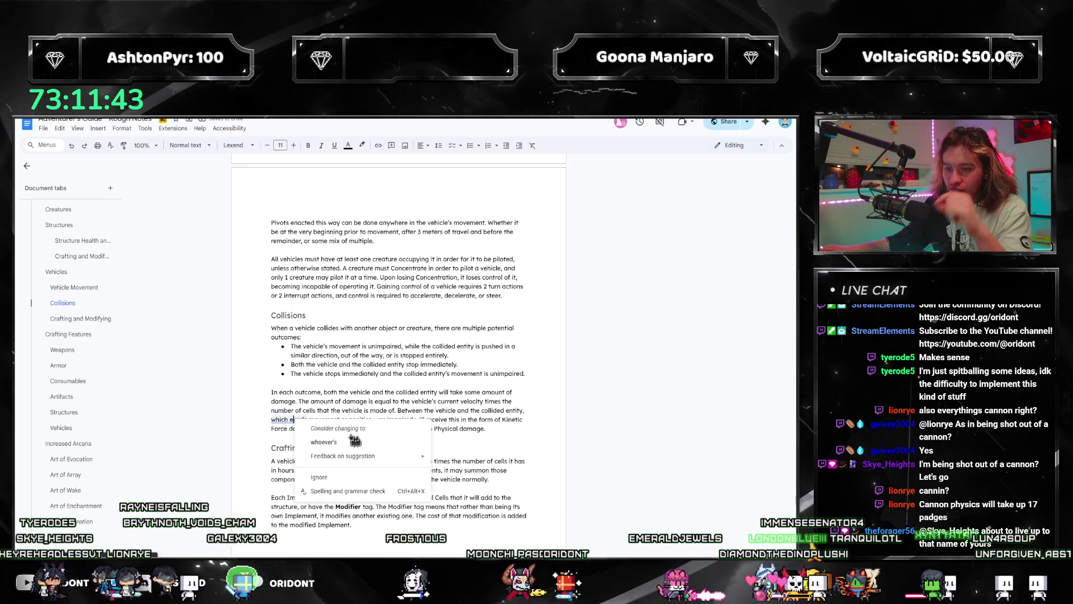
Step: Accept the 'whichever's' spelling and make the damage sentence begin with 'Whichever's'
left_click(349, 445)
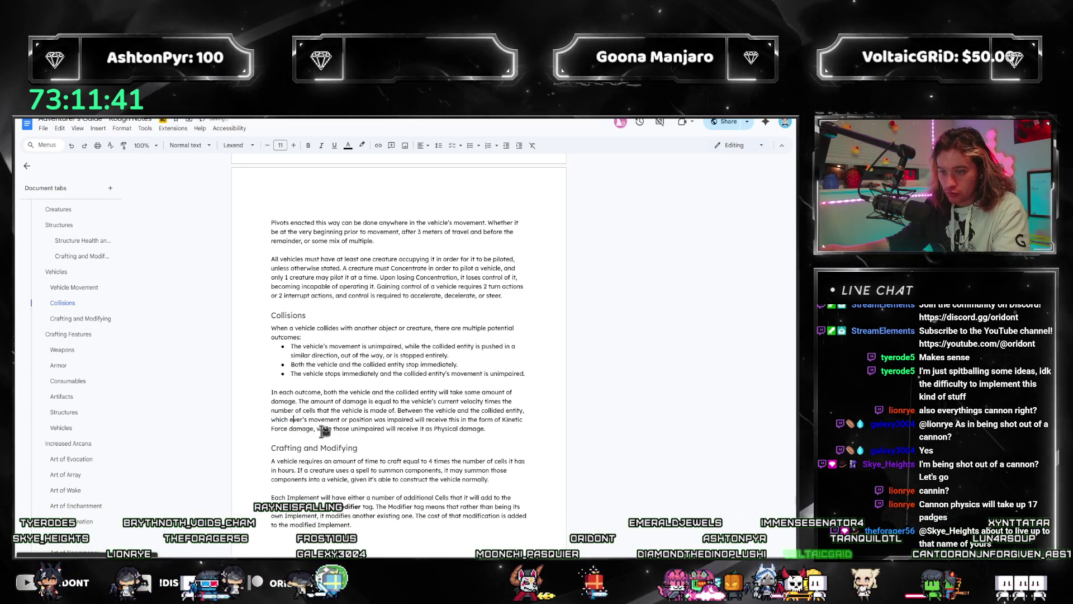
key("BackSpace")
left_click(505, 427)
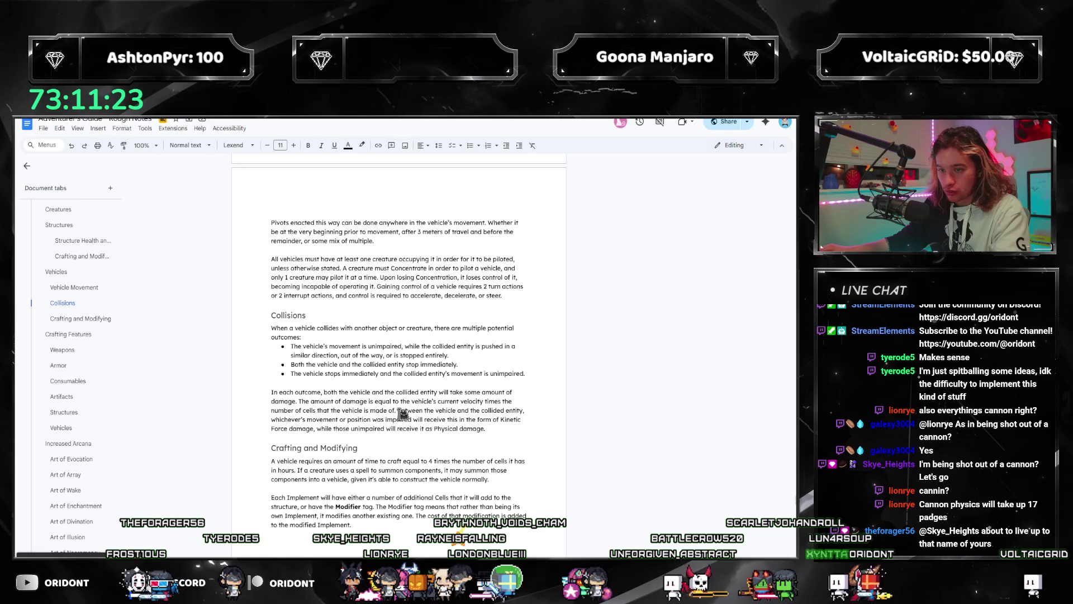
left_click_drag(398, 410, 275, 420)
type("W")
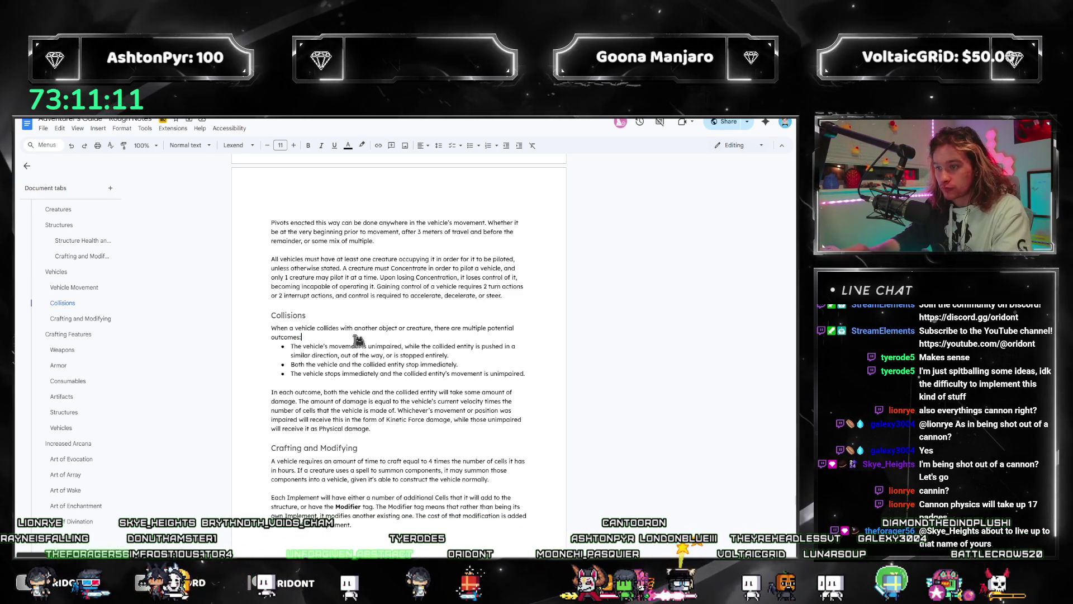
Step: Add 'by the GM upon colliding' after 'outcomes' in the Collisions intro and begin a new paragraph
left_click(358, 339)
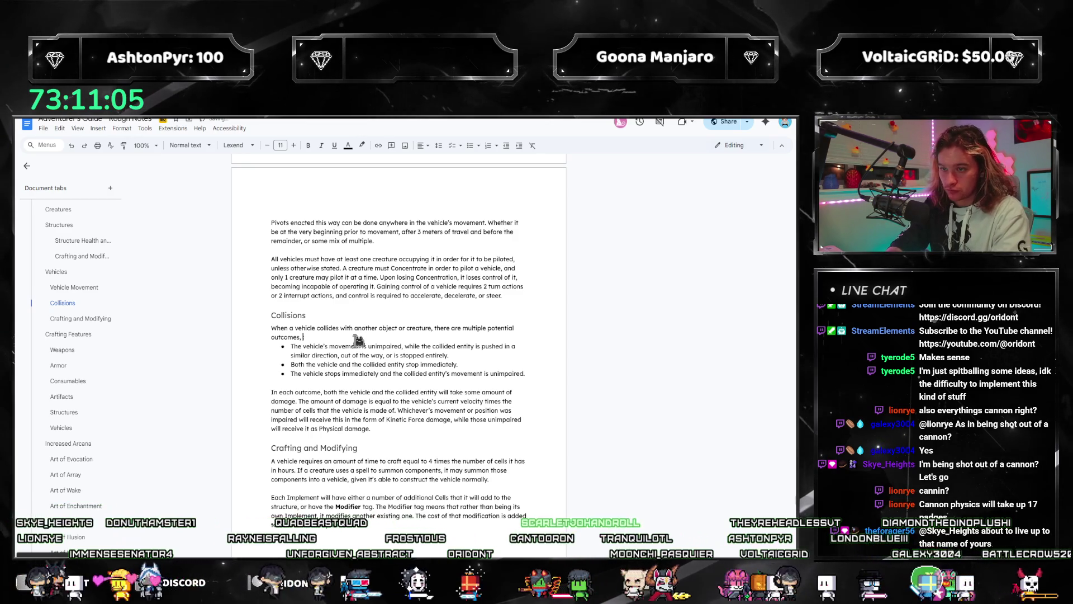
type(", one chosen")
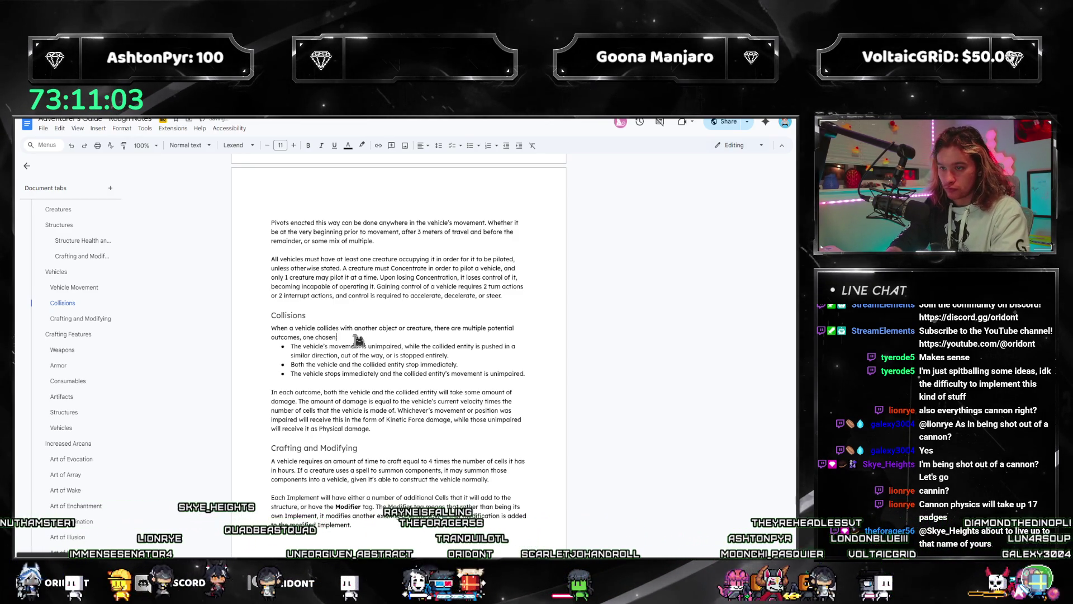
type("by the GM ")
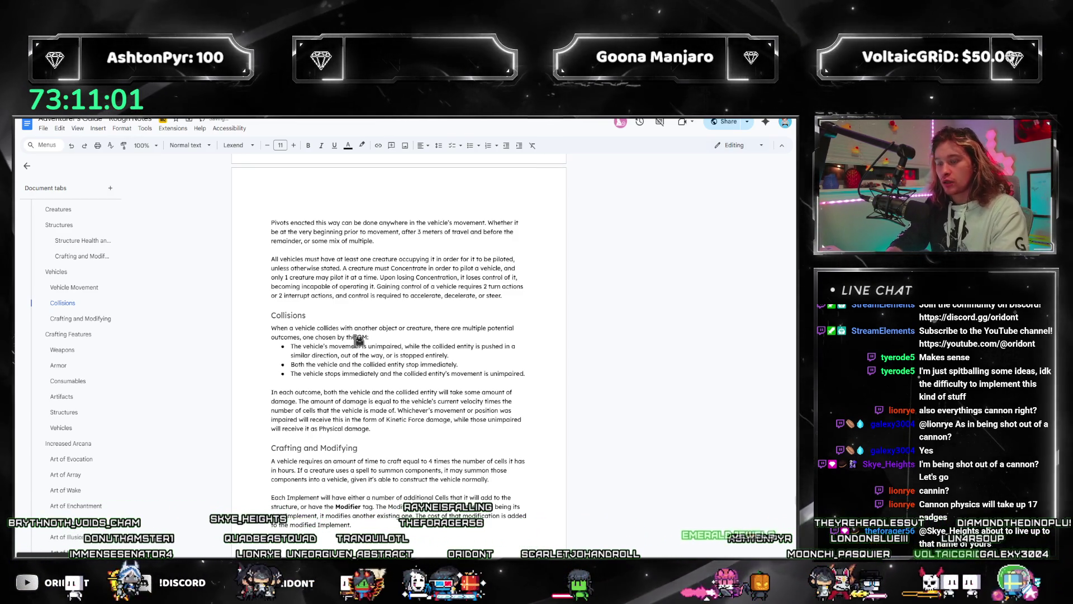
type("upon colliding")
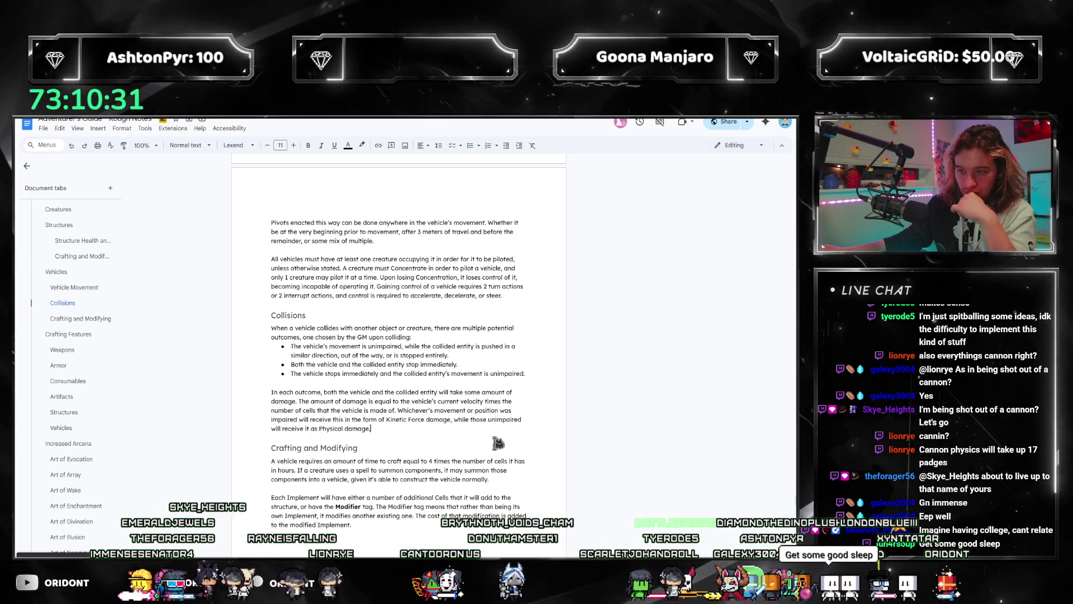
key("Return")
Step: Write that when the vehicle hits another moving object, such as a vehicle, damage totals are added together
type("In the")
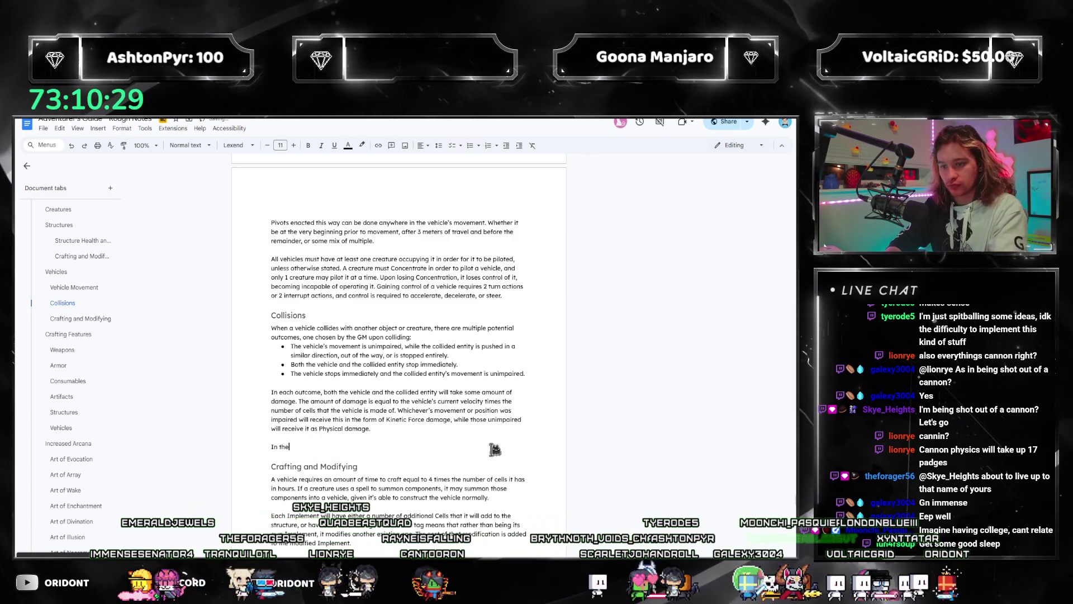
type(" case that two movin")
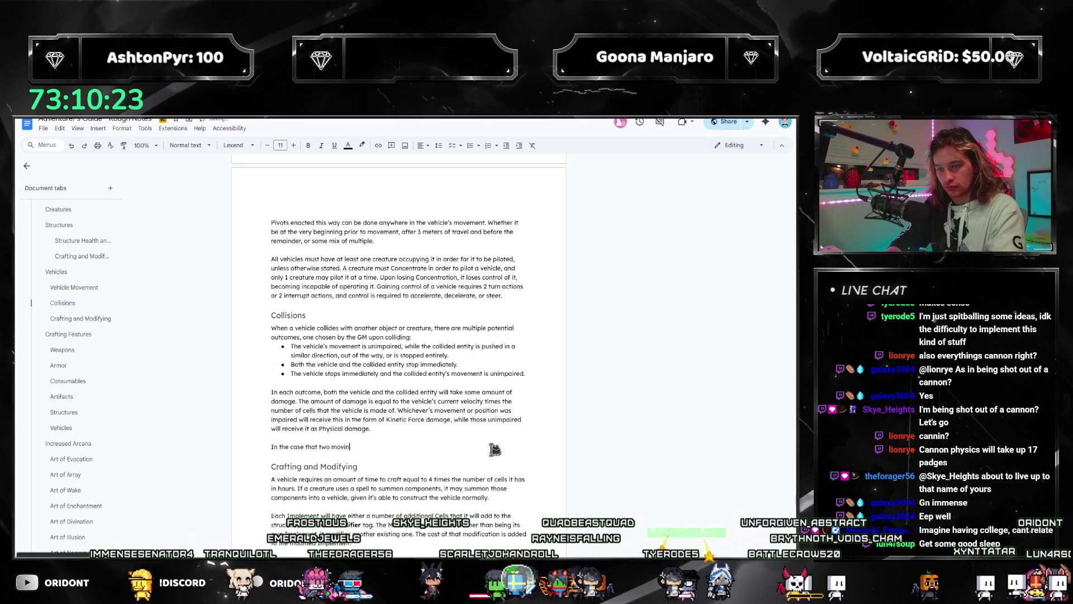
key("BackSpace")
key("BackSpace")
key("BackSpace")
type("ing")
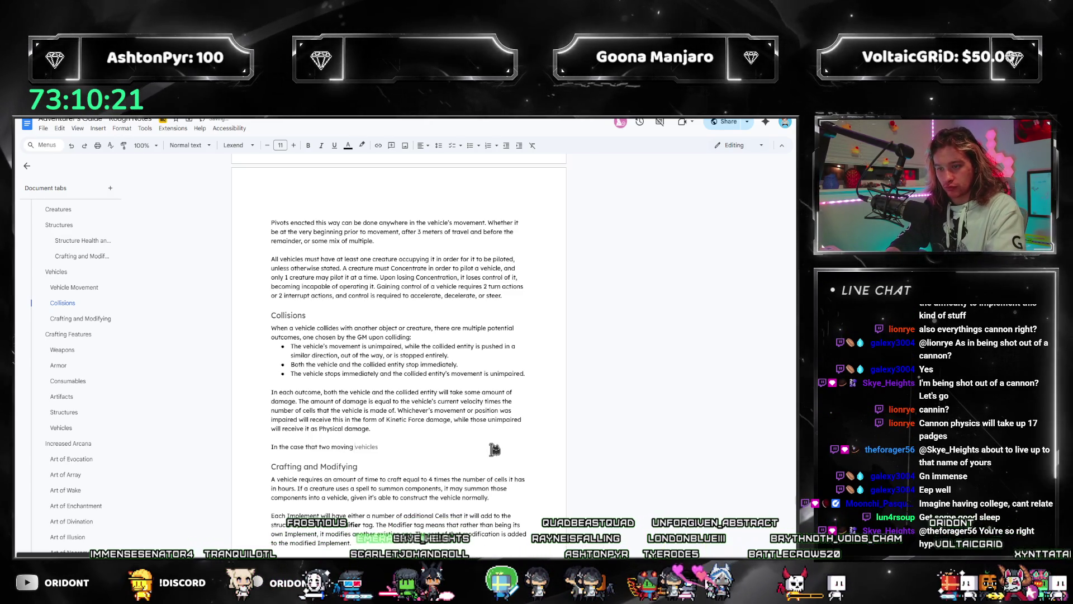
key("BackSpace")
key("BackSpace")
key("BackSpace")
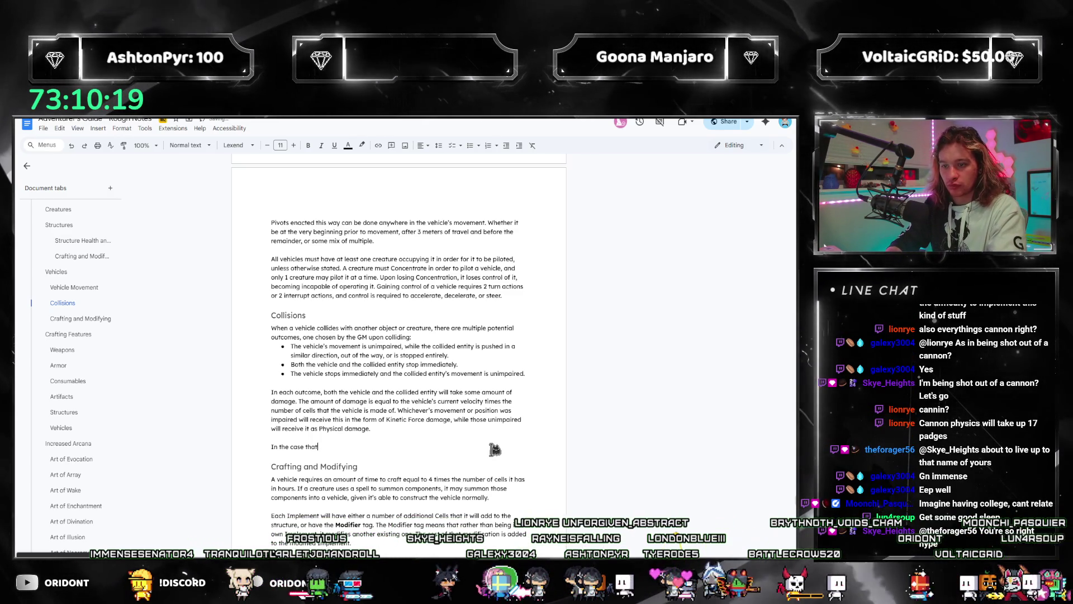
type("the vehicle collides with another mo")
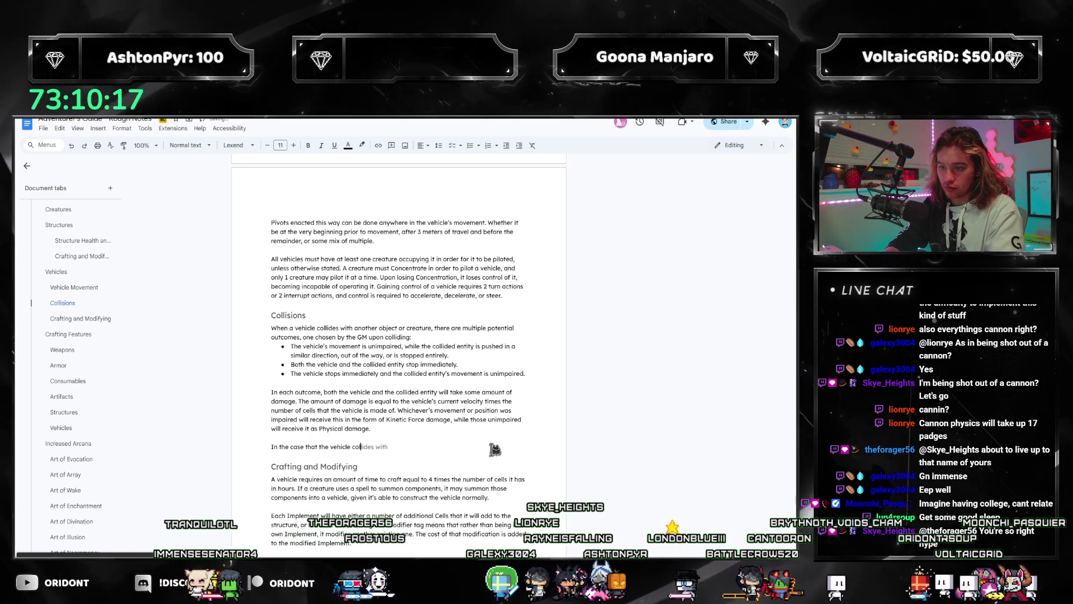
type("ving object, such as a")
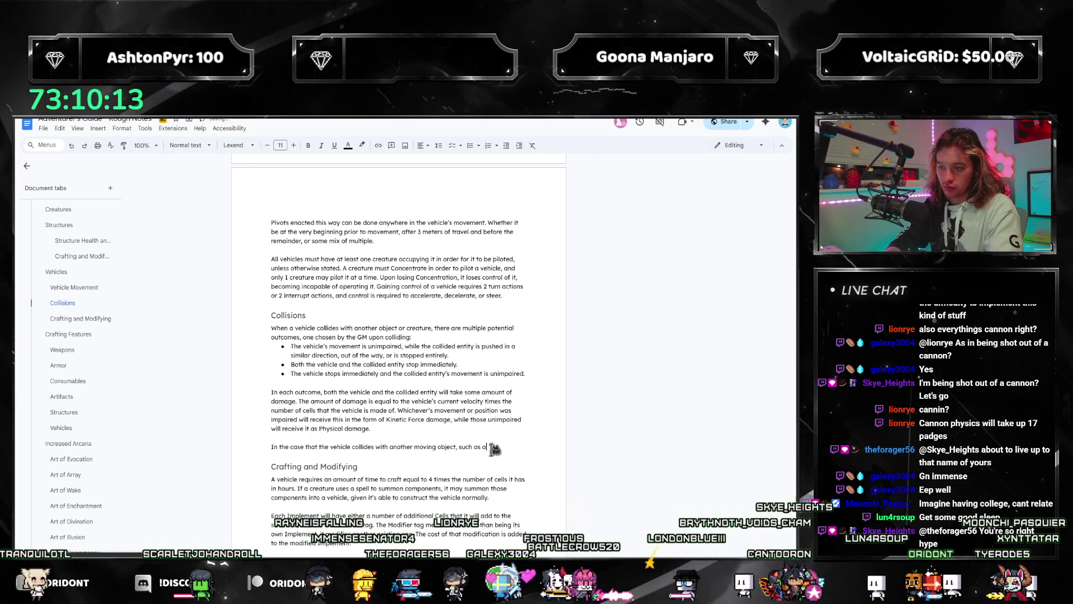
type(" vehicle, the ")
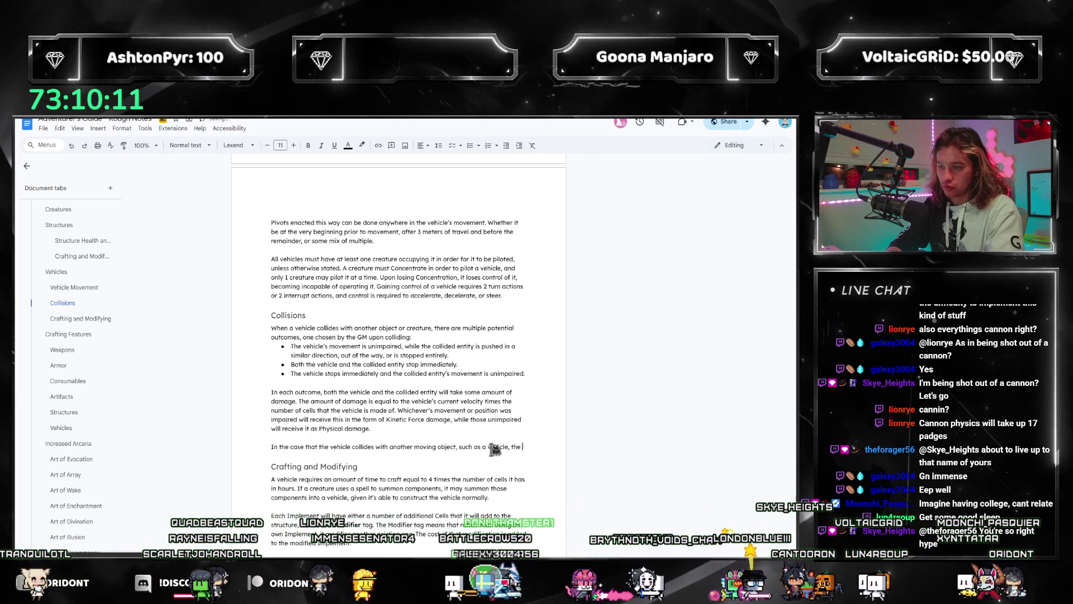
type("damage totals sho")
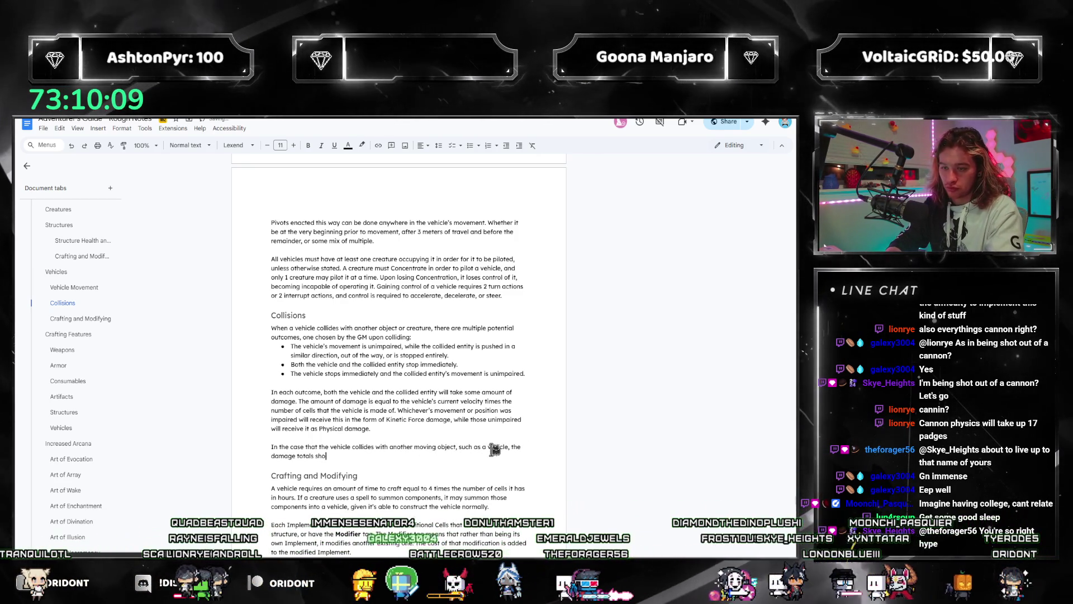
type("uld be added together.")
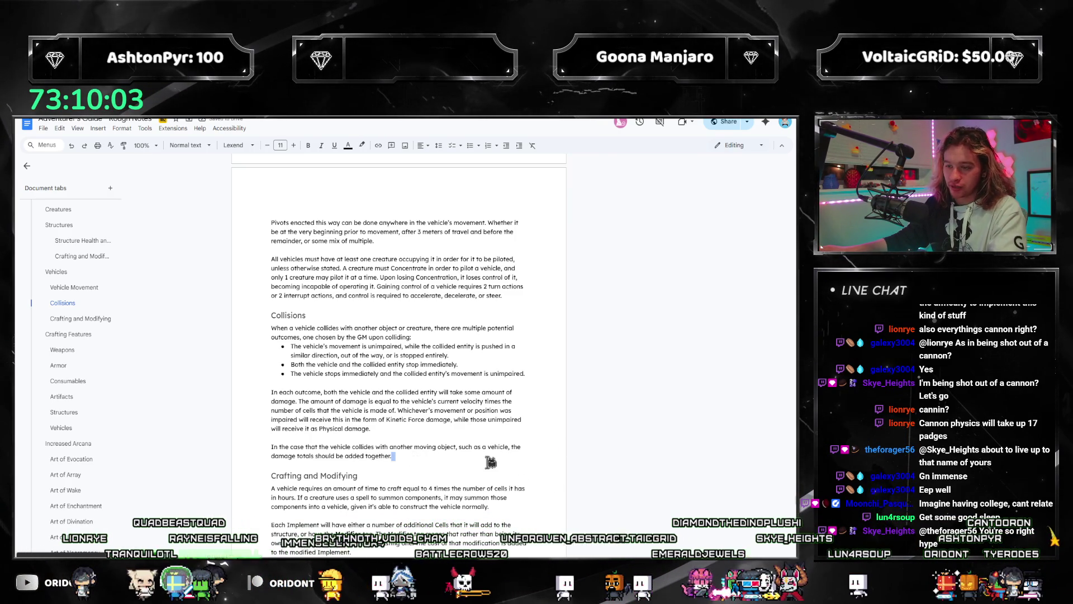
key("BackSpace")
type("and treate")
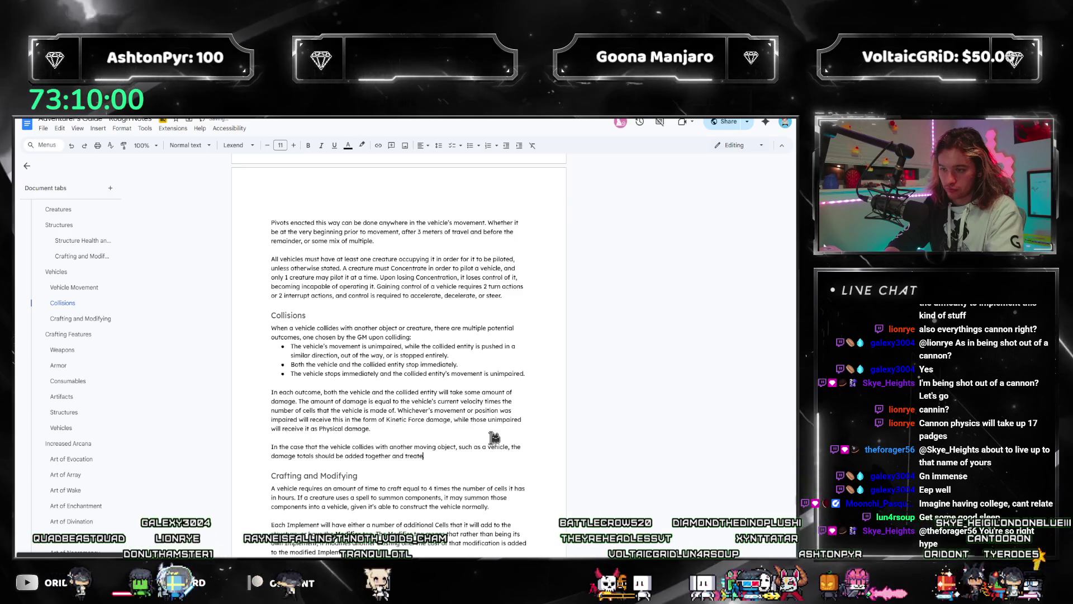
key("BackSpace")
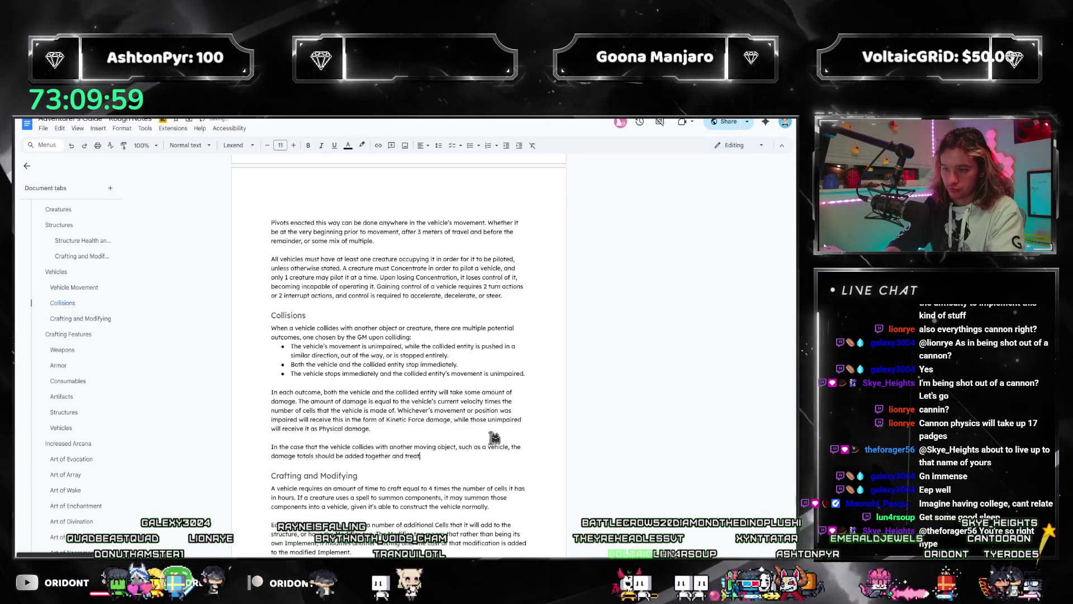
key("BackSpace")
key("BackSpace")
type(",")
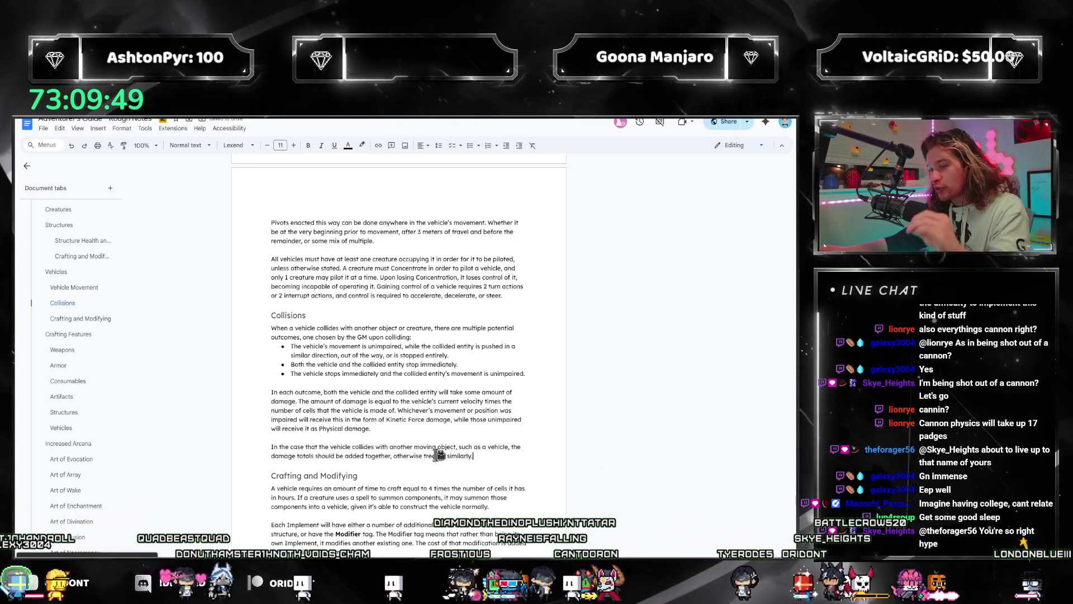
left_click(486, 447)
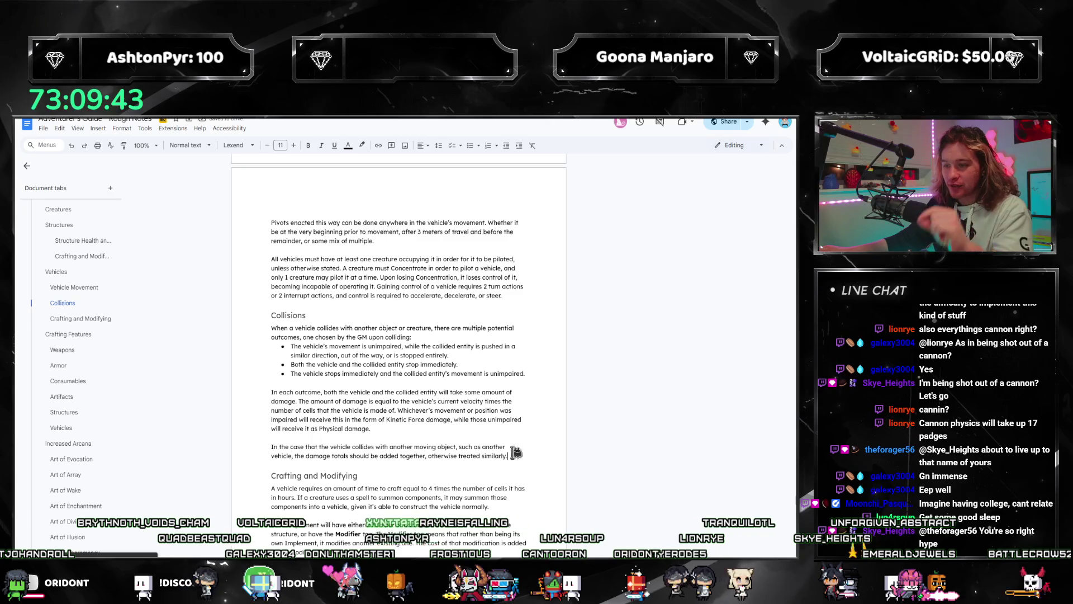
Step: Make the second collision outcome end 'stop immediately.', removing ', both impaired'
left_click(525, 349)
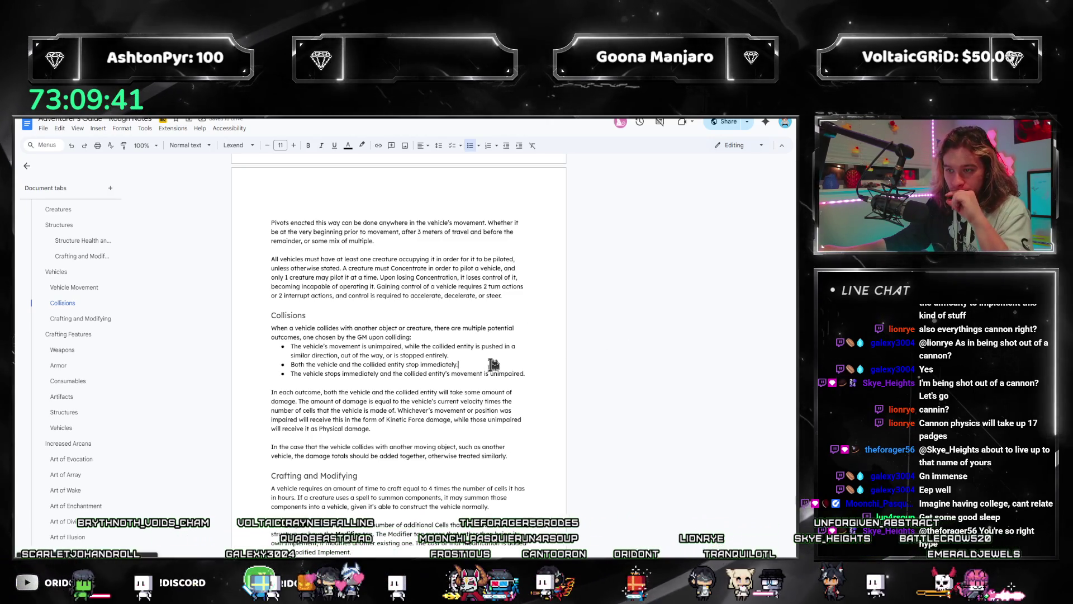
key("BackSpace")
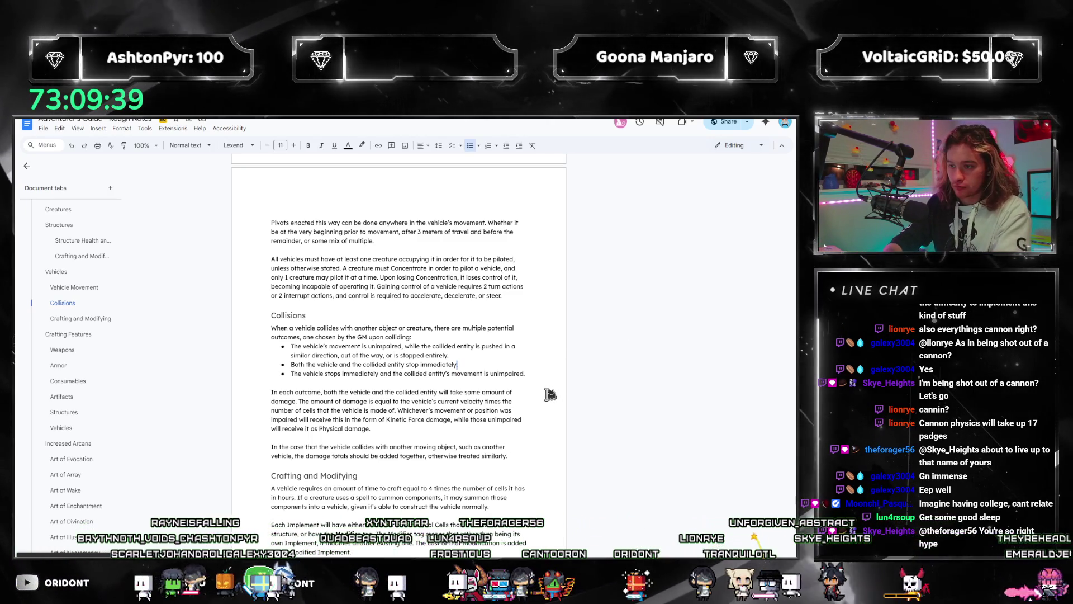
type(", both impaired.")
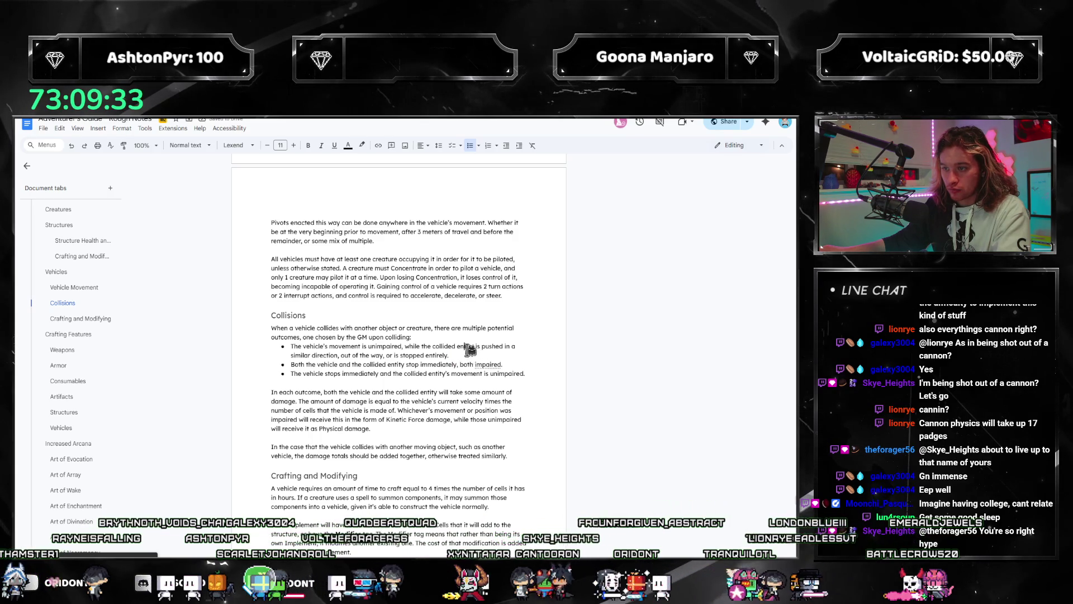
left_click_drag(502, 364, 458, 363)
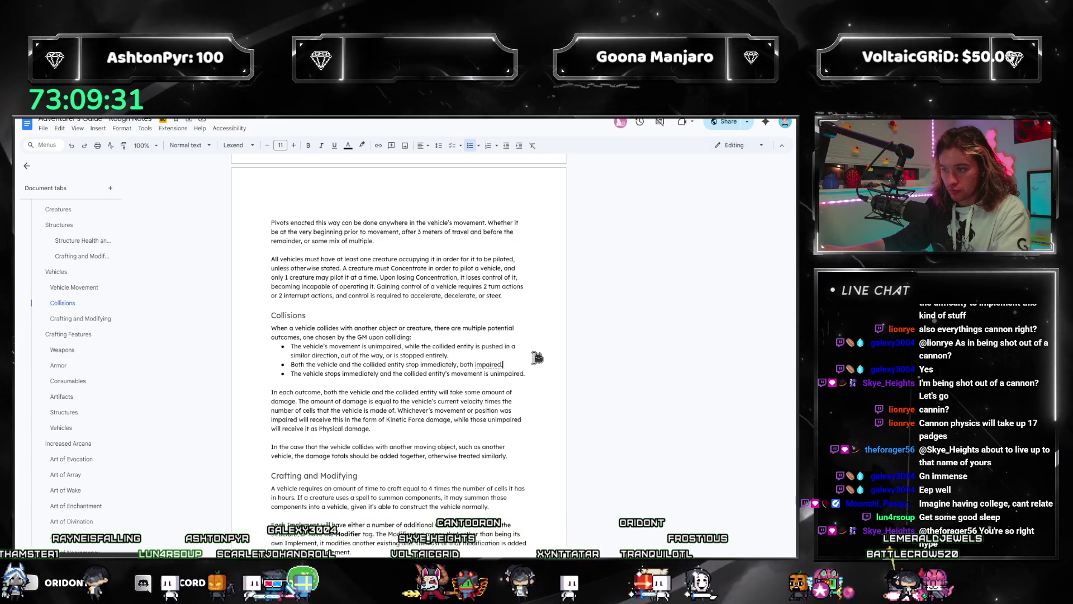
key("BackSpace")
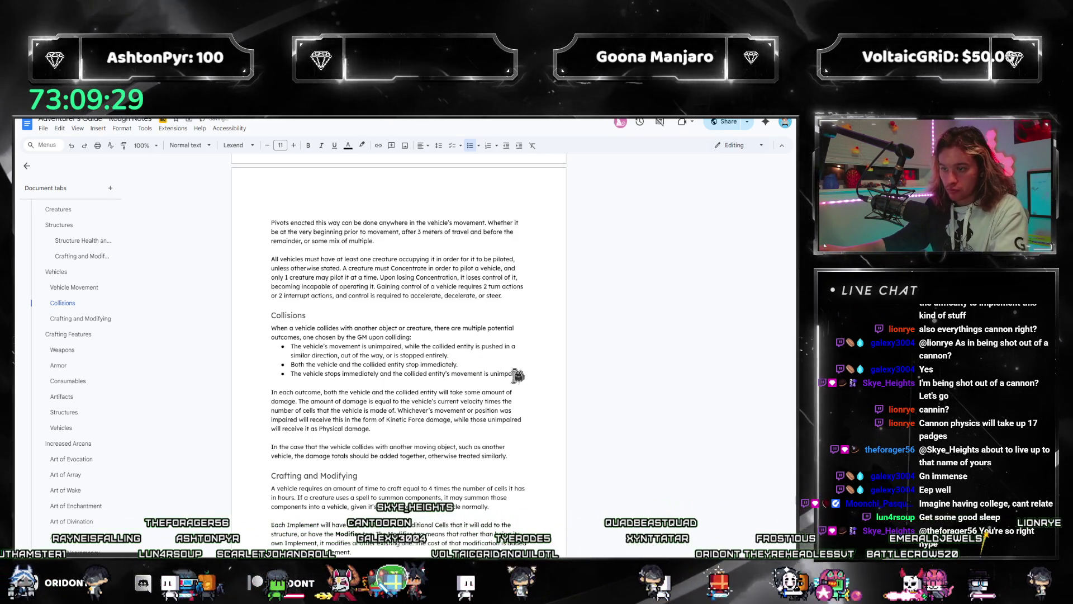
left_click(399, 424)
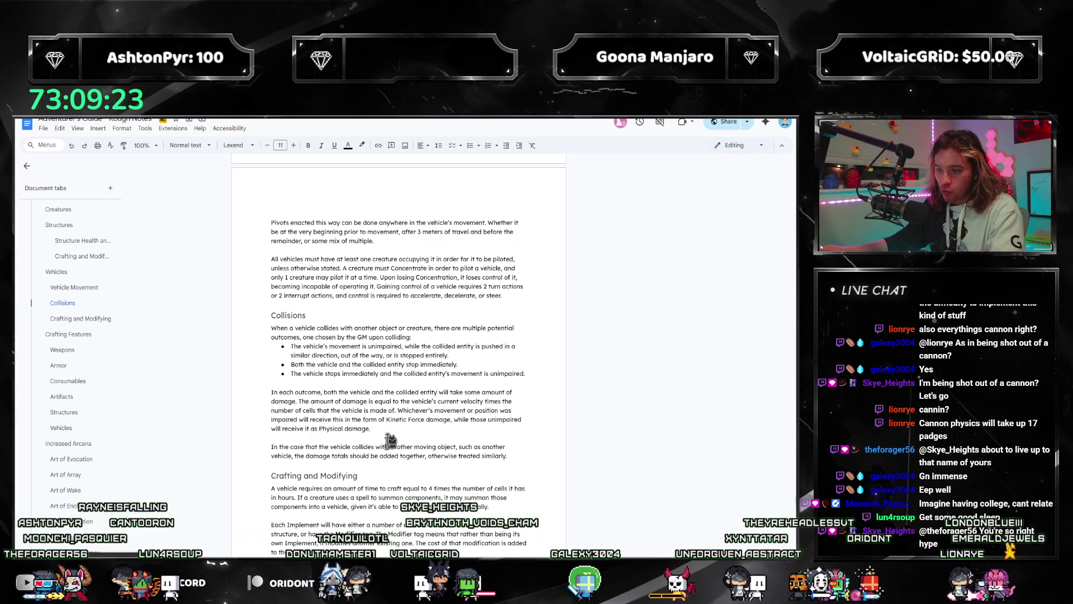
double_click(416, 410)
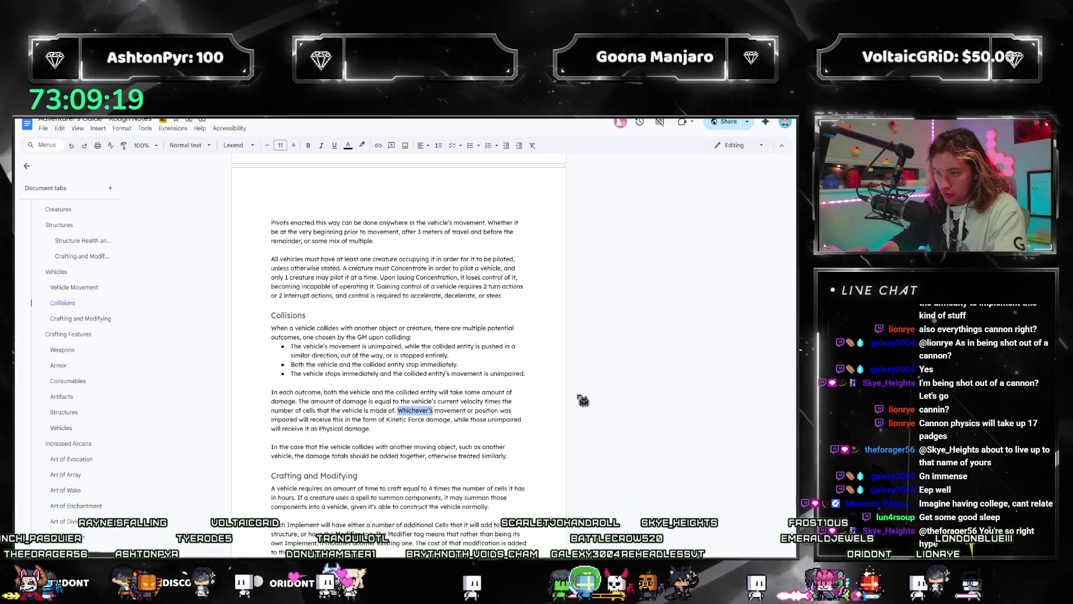
Step: Replace 'Whichever's' with 'For each entity,' at the start of the damage sentence
type("For each entity, if it")
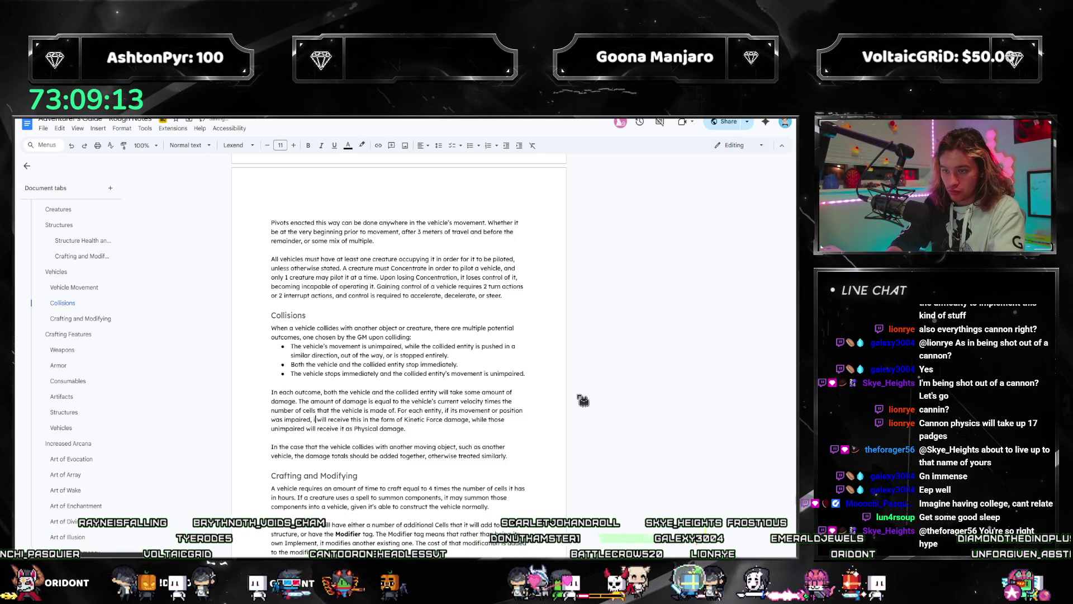
left_click(458, 427)
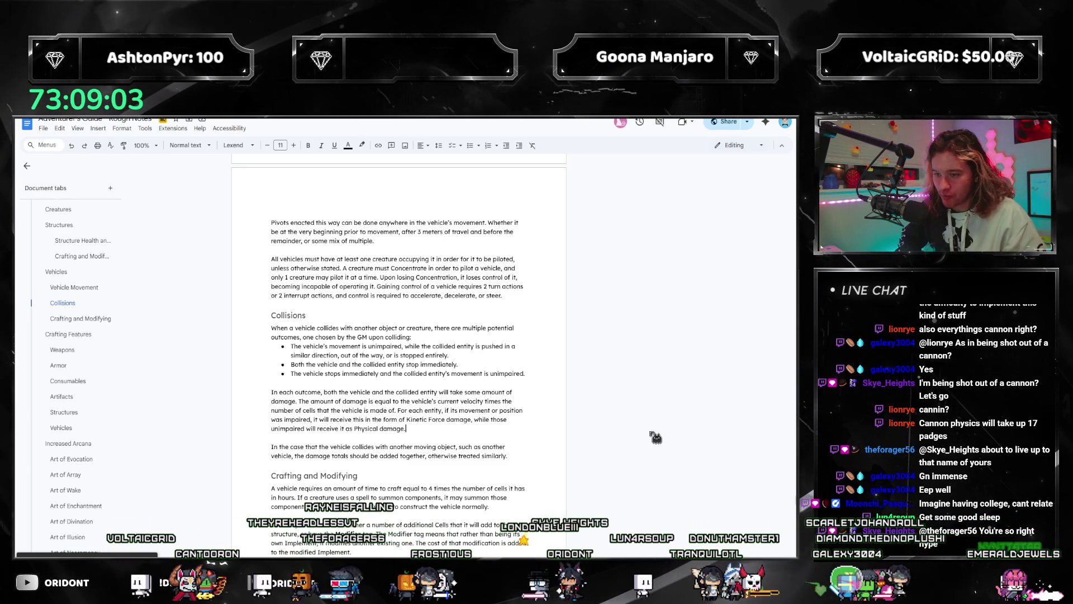
scroll(410, 351, "down", 20)
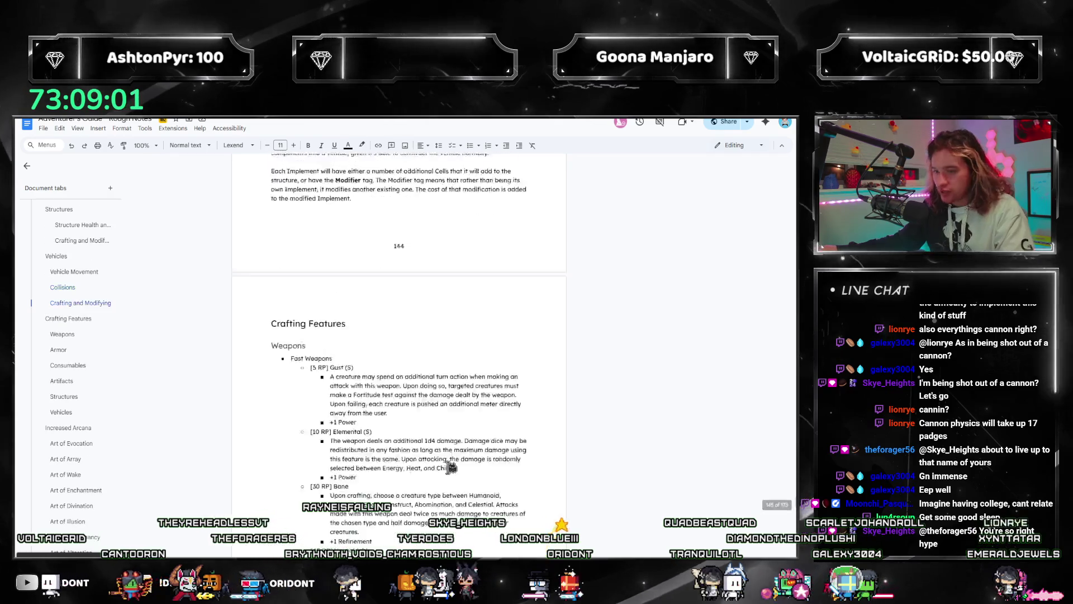
Step: Navigate through the outline and scrolling to the Vehicles Basic Engine implement entry
scroll(452, 456, "down", 6)
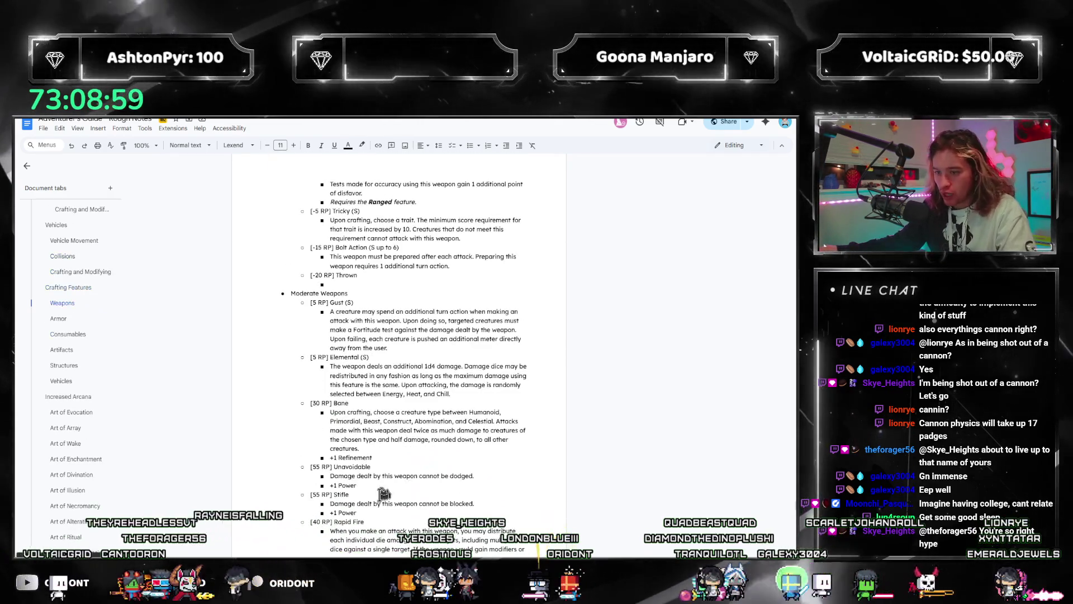
left_click(65, 366)
scroll(472, 366, "down", 15)
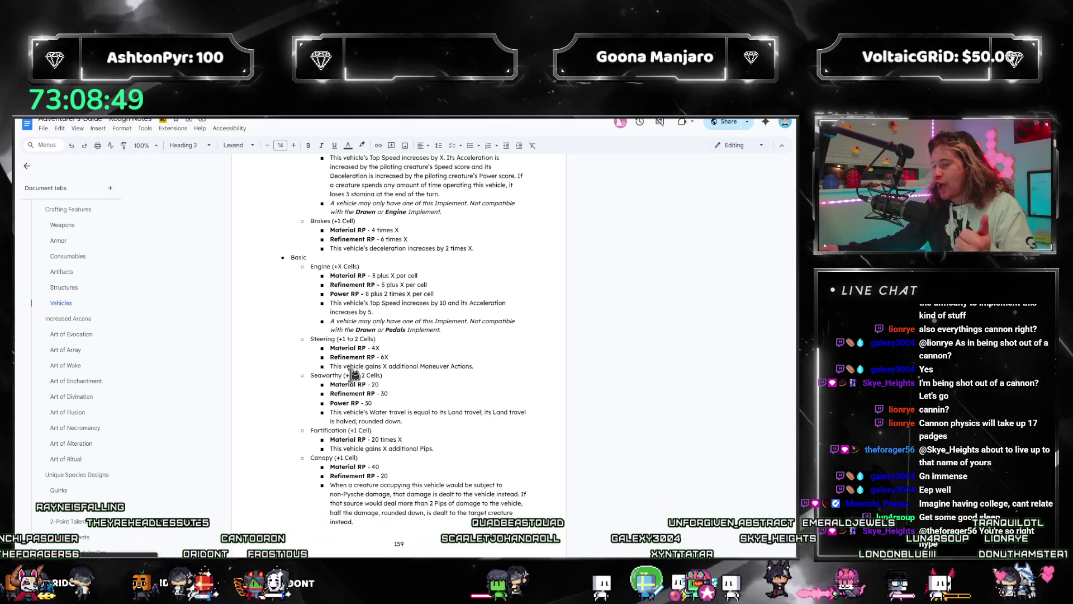
scroll(401, 407, "down", 3)
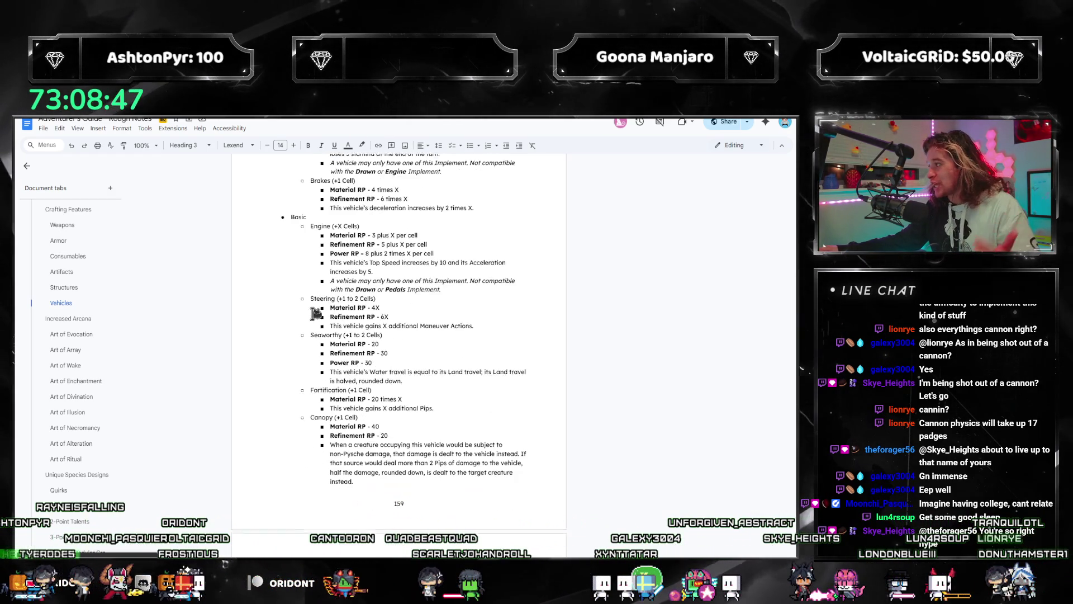
scroll(401, 407, "down", 3)
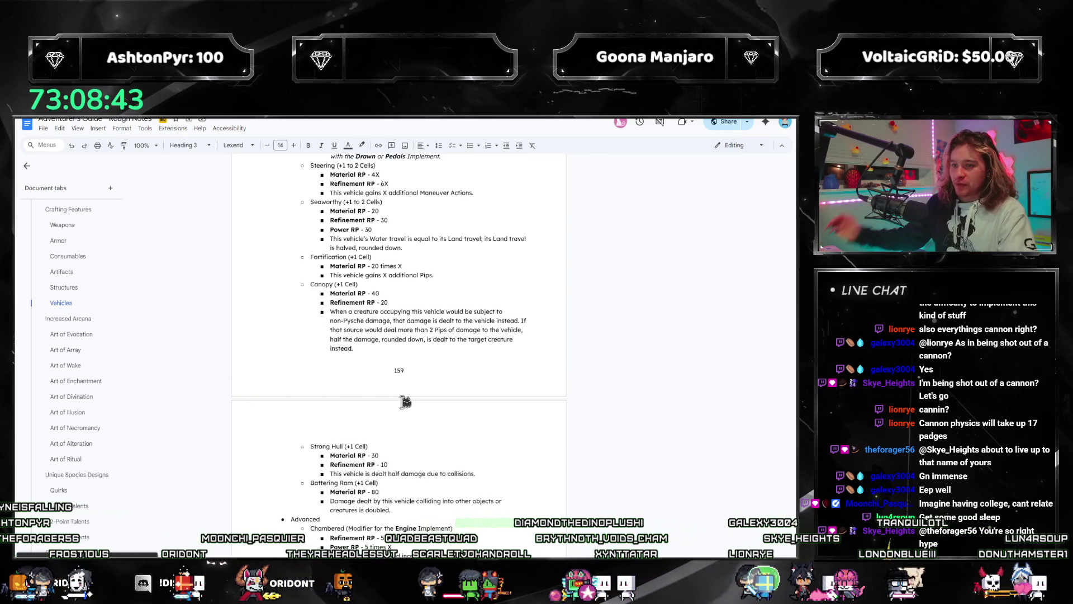
scroll(430, 385, "up", 20)
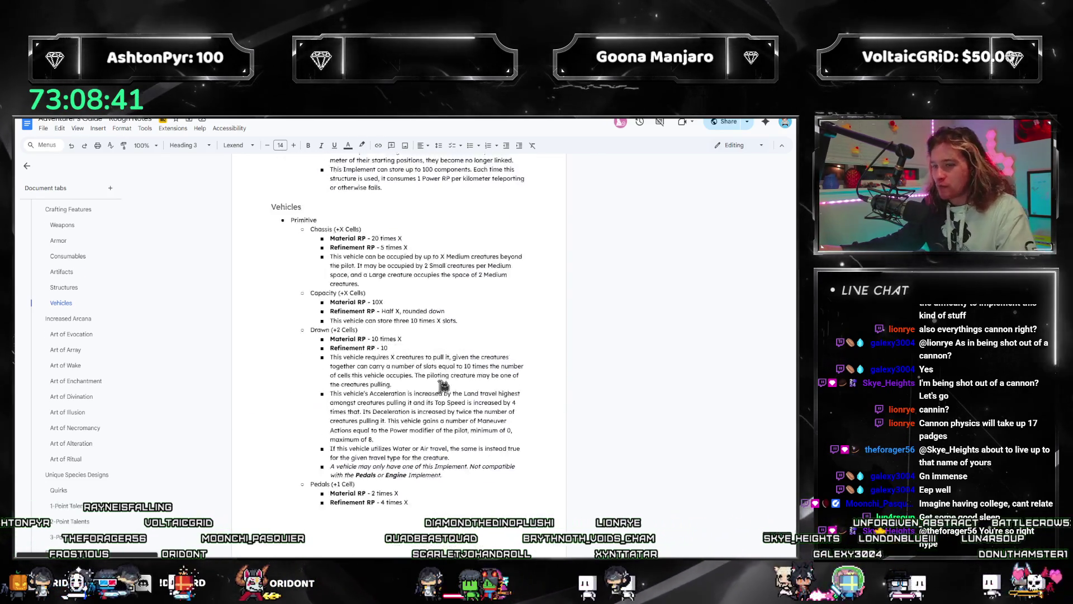
scroll(443, 386, "down", 4)
scroll(425, 391, "up", 1)
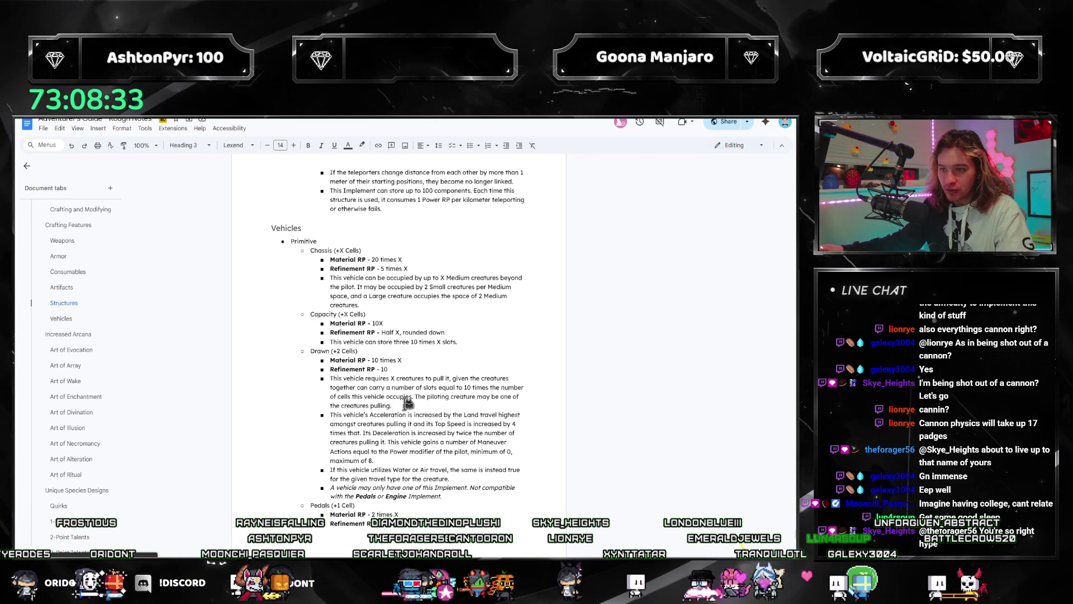
scroll(501, 405, "down", 3)
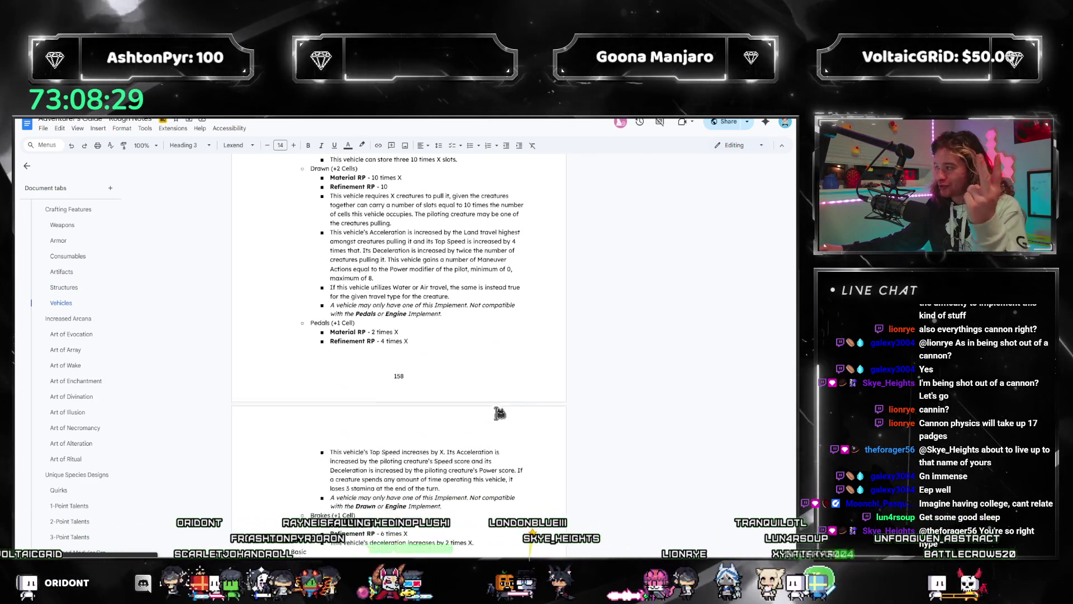
scroll(503, 408, "down", 1)
scroll(501, 407, "up", 4)
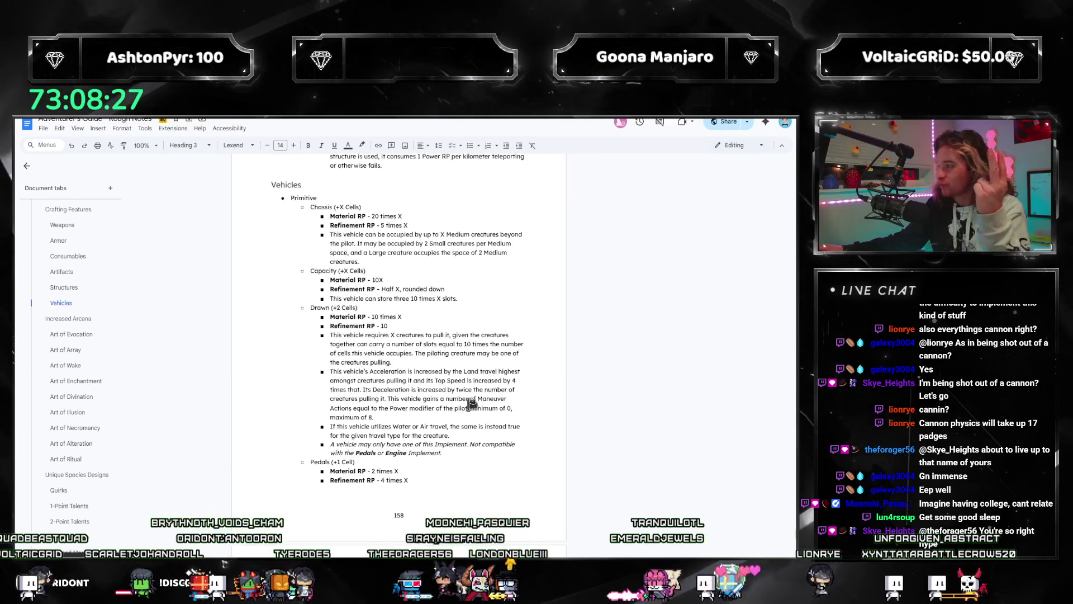
scroll(358, 521, "down", 2)
scroll(450, 491, "down", 2)
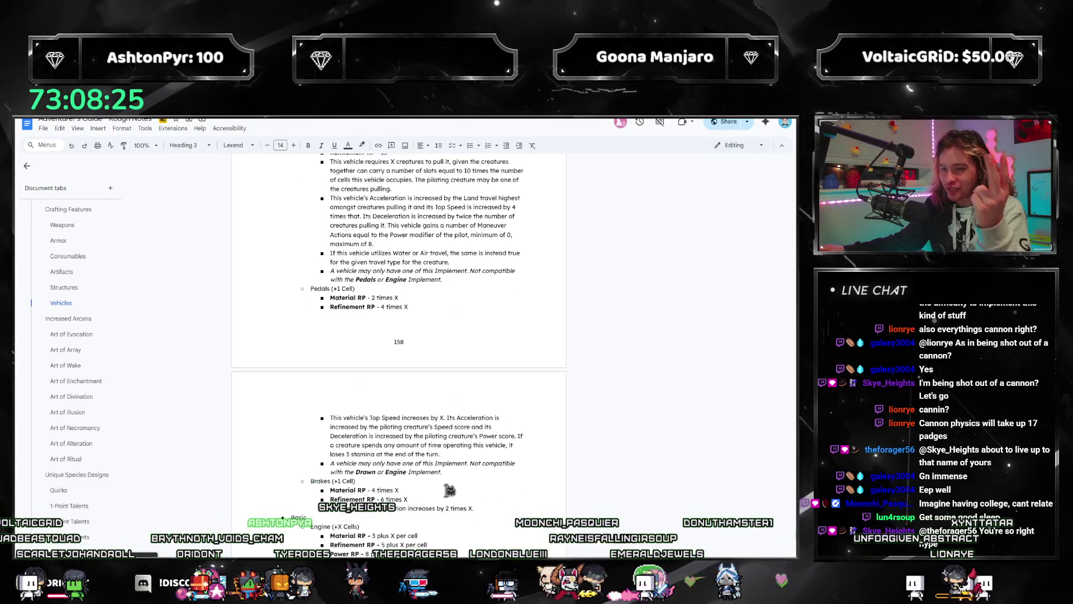
left_click(442, 464)
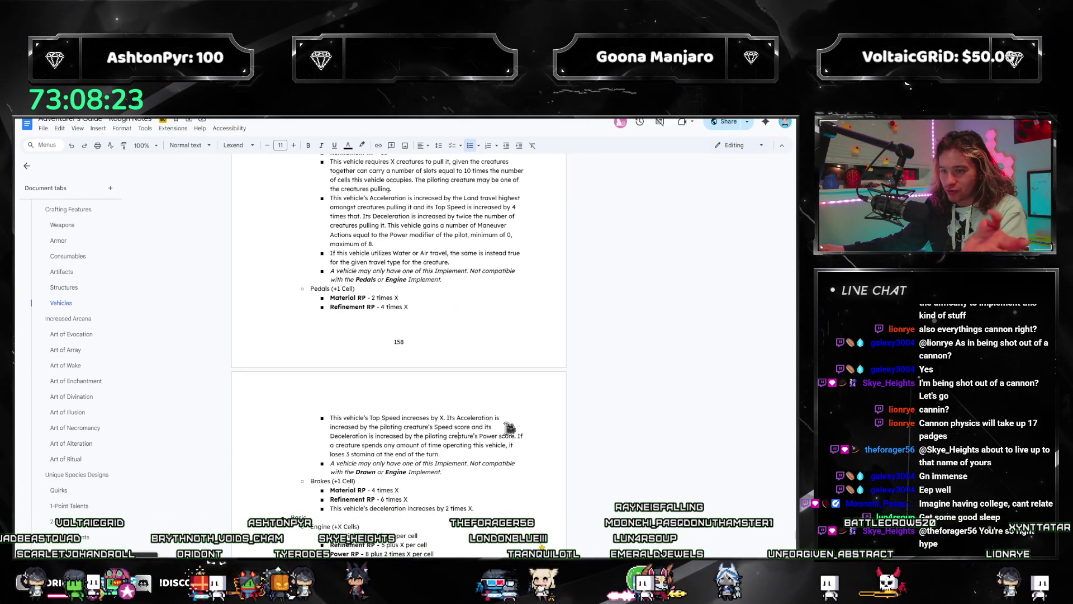
scroll(509, 427, "up", 5)
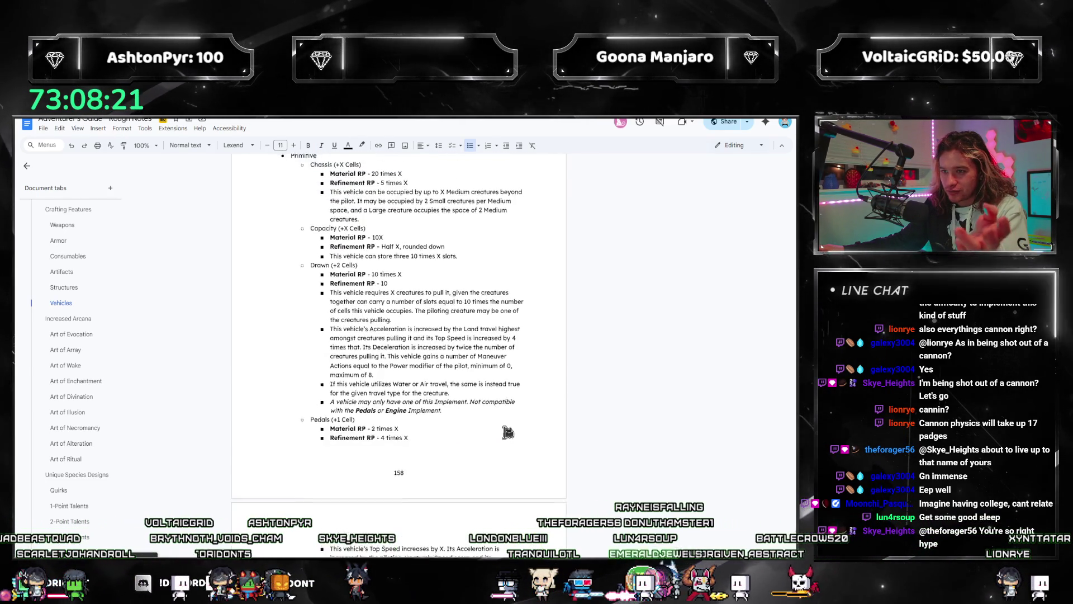
scroll(507, 431, "down", 4)
scroll(507, 431, "down", 5)
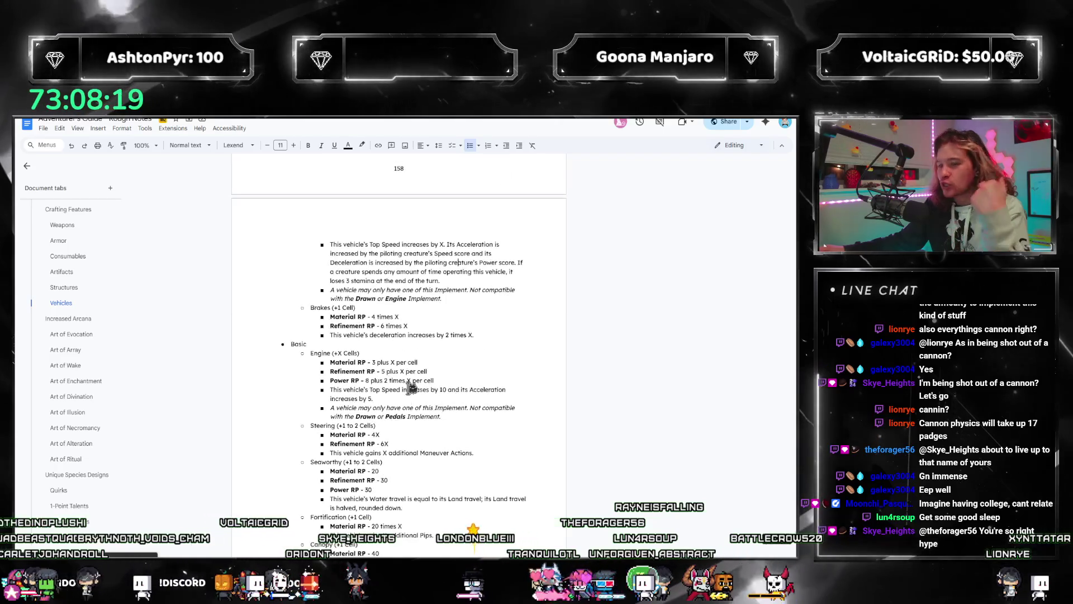
scroll(441, 390, "up", 12)
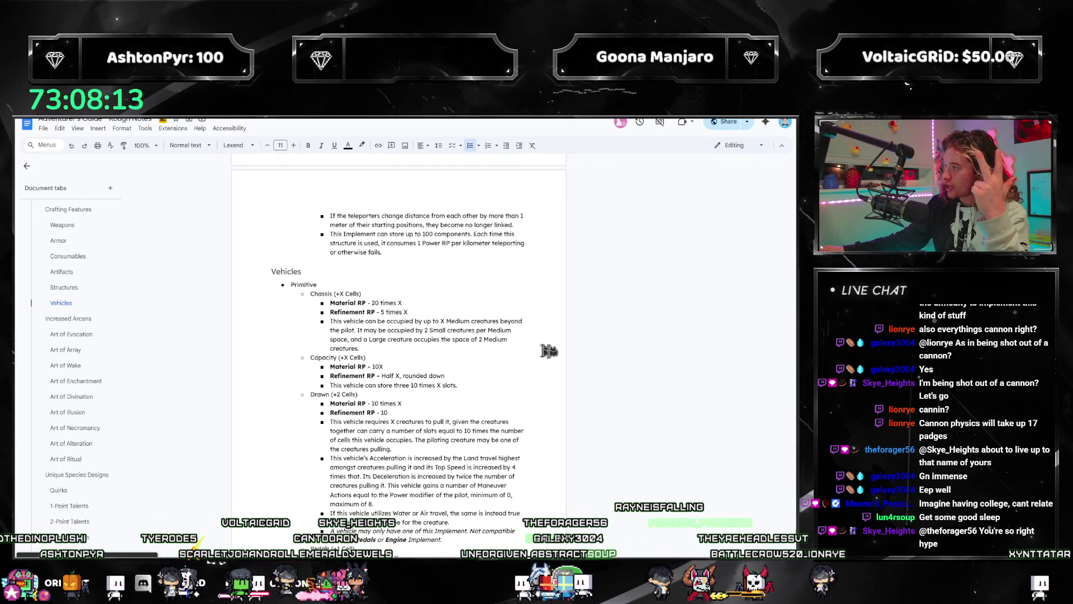
scroll(584, 395, "down", 1)
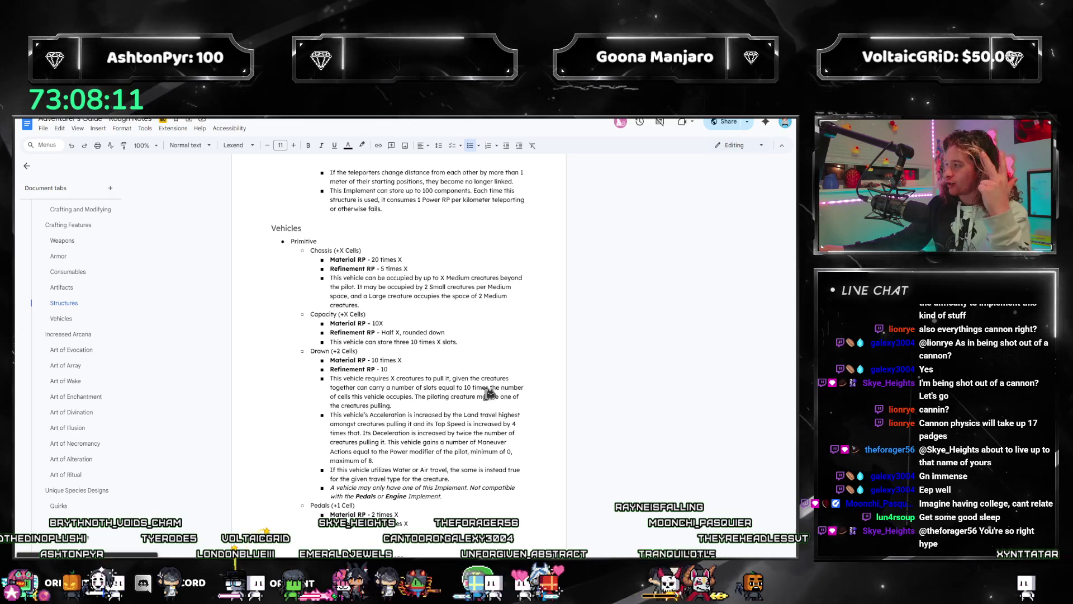
scroll(496, 397, "down", 11)
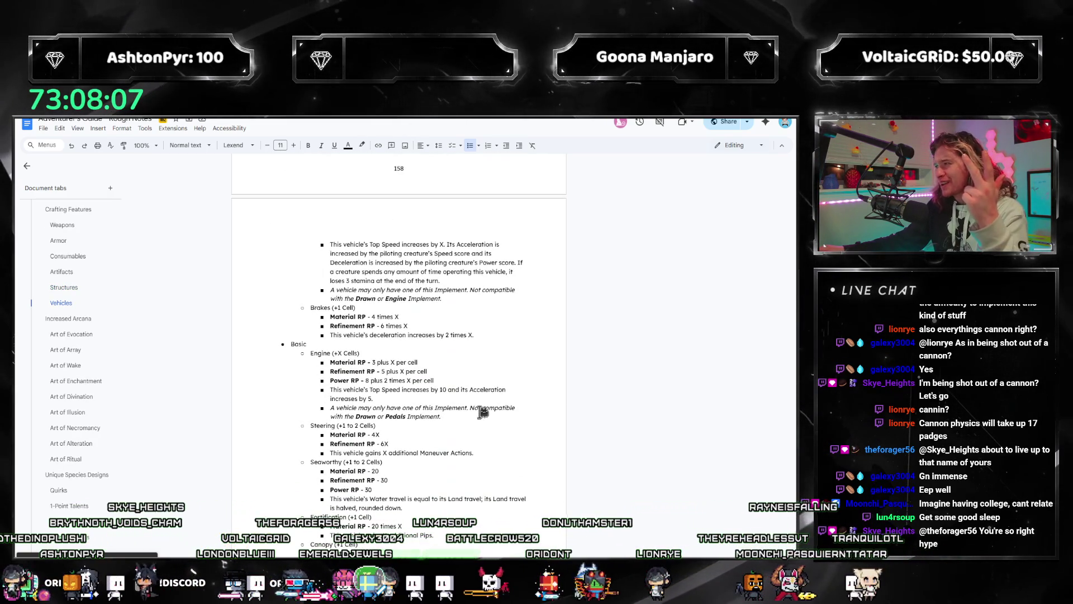
scroll(503, 434, "up", 1)
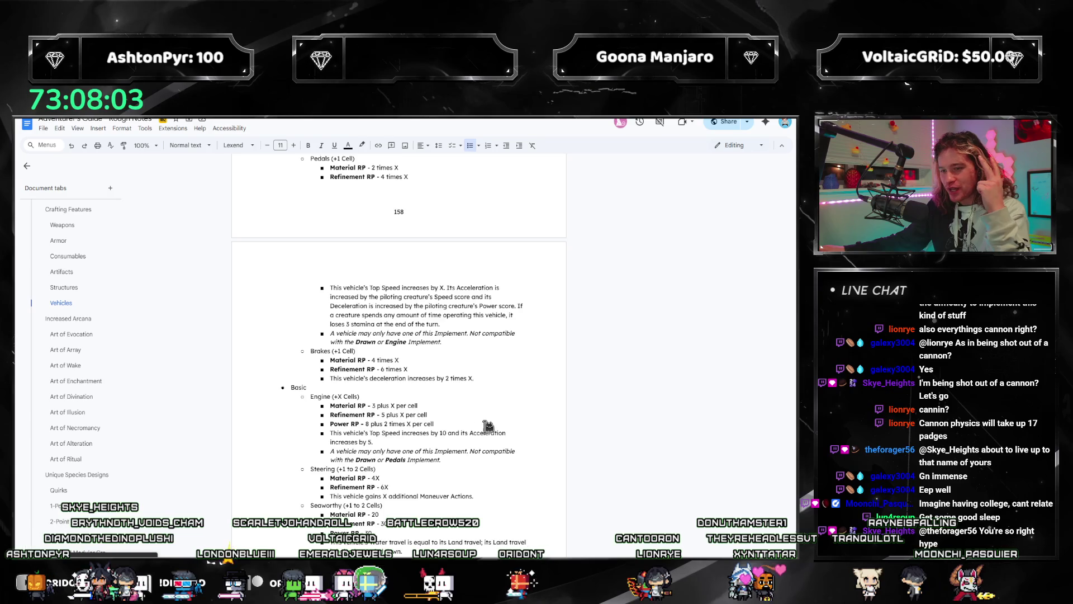
scroll(487, 426, "up", 6)
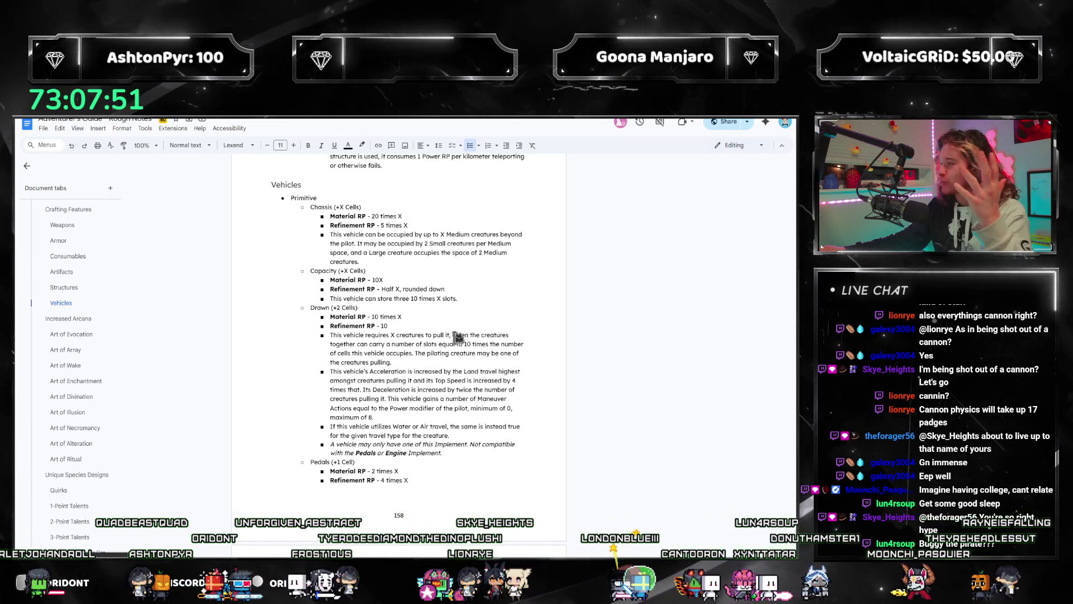
scroll(484, 322, "down", 4)
scroll(482, 318, "down", 2)
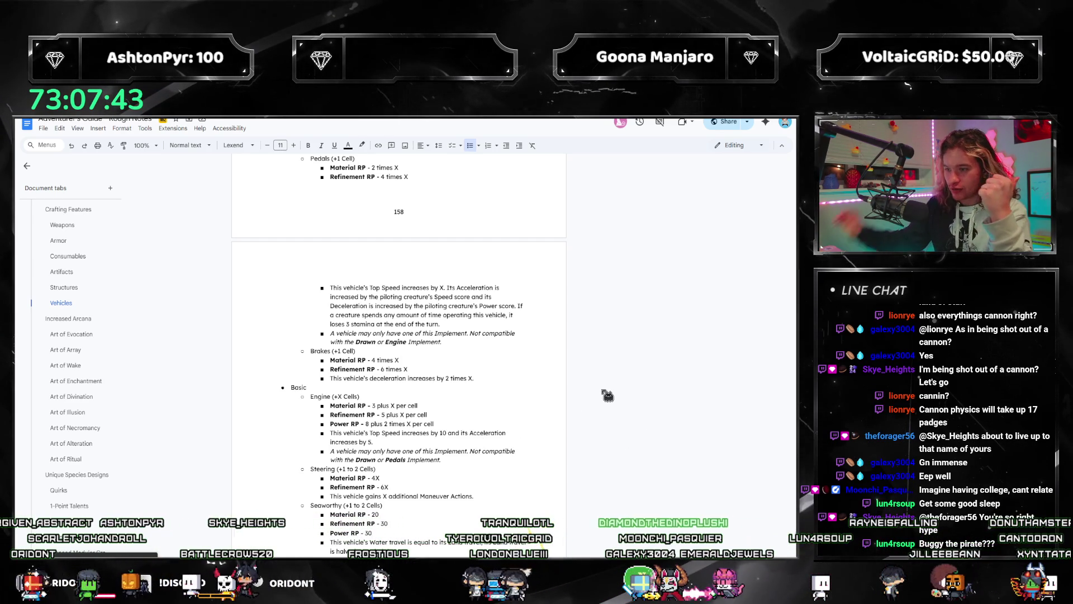
scroll(564, 411, "up", 3)
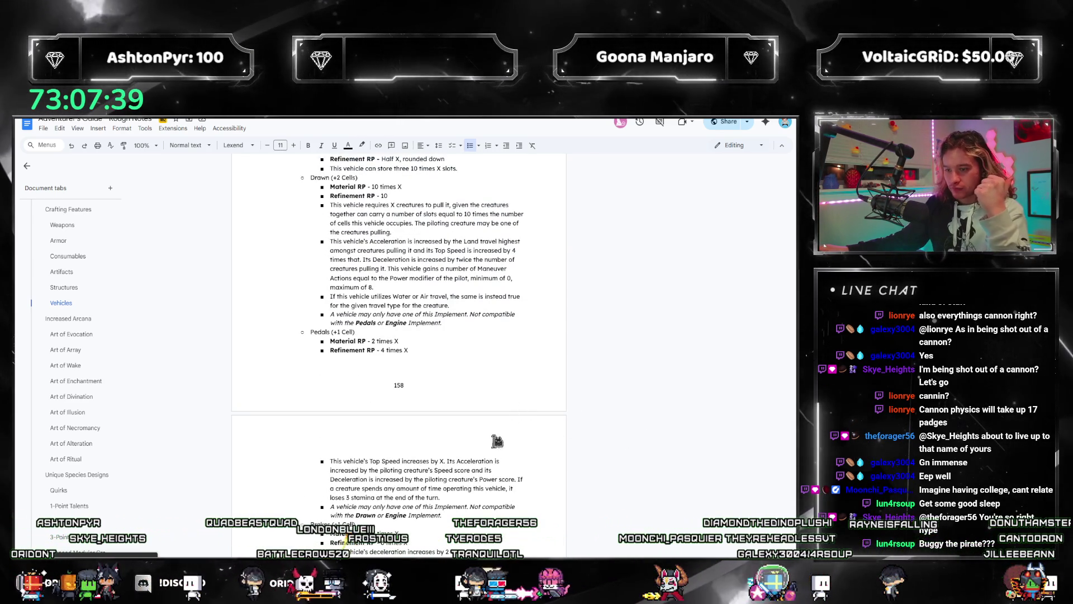
scroll(430, 507, "up", 3)
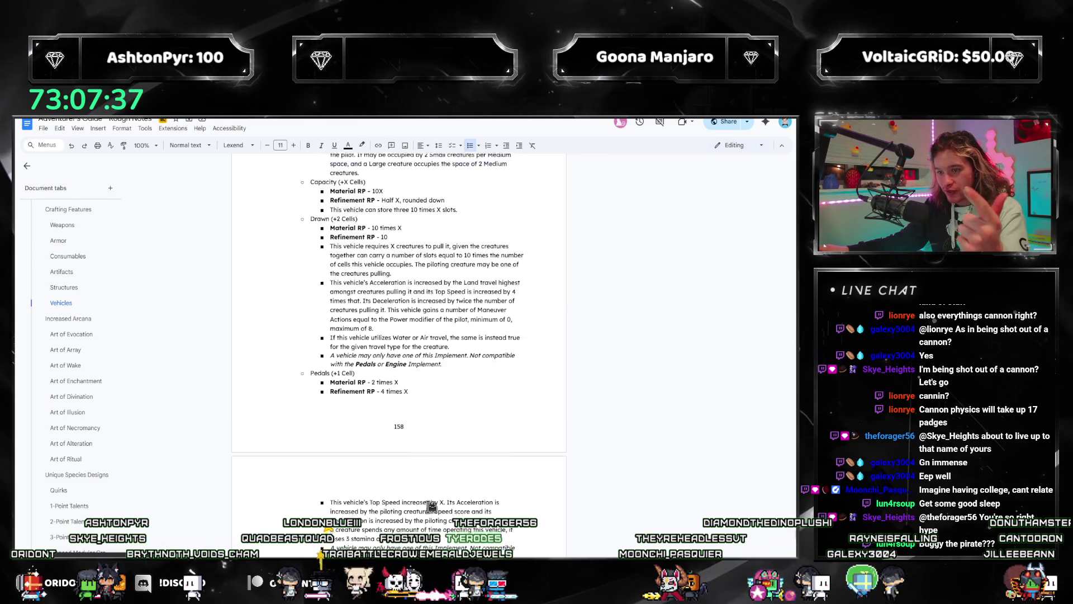
scroll(435, 506, "up", 2)
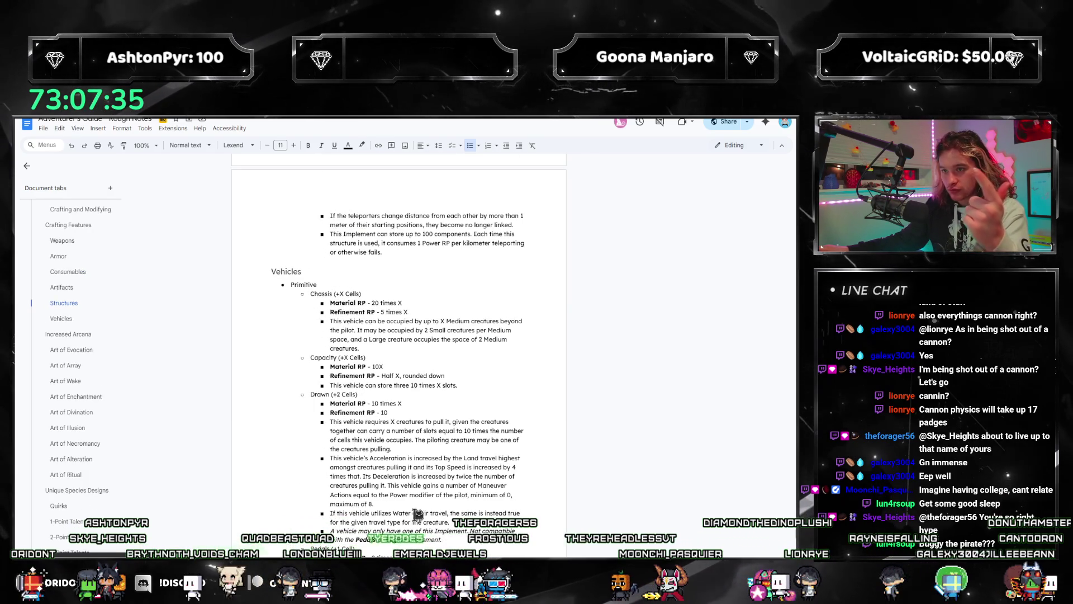
scroll(422, 515, "down", 10)
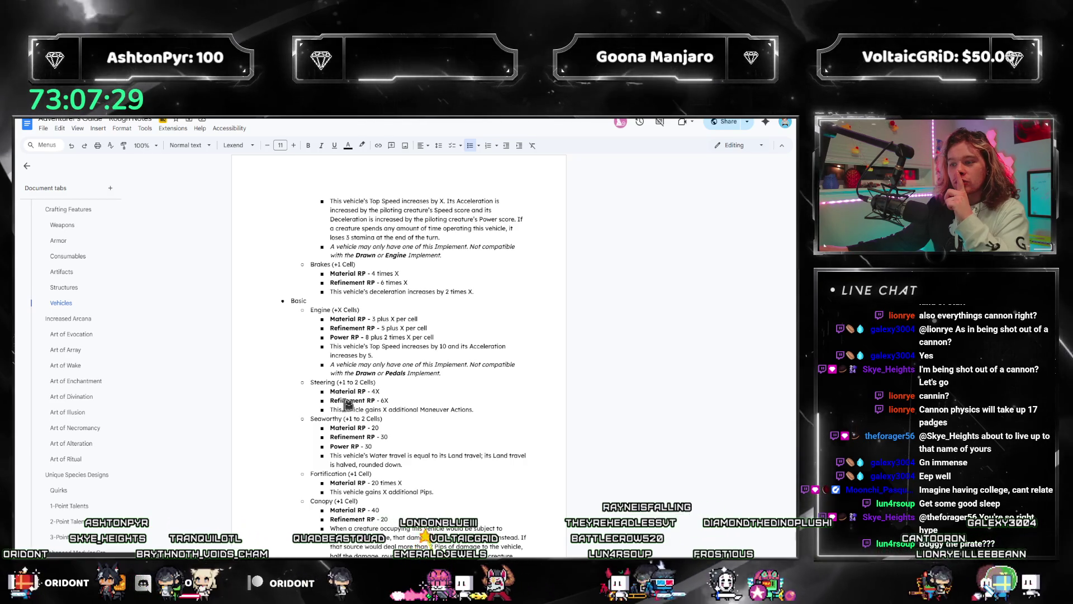
scroll(429, 393, "up", 2)
scroll(429, 392, "up", 14)
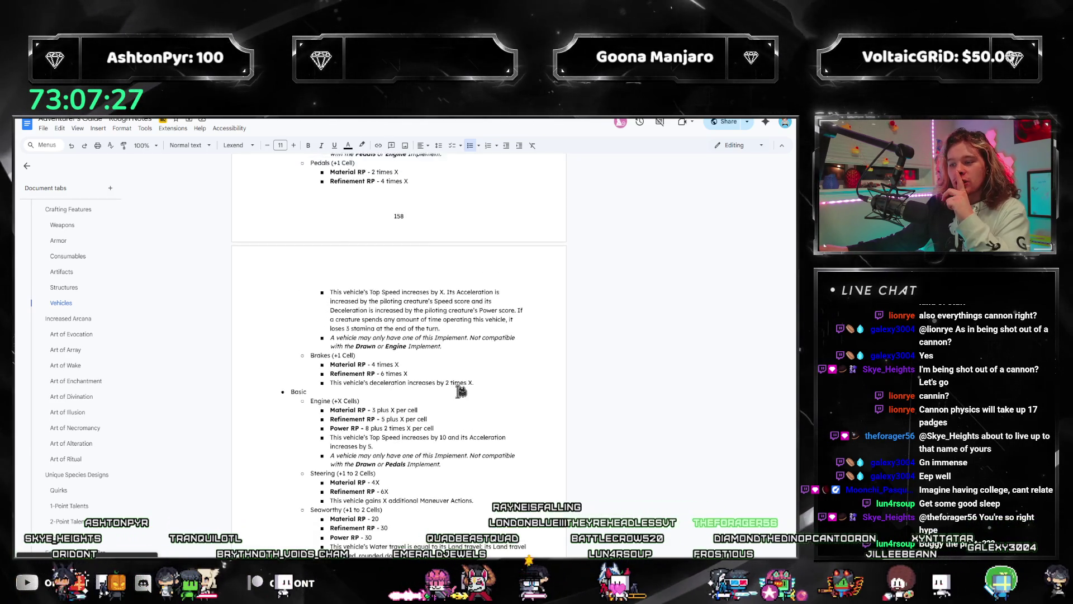
scroll(462, 392, "up", 20)
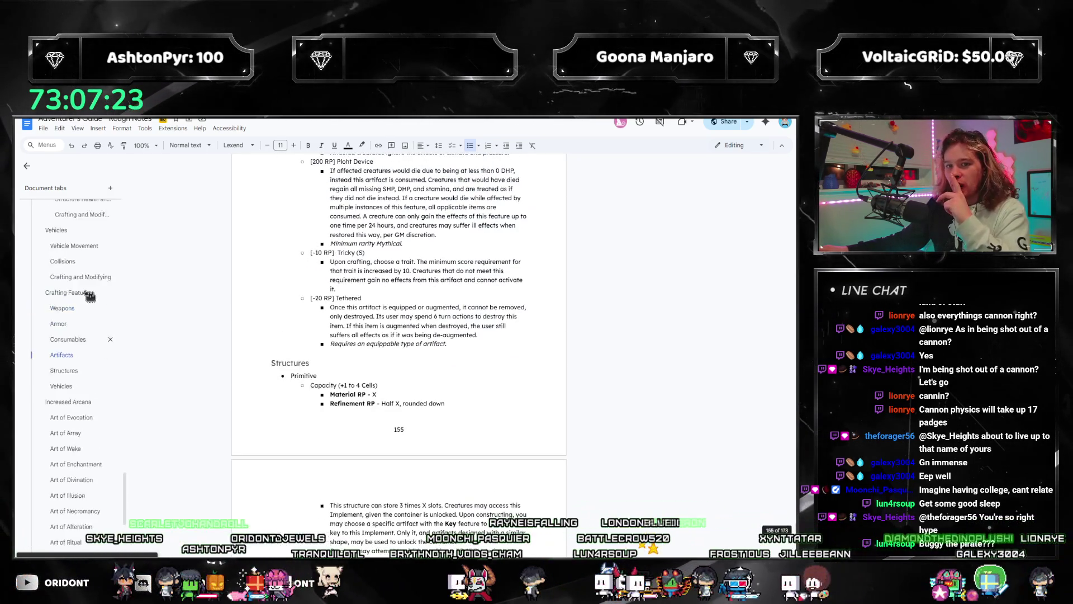
left_click(66, 318)
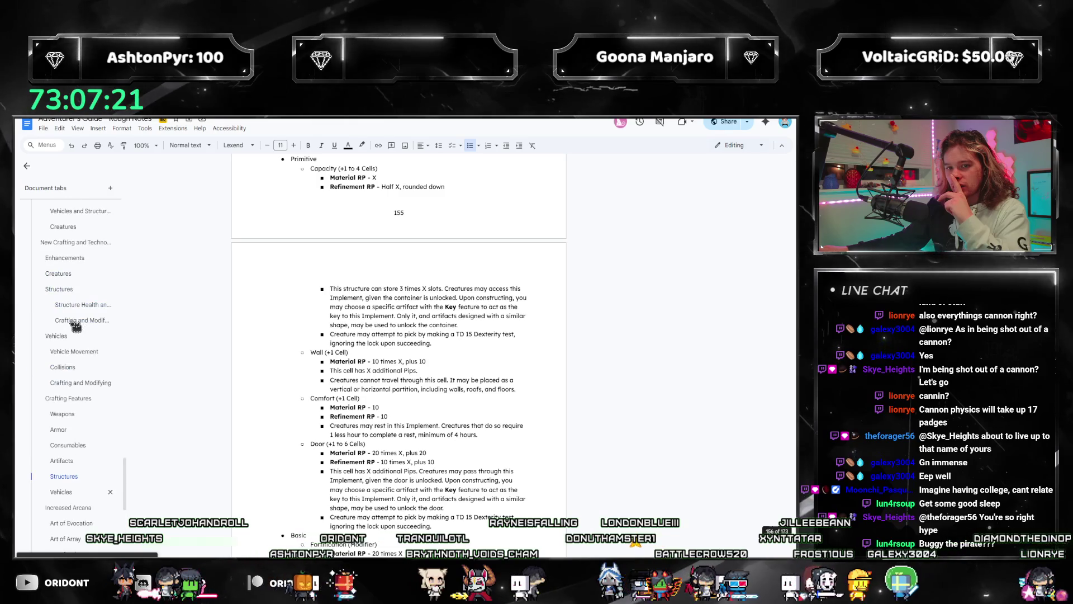
scroll(84, 341, "up", 2)
scroll(575, 454, "down", 20)
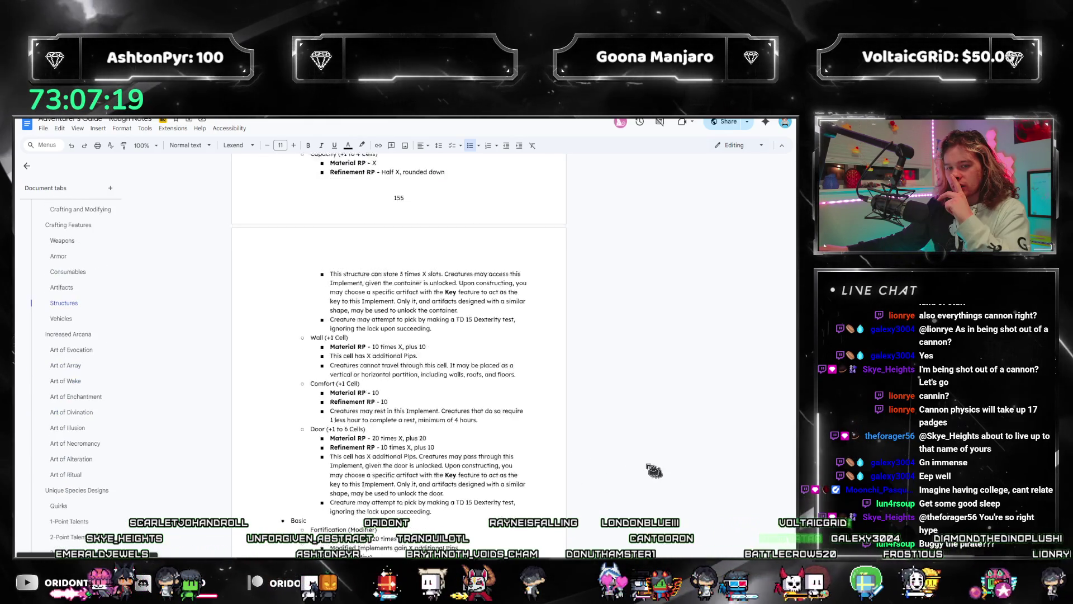
scroll(478, 445, "down", 7)
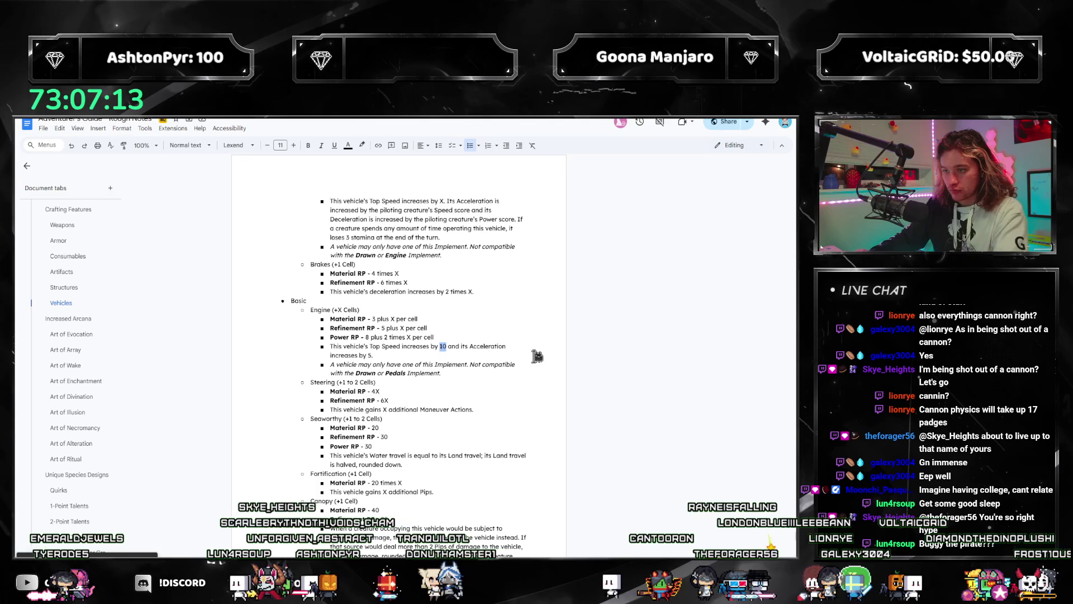
Step: Raise the Engine's Top Speed to 20 and Acceleration to 10, keeping Power RP at 8
type("10")
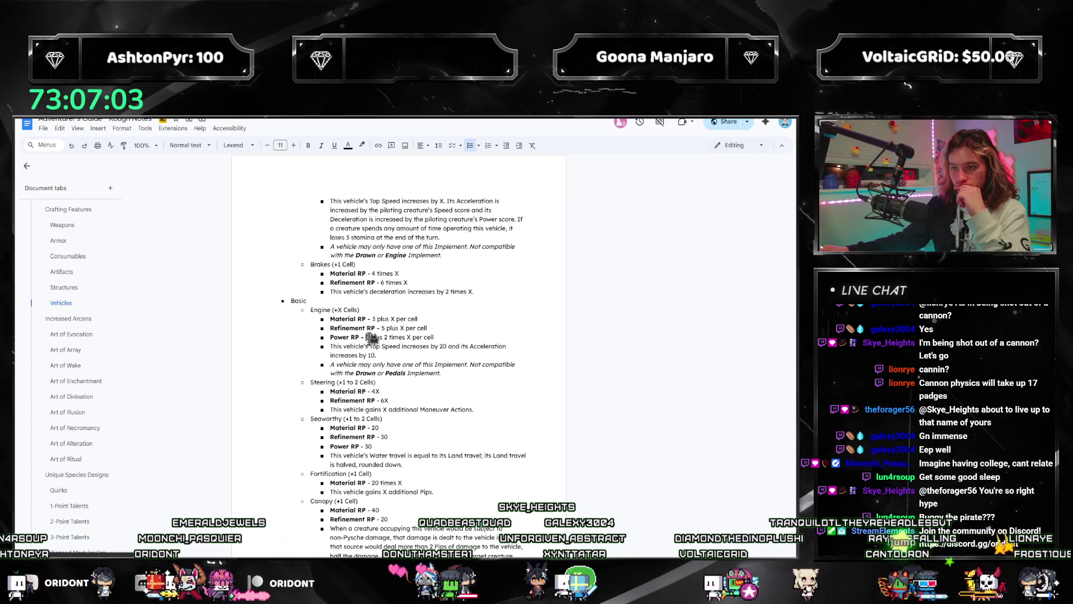
key("BackSpace")
key("BackSpace")
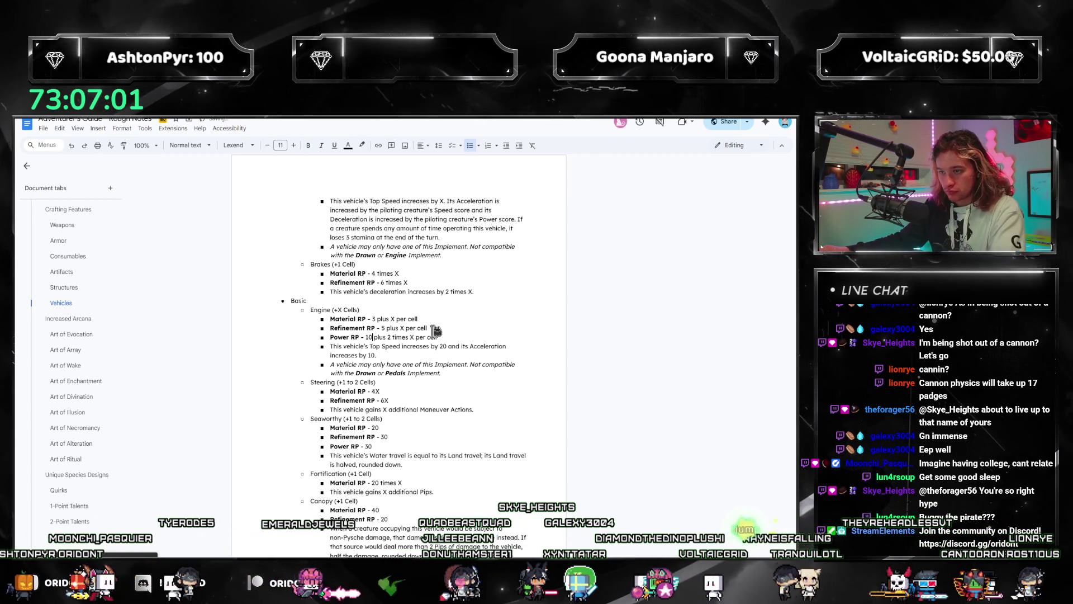
type("8")
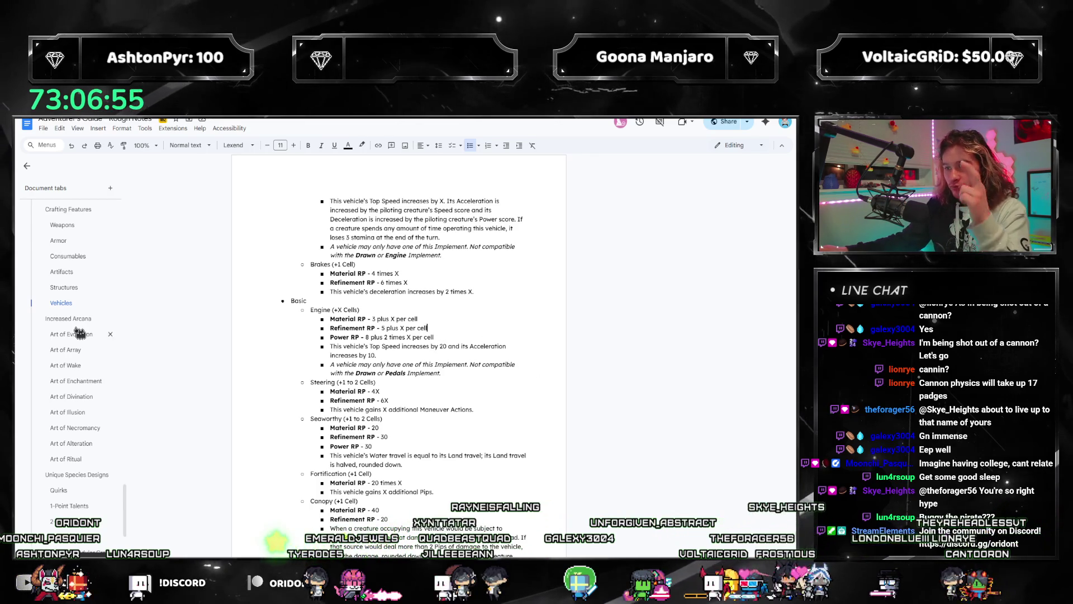
scroll(79, 334, "up", 3)
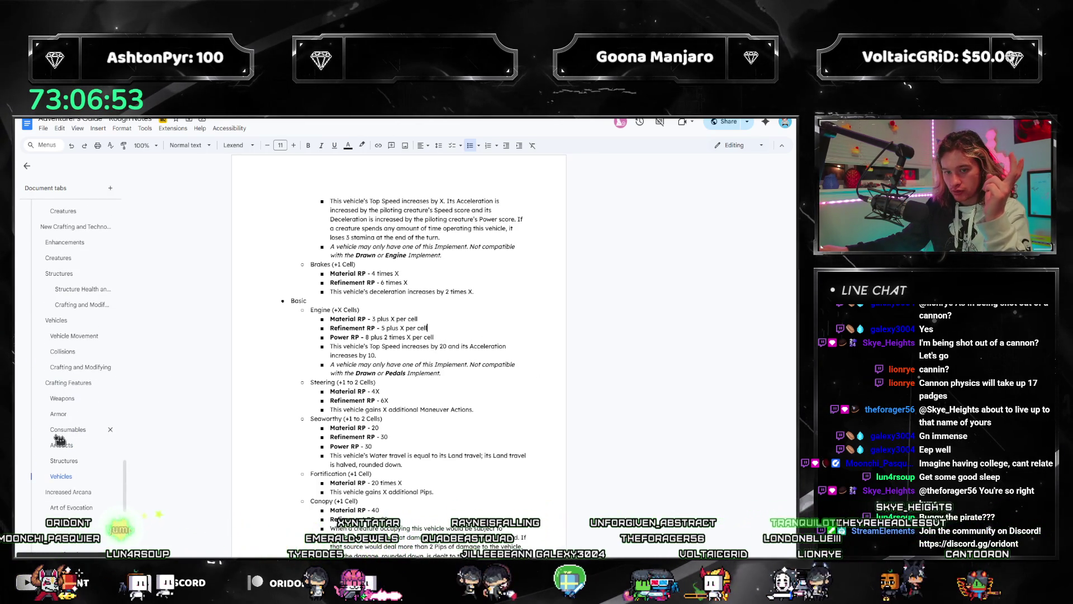
scroll(399, 357, "up", 2)
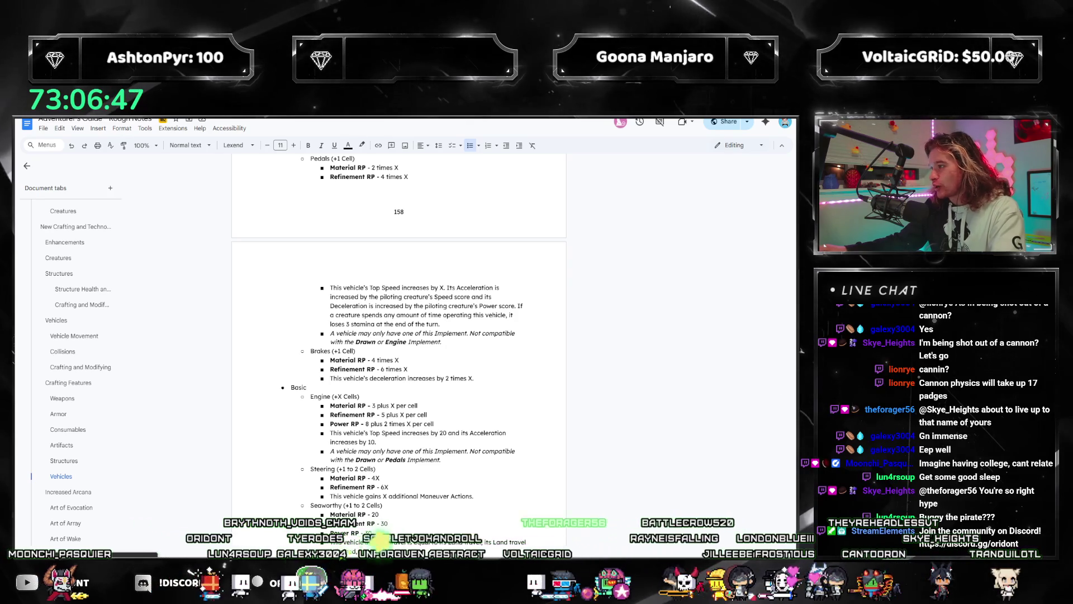
Step: Open Windows Calculator in Scientific mode to compute 20 ÷ 6
key("XF86Calculator")
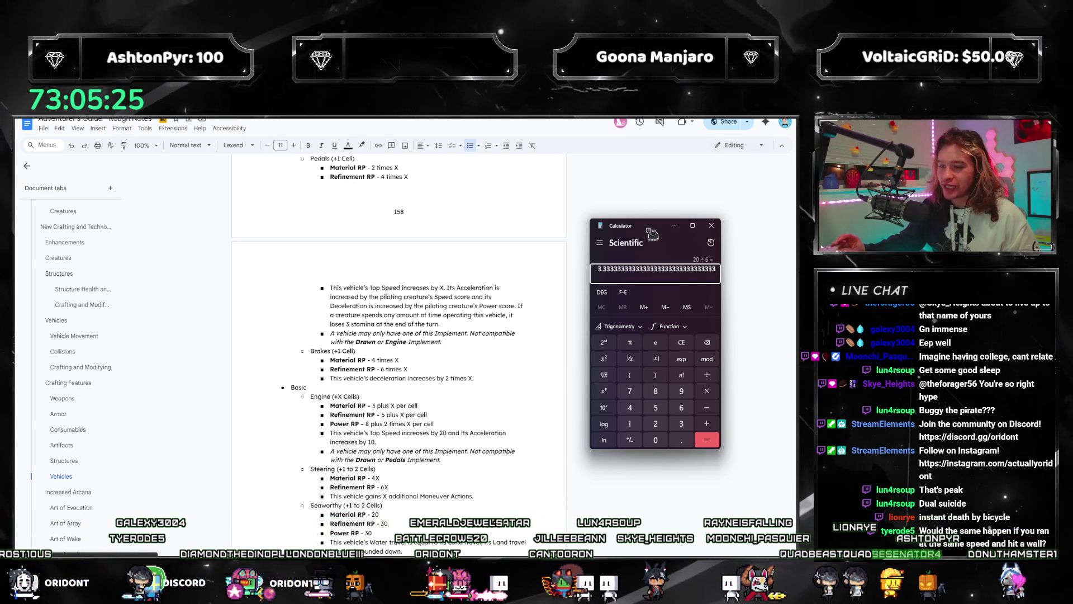
Step: Change the Engine implement's Top Speed increase from 20 to 40
left_click(429, 424)
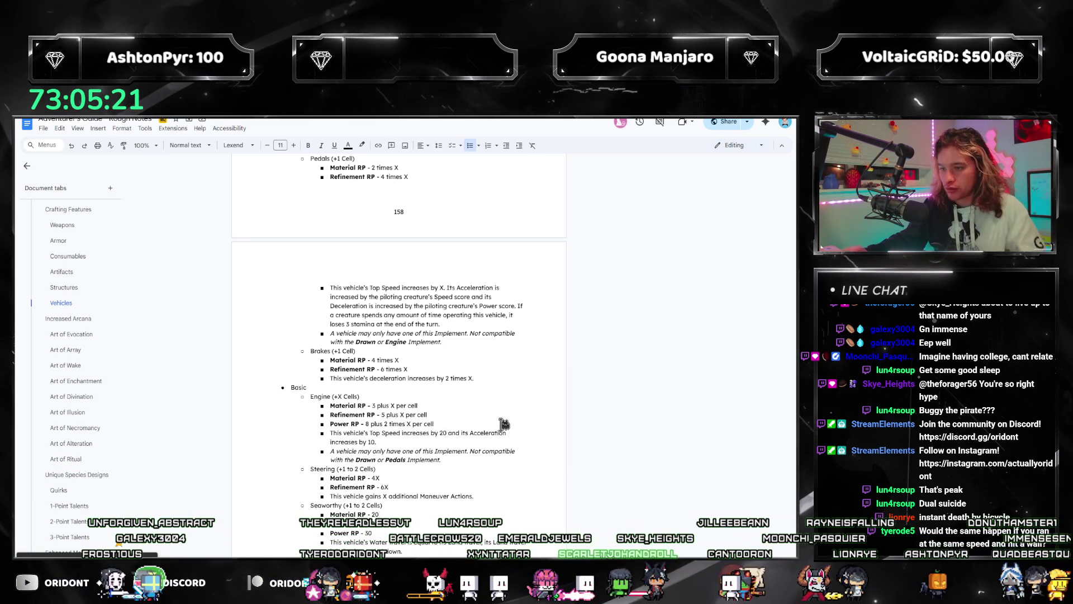
key("Down")
key("BackSpace")
type("4")
Step: Select the Engine's Acceleration value 10
key("Down")
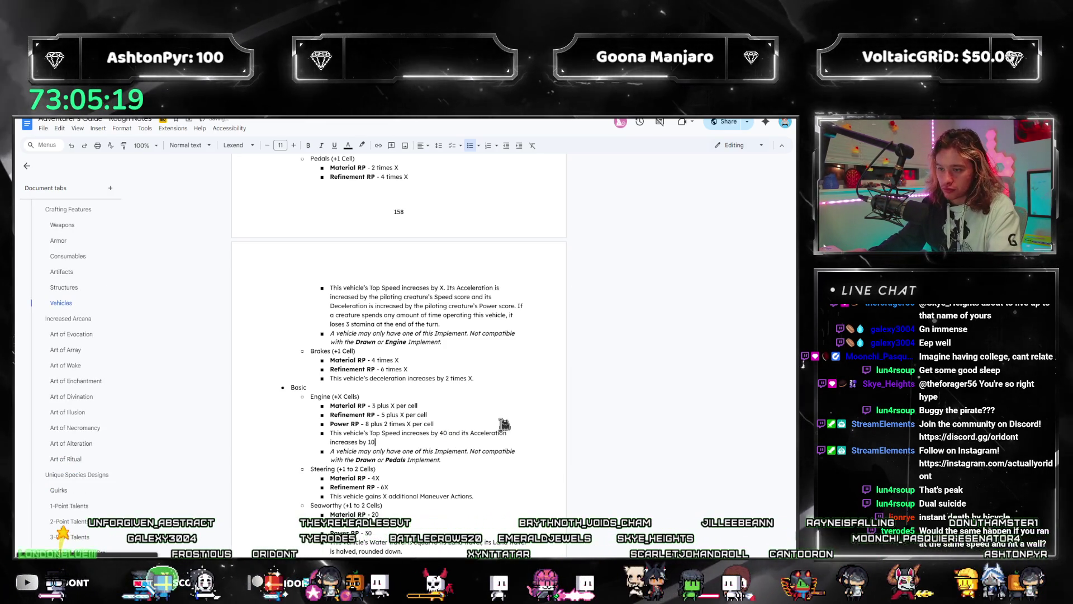
key("ctrl+shift+Left")
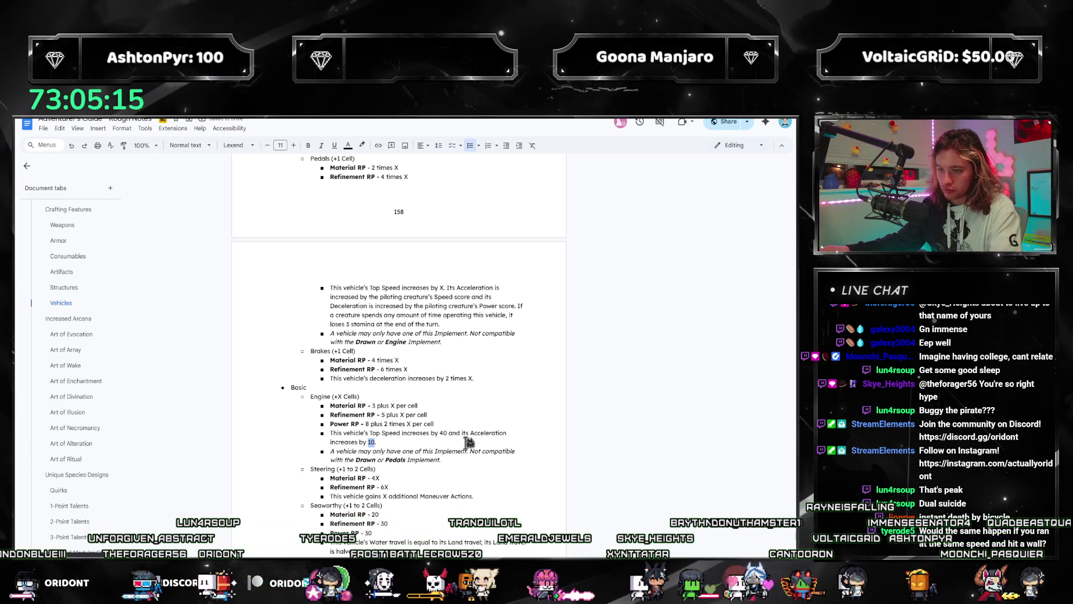
scroll(470, 452, "up", 5)
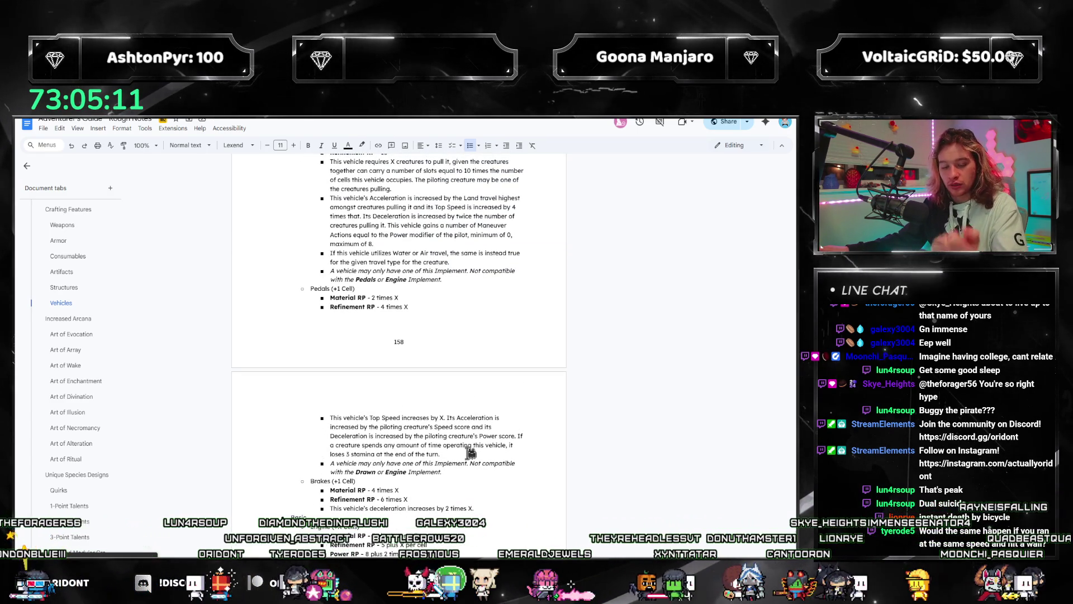
Step: Browse the structures Crafting and Modifying and Structure Health and Damaging headings via the outline
scroll(469, 452, "up", 12)
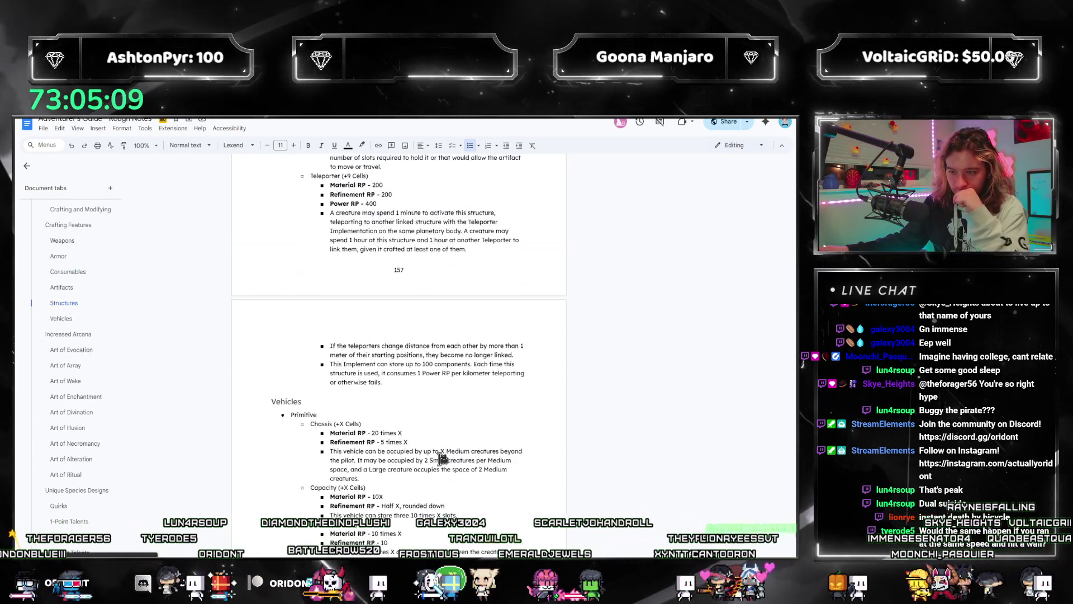
scroll(442, 458, "up", 12)
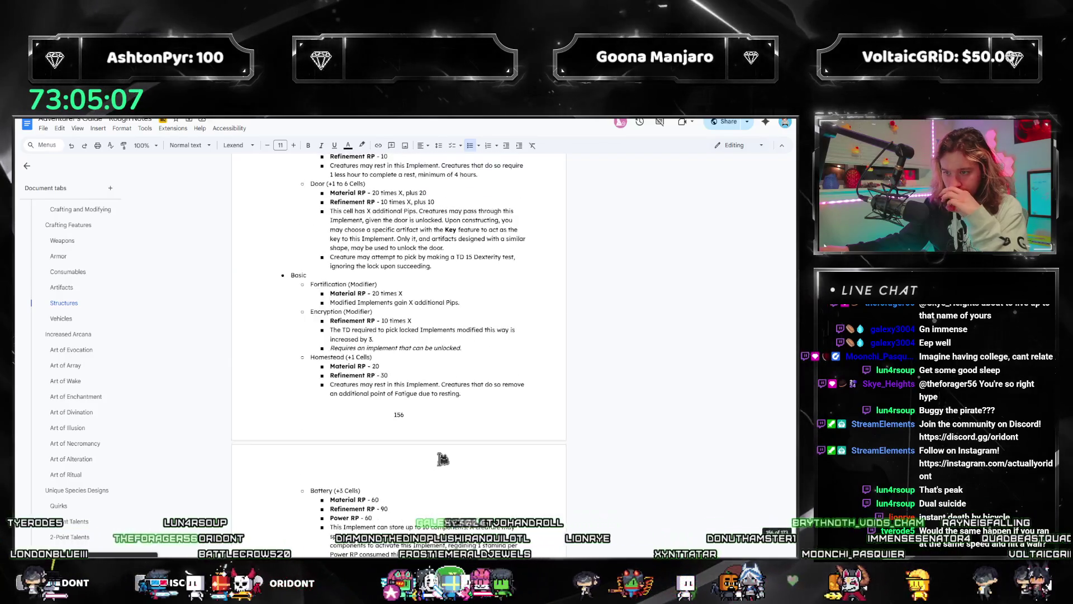
scroll(442, 459, "up", 12)
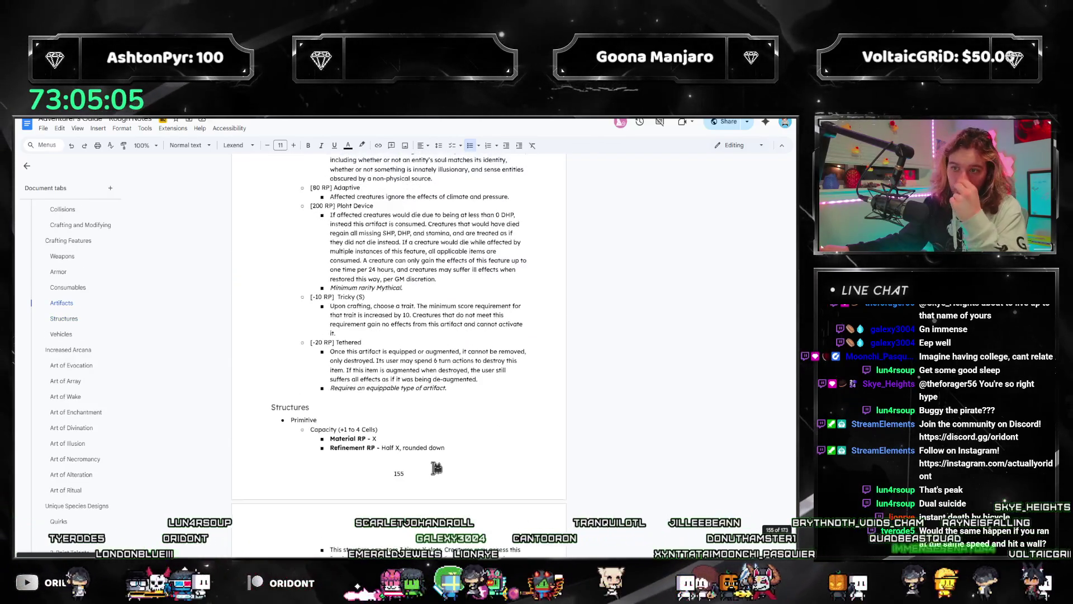
scroll(436, 468, "up", 1)
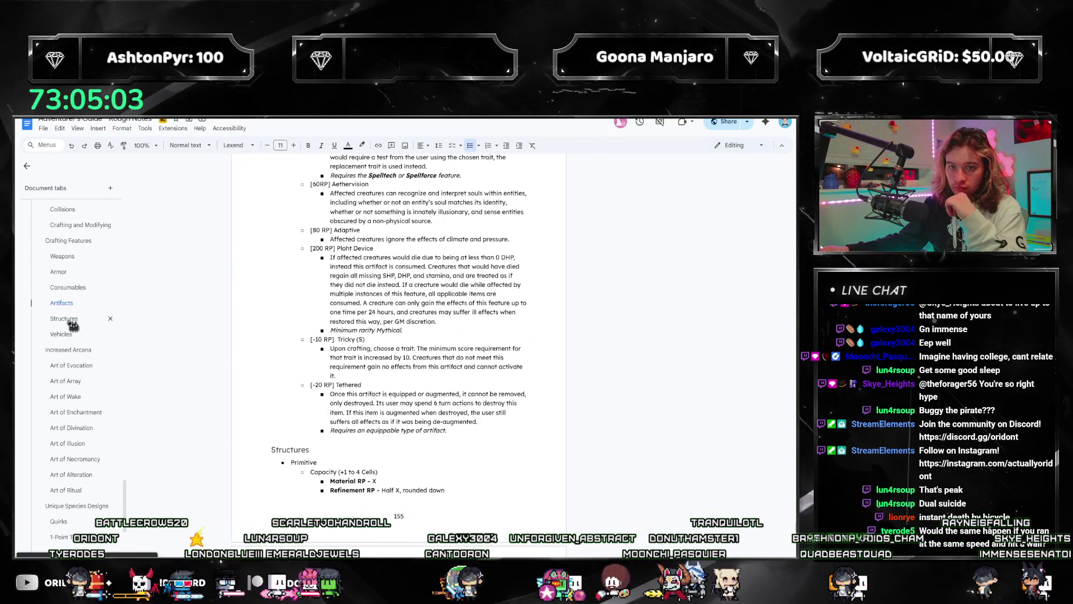
scroll(76, 323, "up", 3)
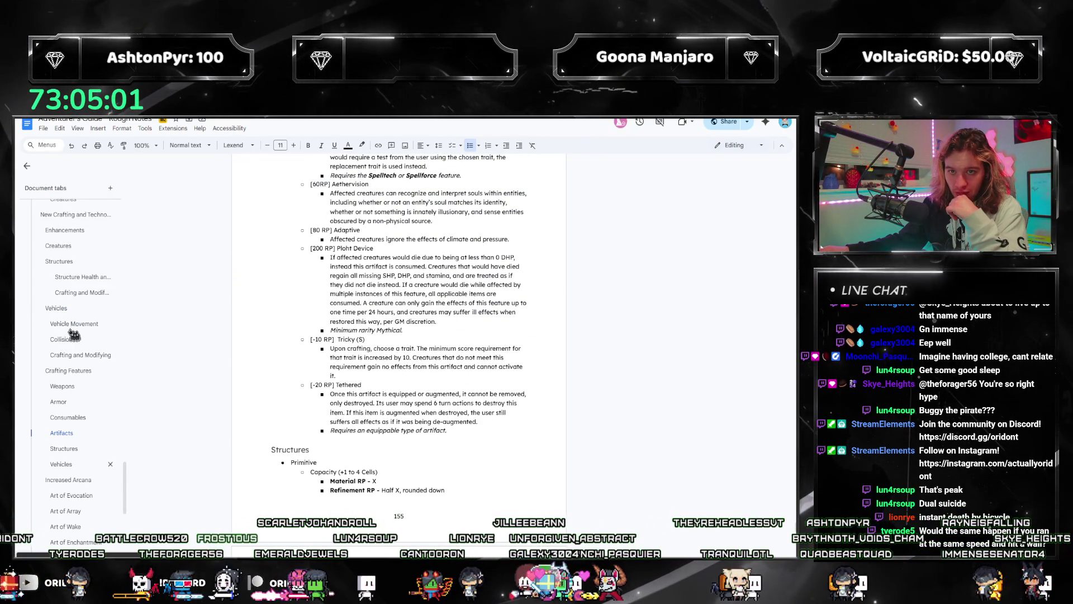
left_click(79, 302)
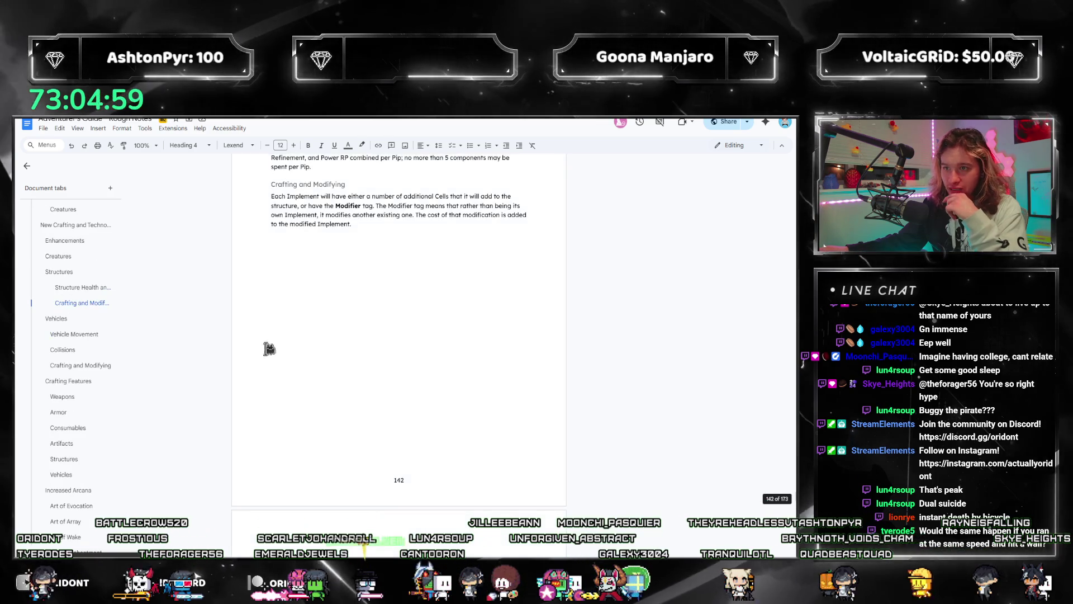
scroll(266, 357, "down", 3)
left_click(84, 302)
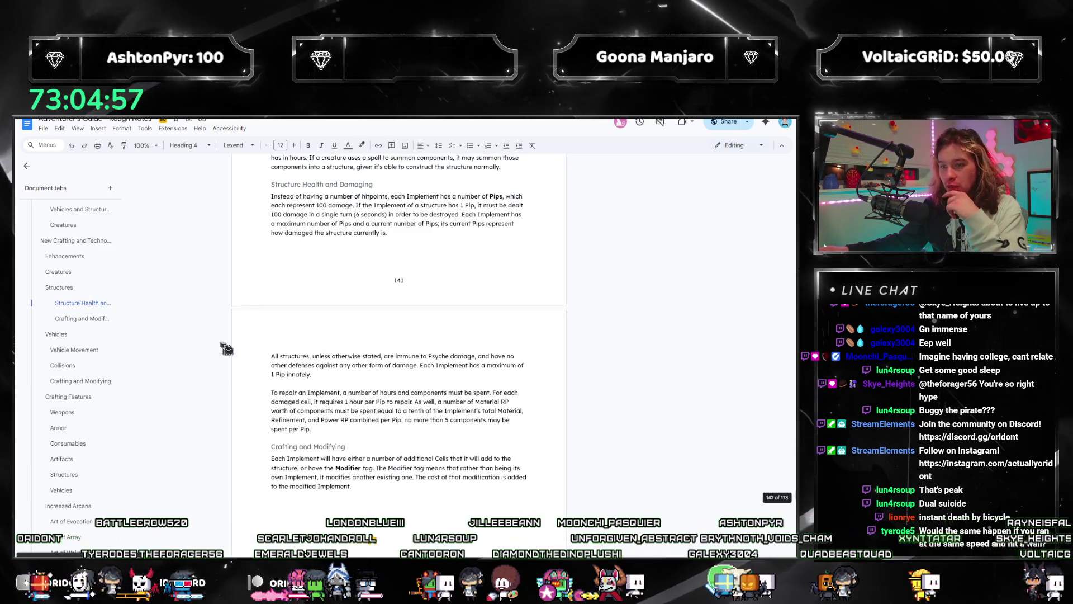
scroll(395, 444, "down", 1)
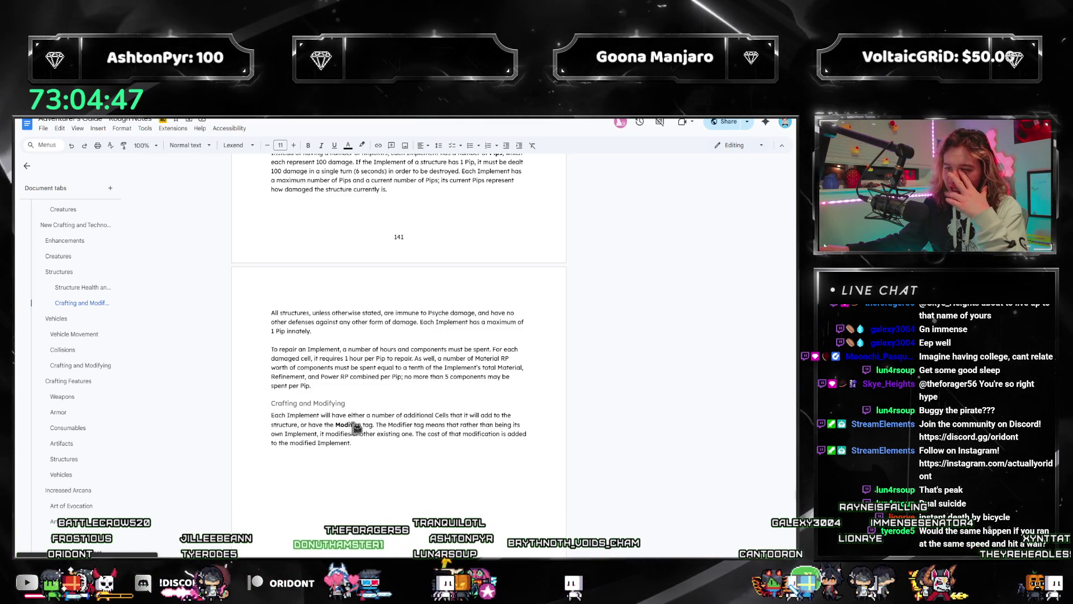
Step: Jump to the Vehicles Collisions section and place the cursor after the Physical damage sentence
left_click(65, 288)
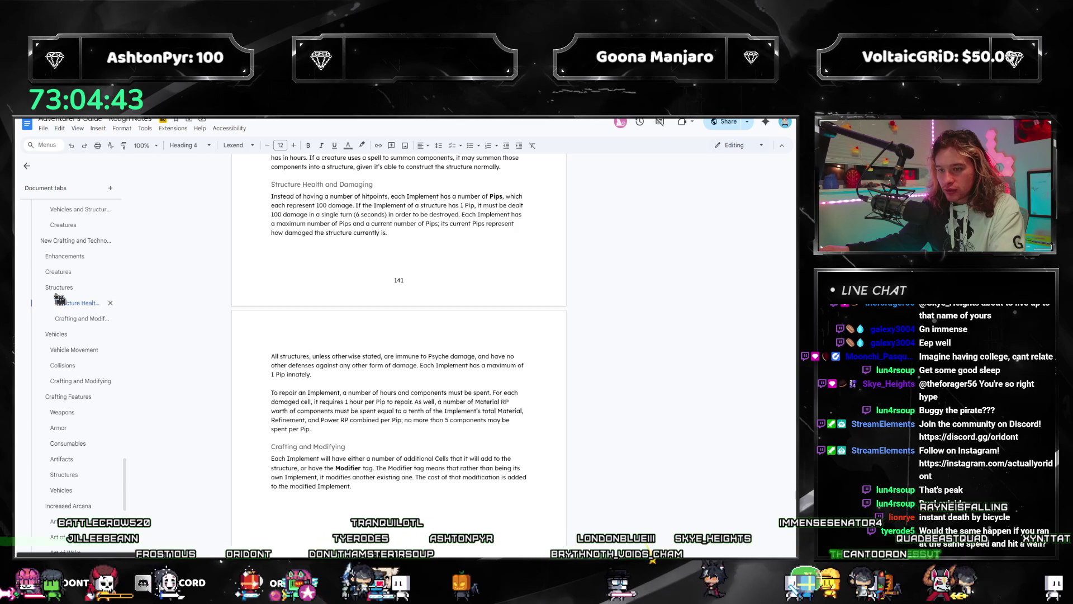
left_click(56, 369)
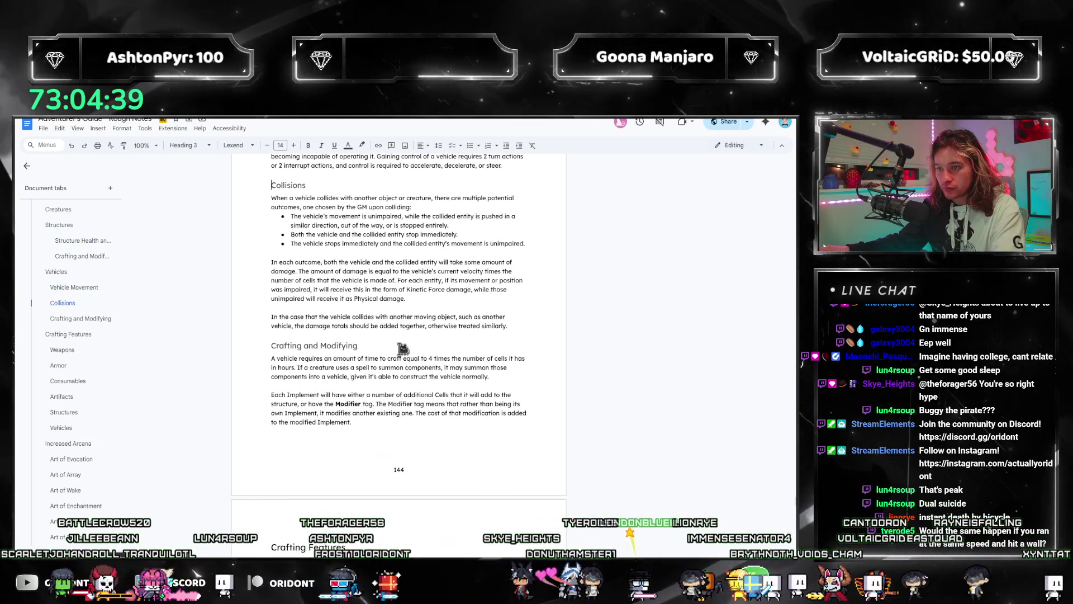
scroll(398, 339, "down", 3)
scroll(399, 339, "up", 3)
left_click(537, 345)
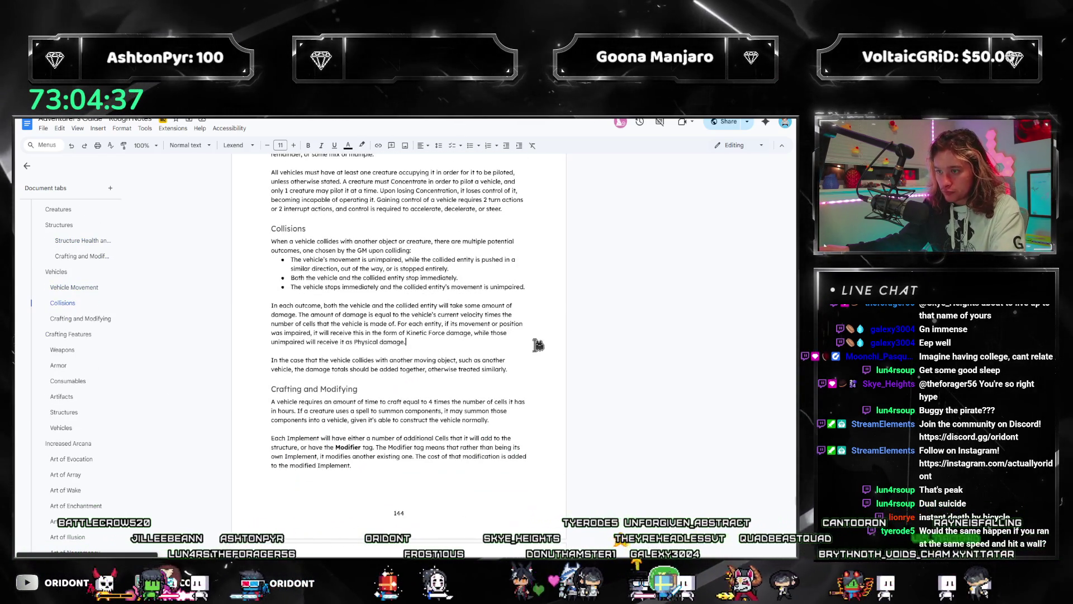